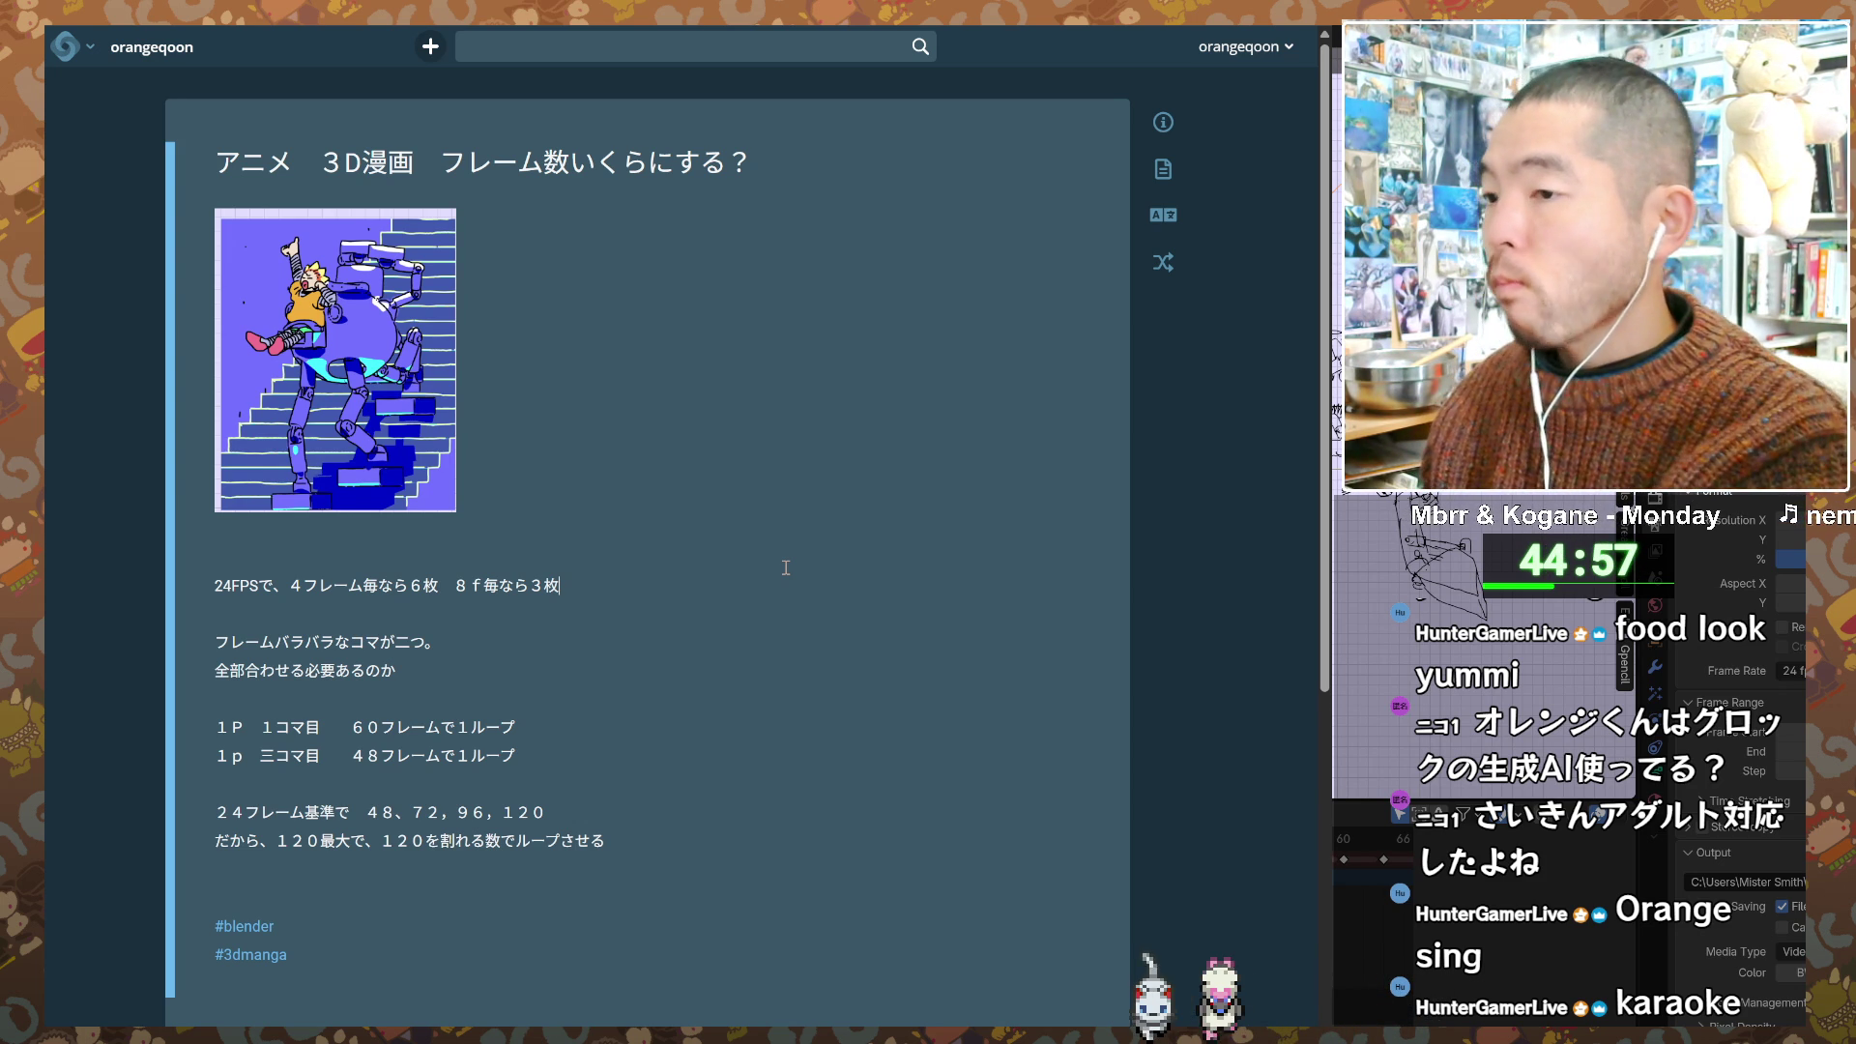
Step: Bring the Blender animation project to the front, leaving the Tumblr frame-count note
{"action": "key", "text": "alt+Tab"}
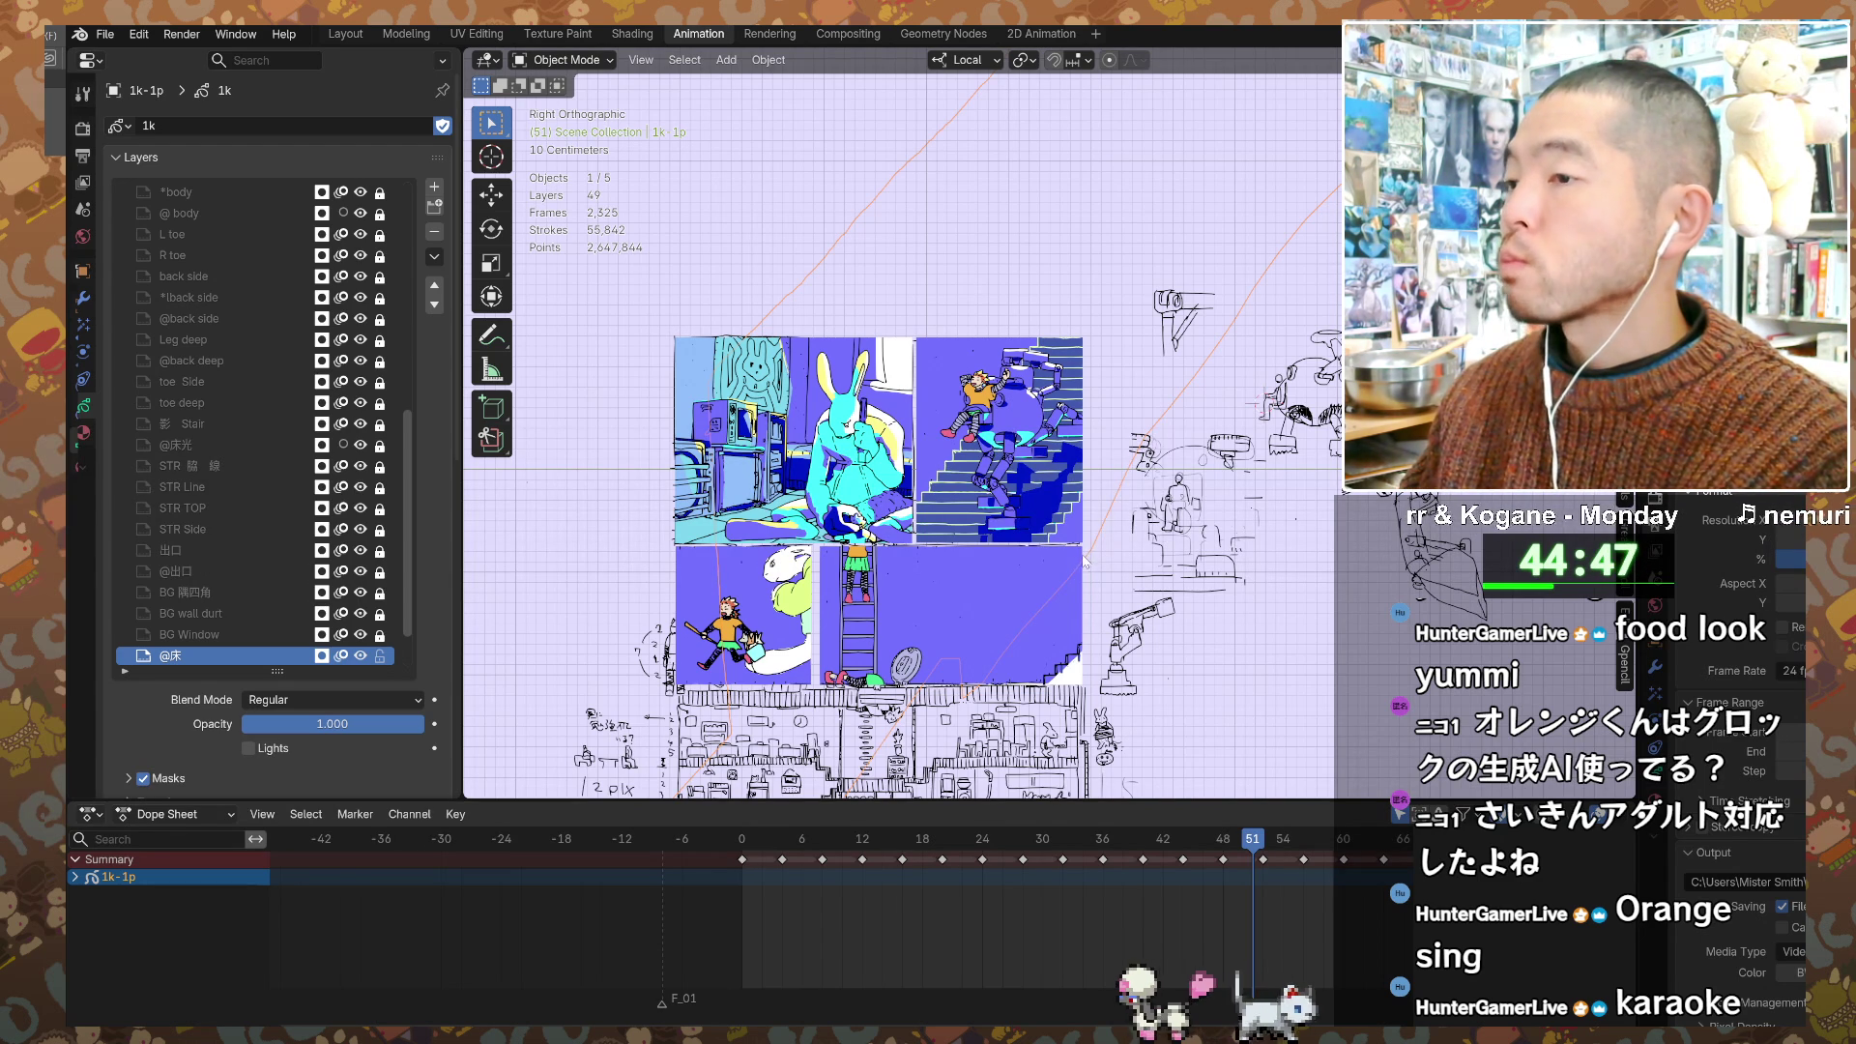
Step: Undo back to the 2-3x-2p seaside stairs shot in Grease Pencil Draw Mode
{"action": "scroll", "coordinate": [1084, 561], "scroll_direction": "down", "scroll_amount": 5}
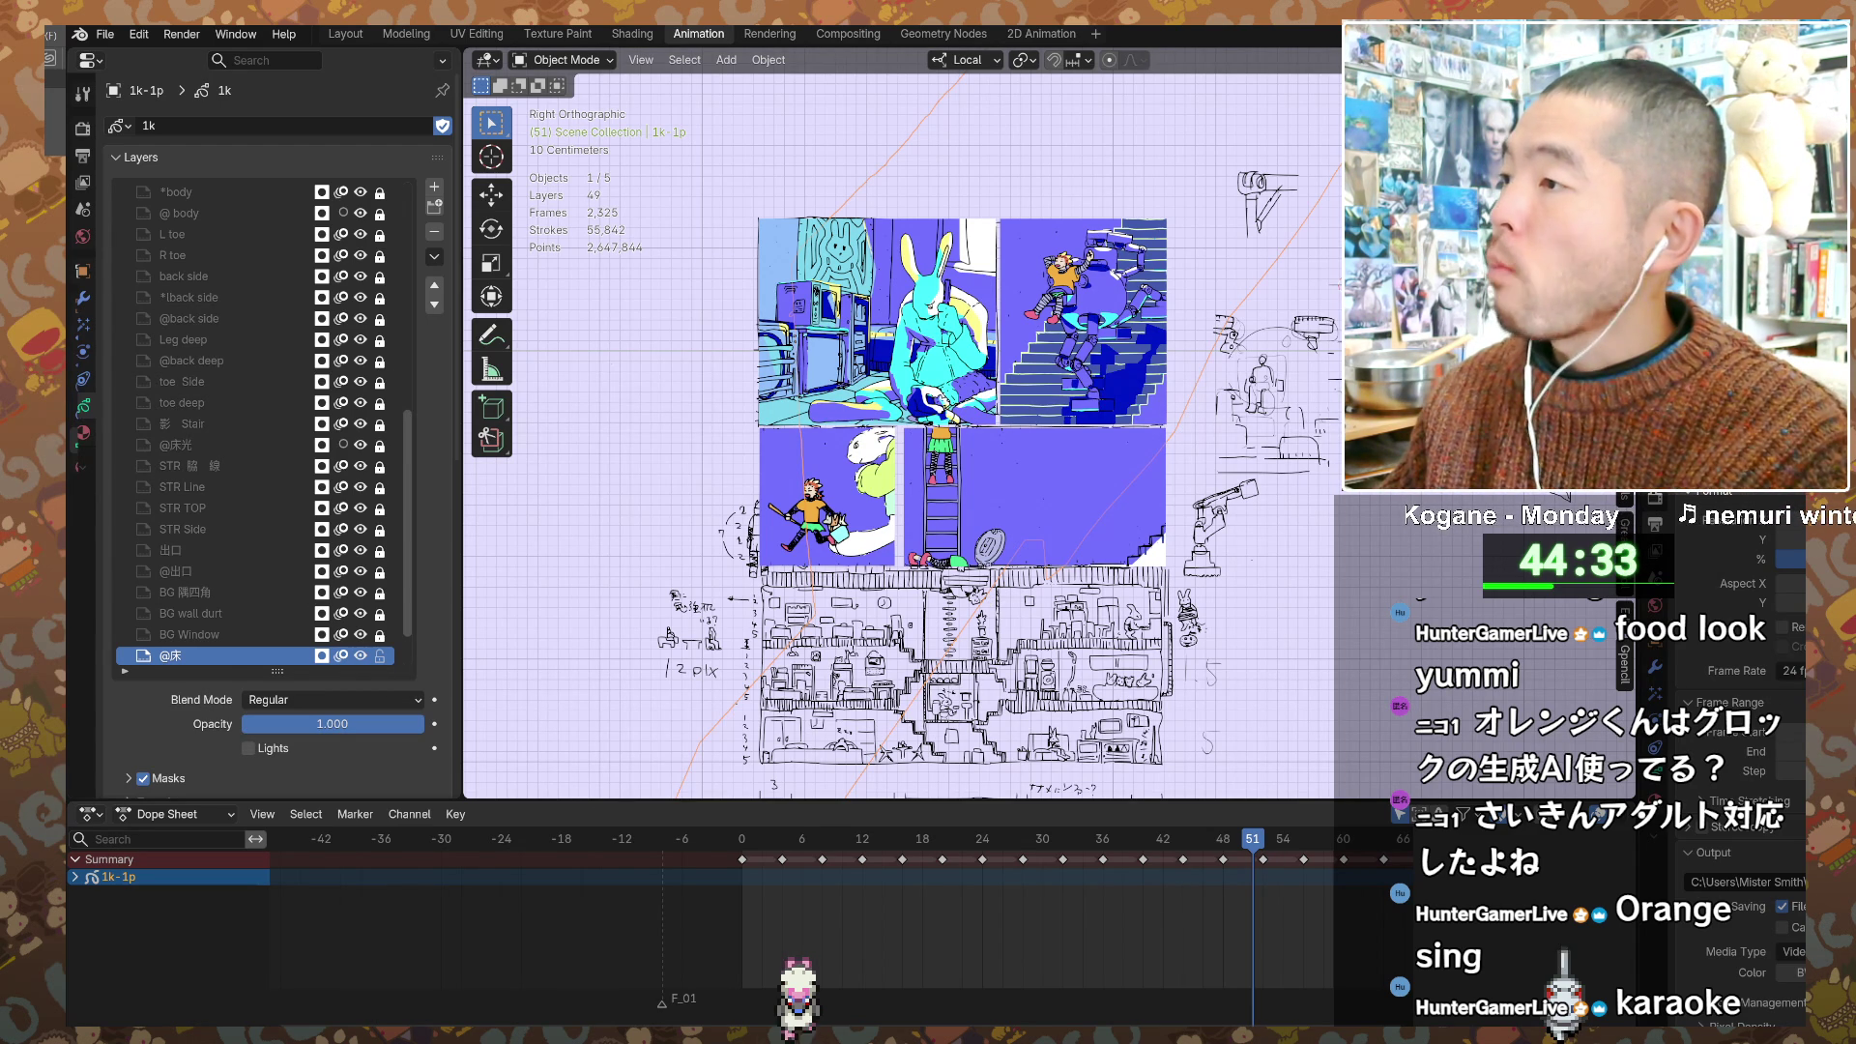
{"action": "key", "text": "Delete"}
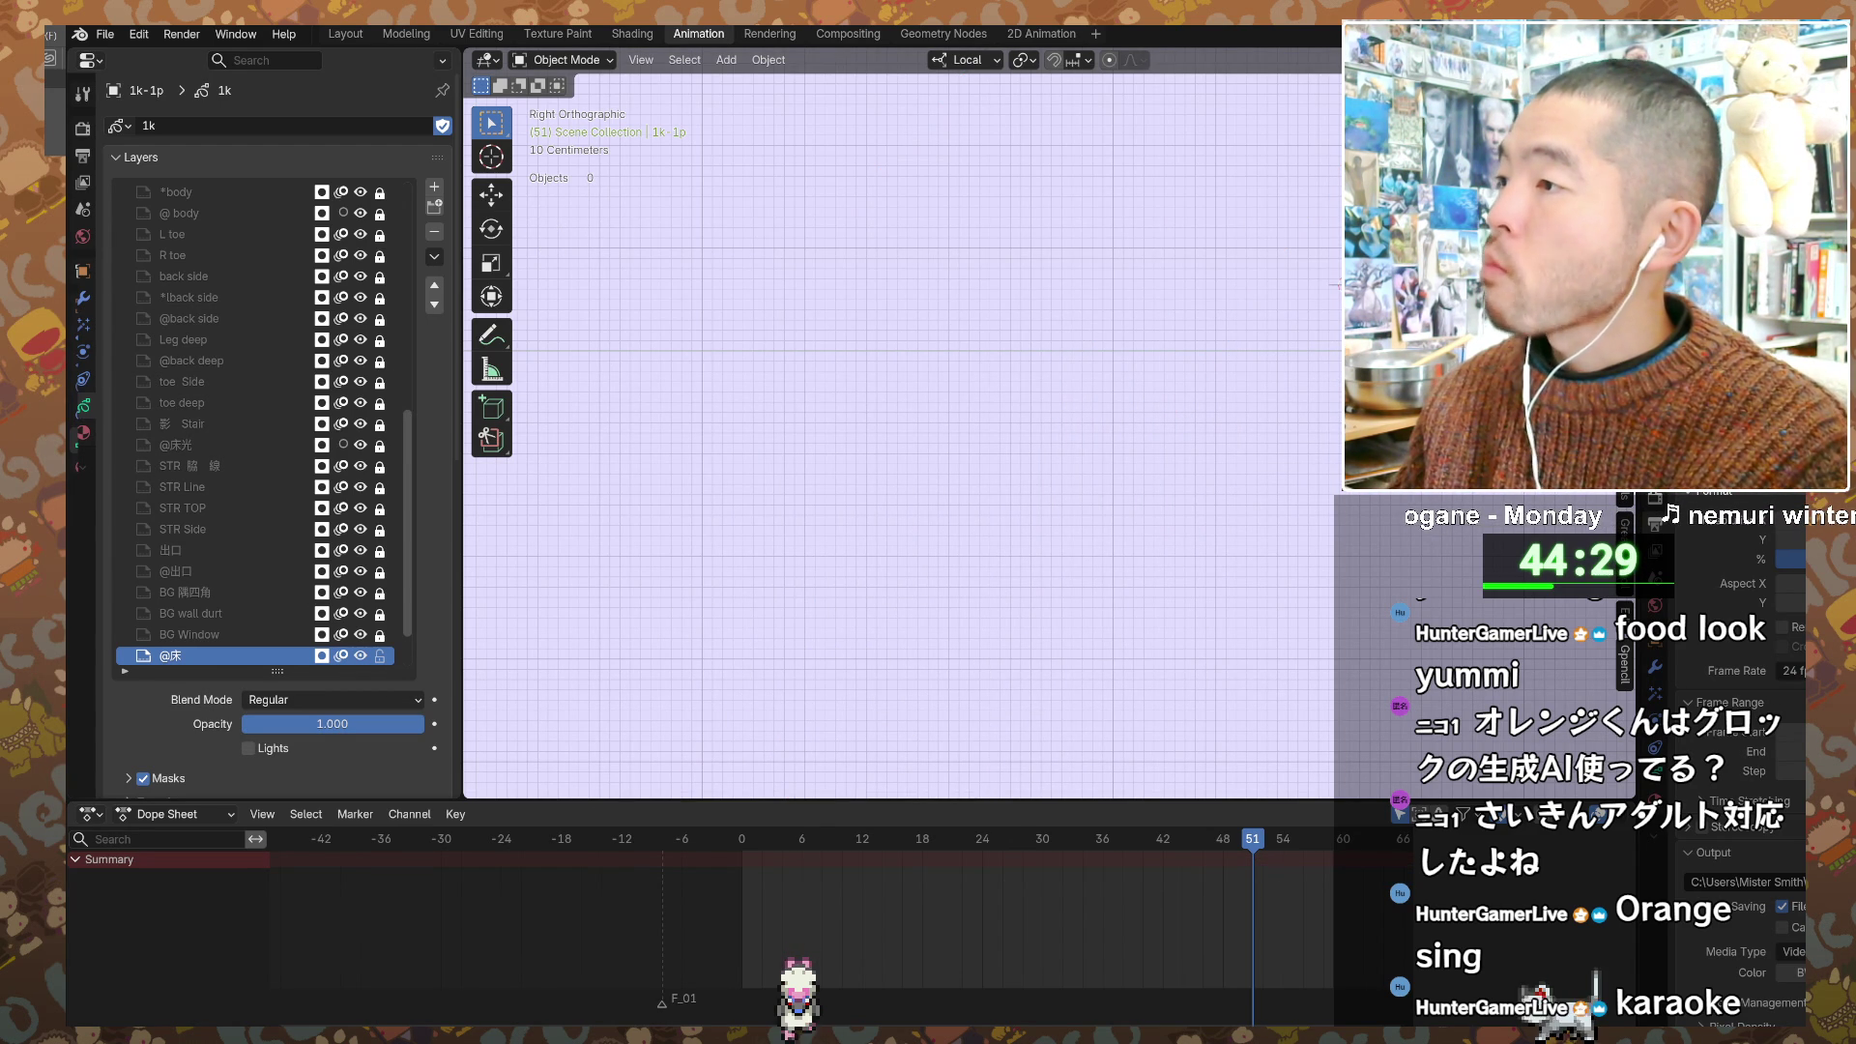
{"action": "key", "text": "ctrl+z"}
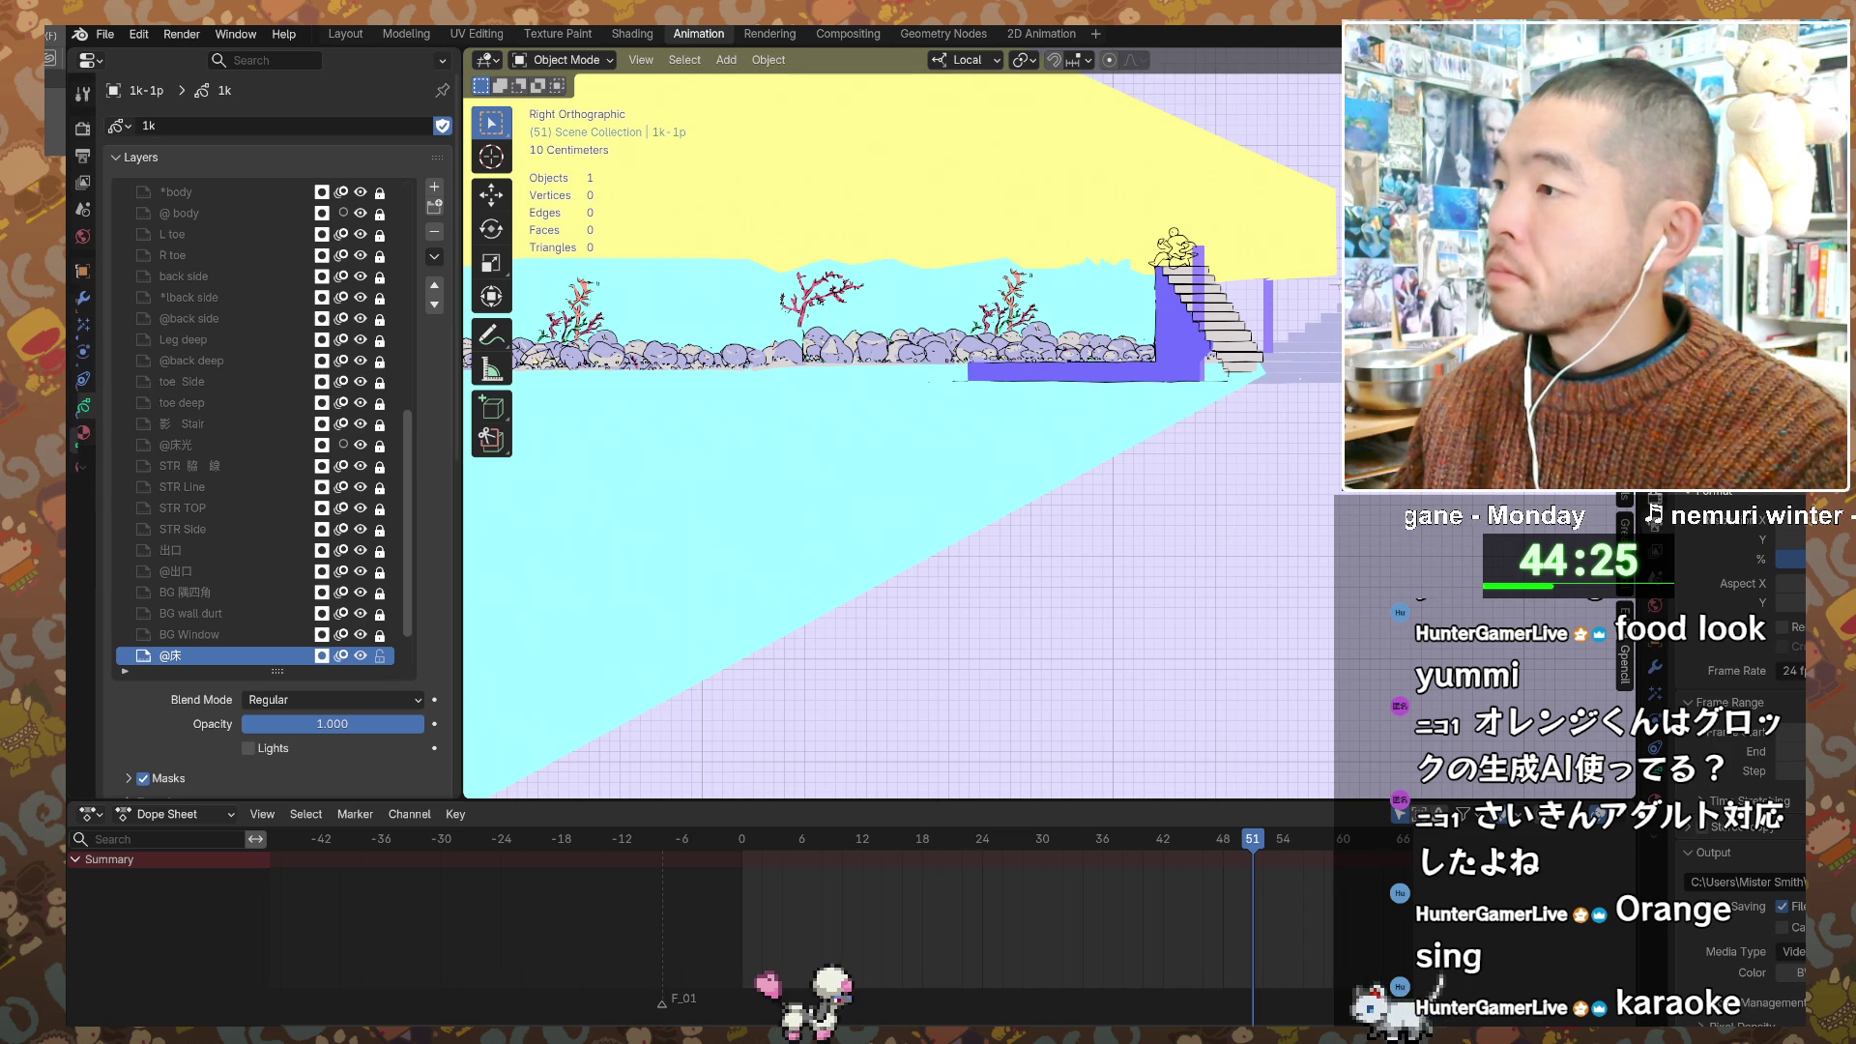
{"action": "key", "text": "ctrl+z"}
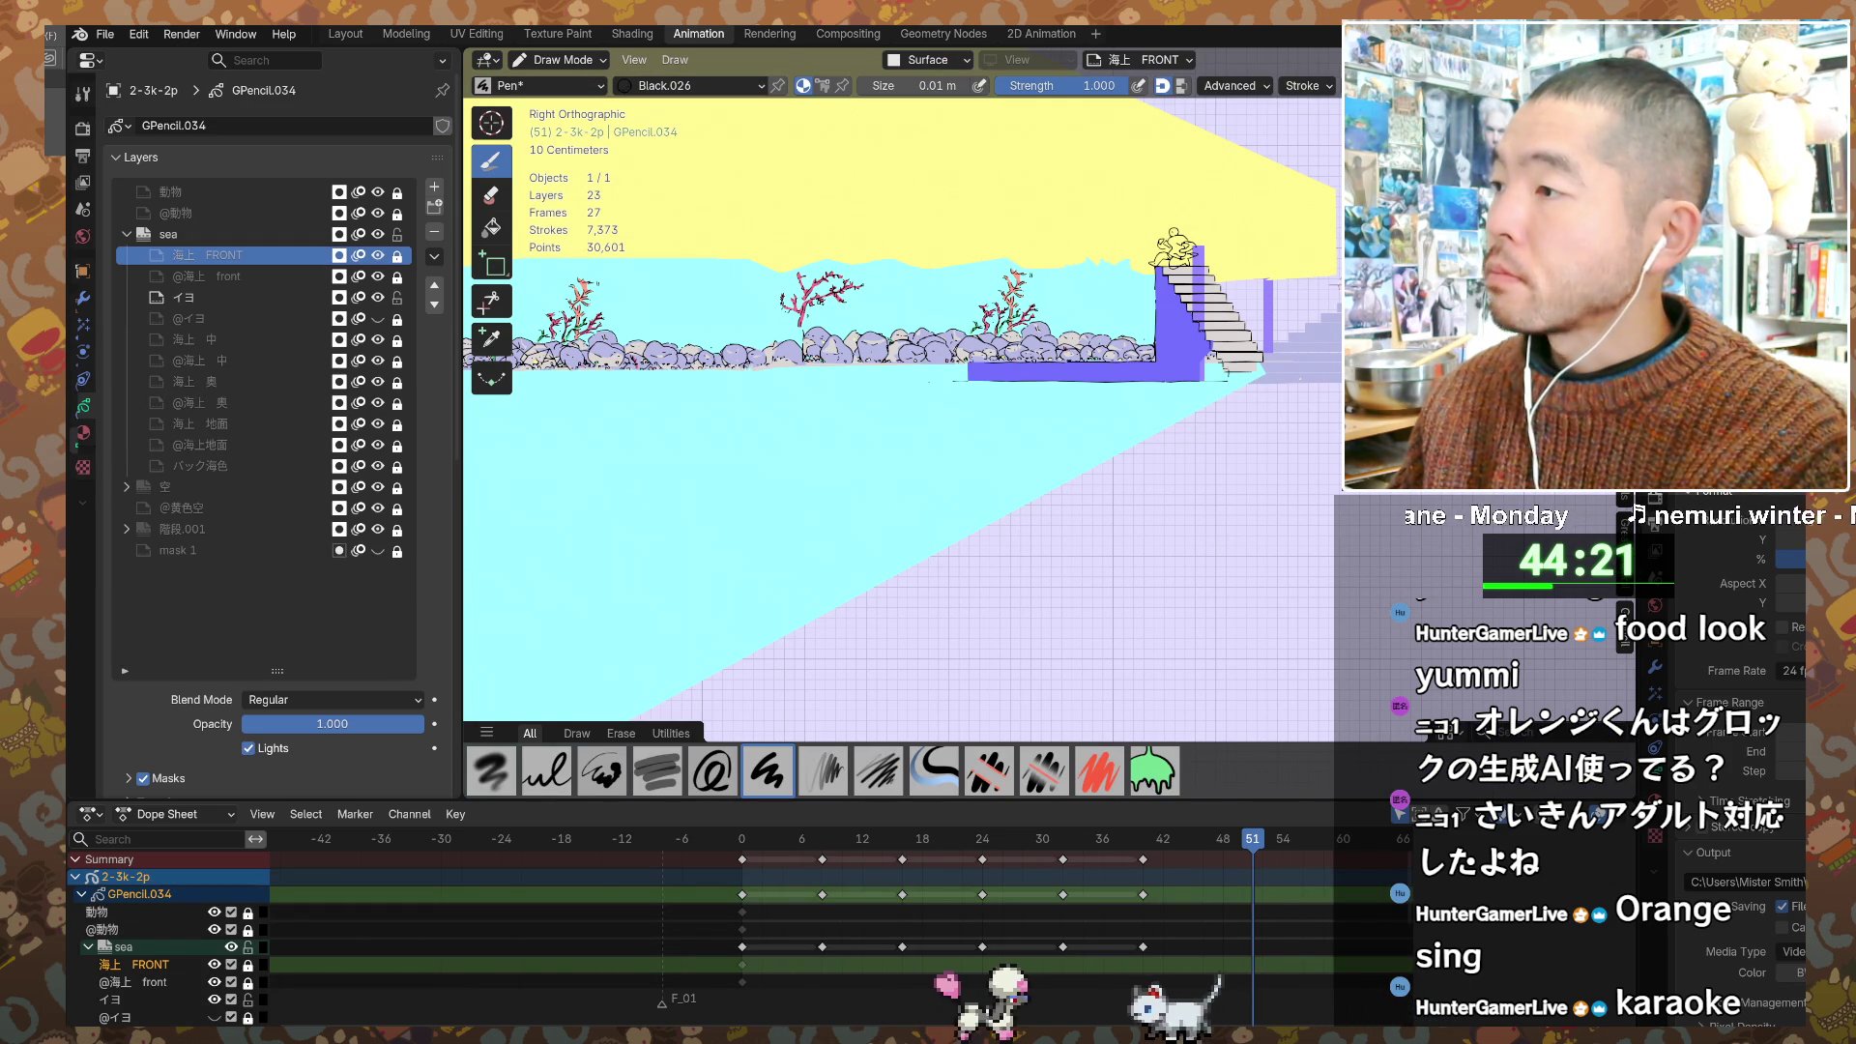
Step: Make イヨ the active drawing layer and frame the stairs and rocky shore closer
{"action": "left_click", "coordinate": [184, 297]}
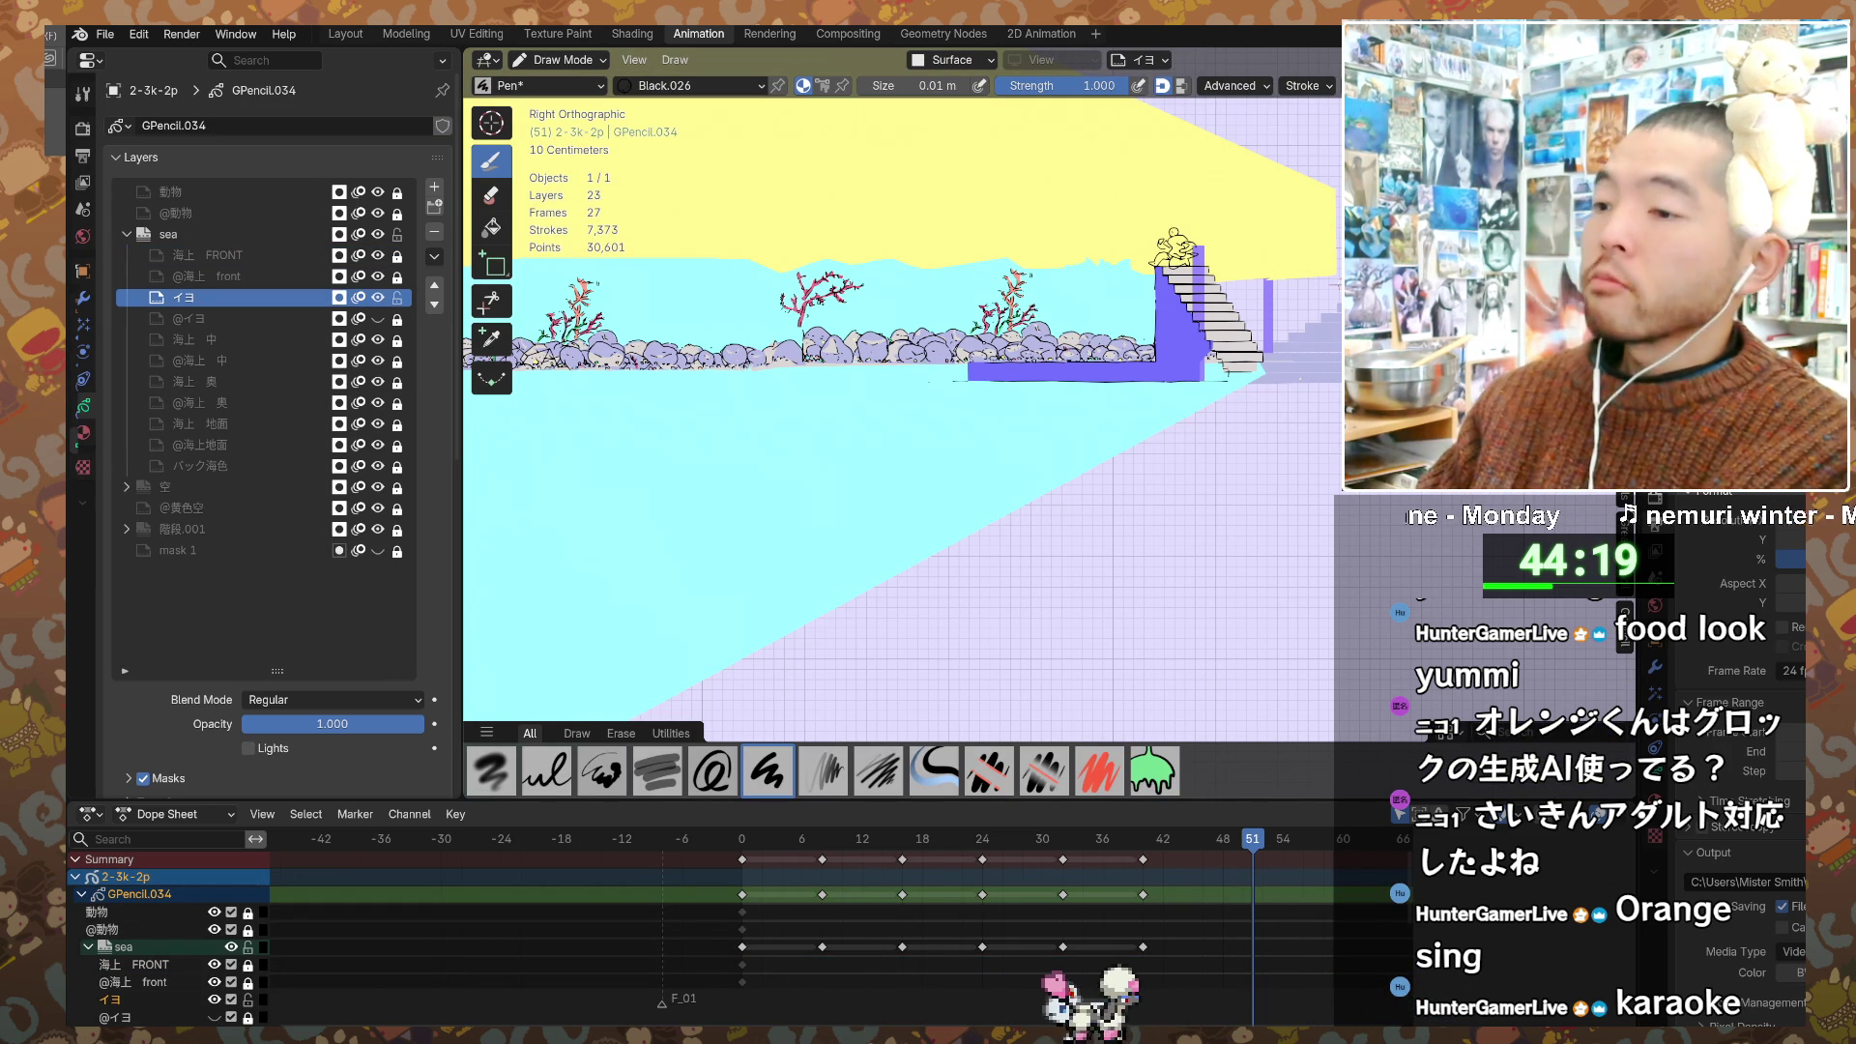
{"action": "middle_click_drag", "start_coordinate": [1349, 283], "coordinate": [1285, 438], "text": "shift"}
{"action": "scroll", "coordinate": [1286, 438], "scroll_direction": "up", "scroll_amount": 3}
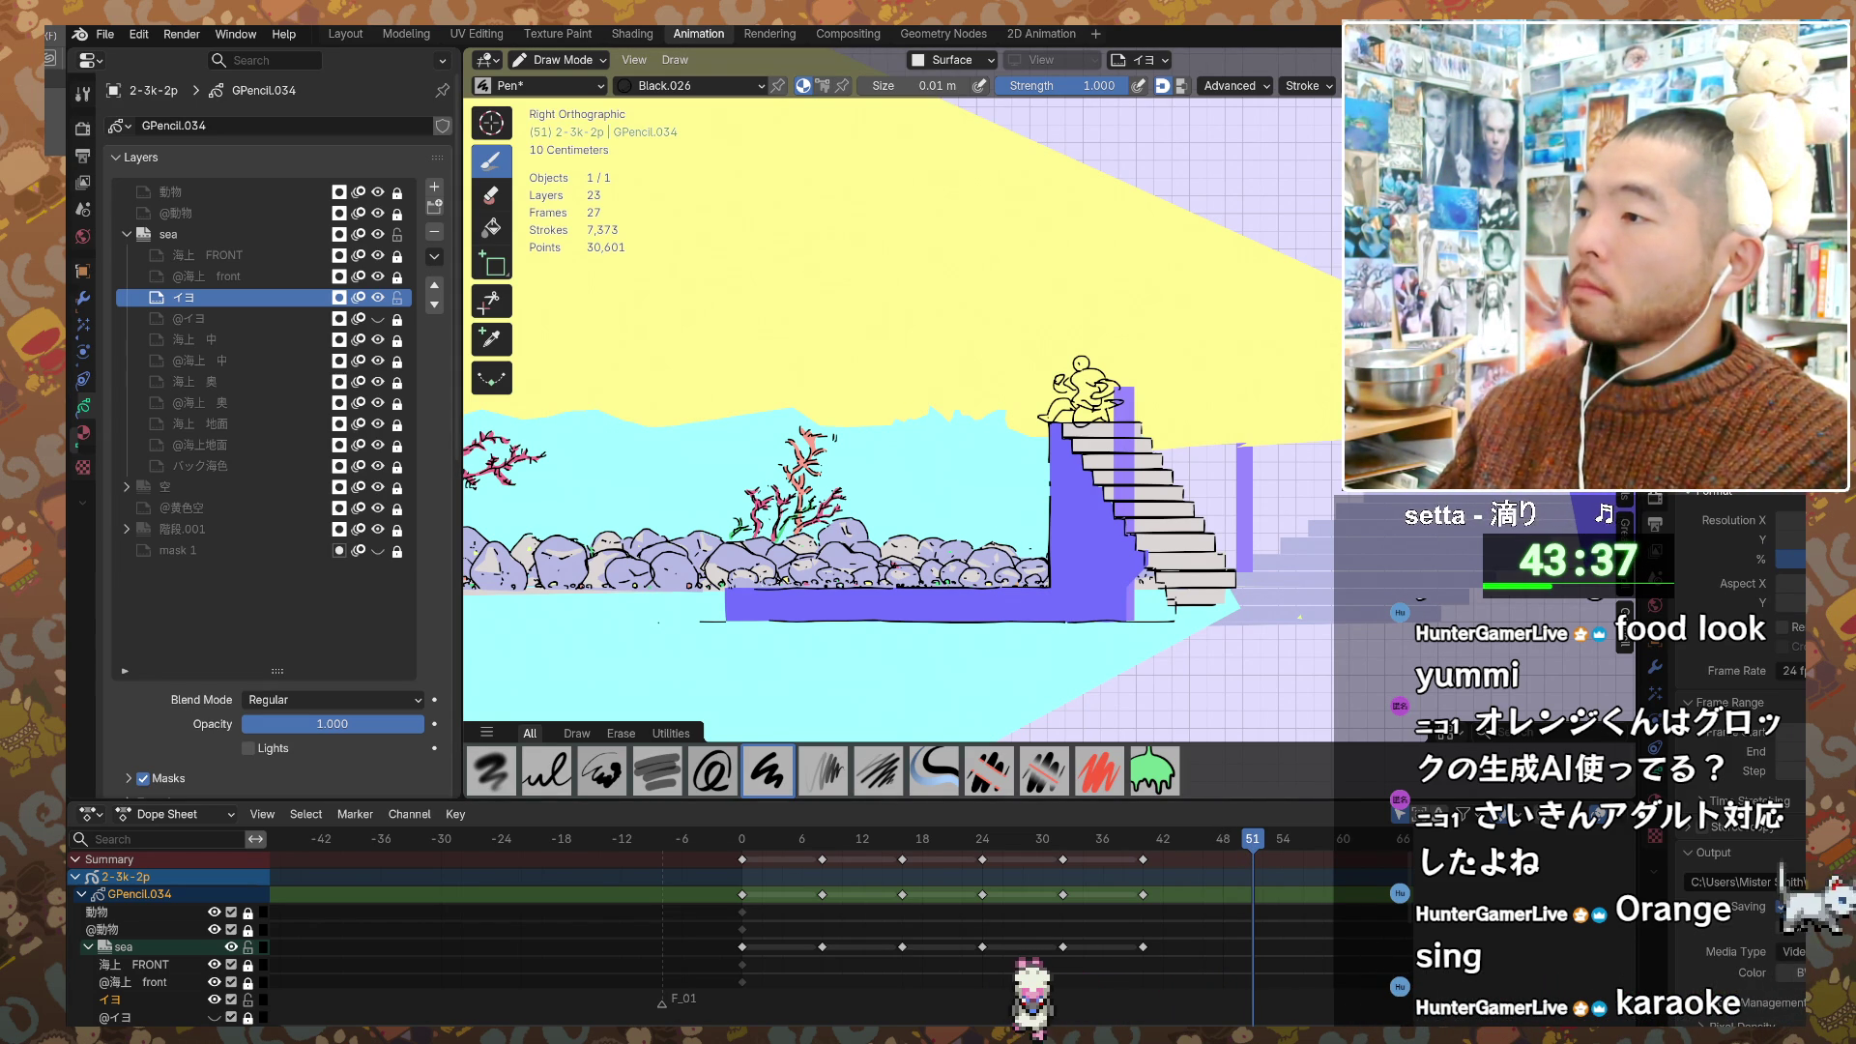
{"action": "key", "text": "ctrl+z"}
{"action": "key", "text": "ctrl+z"}
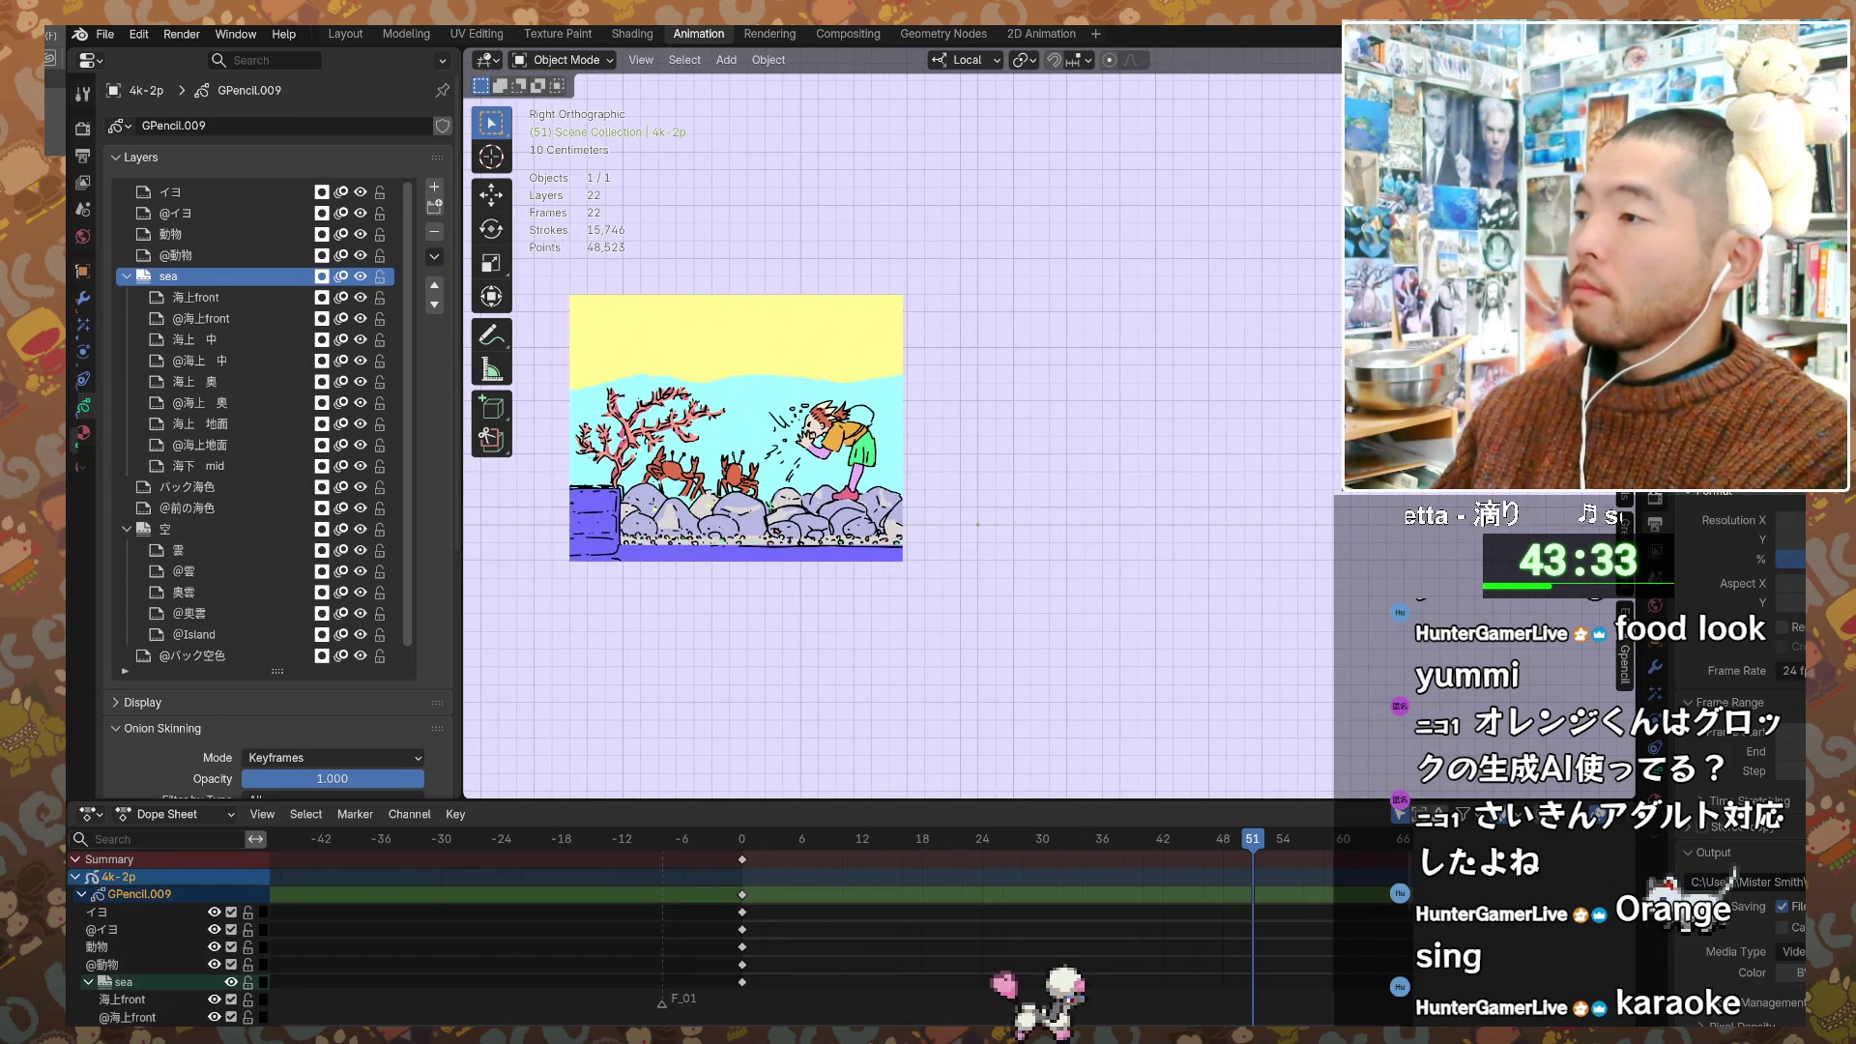
Step: Undo and redo back to the stairs shot, make 動物 current, and enlarge the outliner
{"action": "key", "text": "ctrl+z"}
{"action": "key", "text": "ctrl+shift+z"}
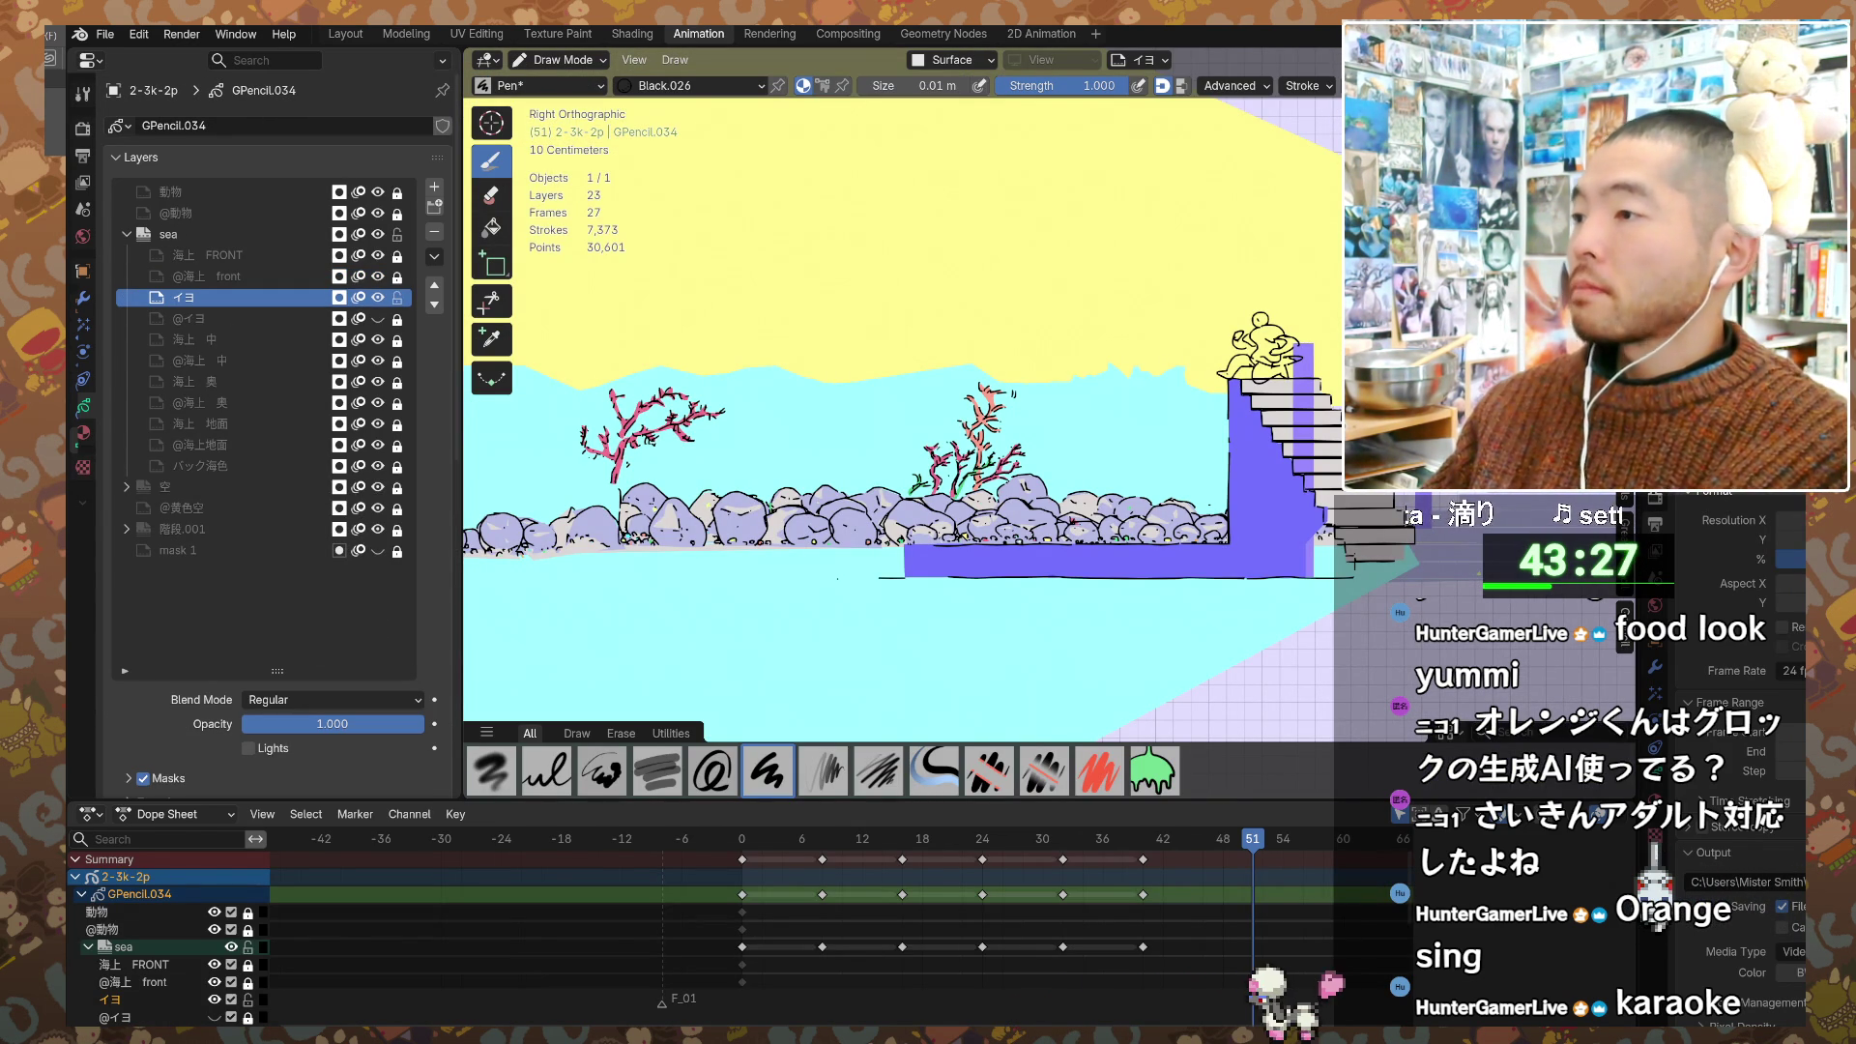
{"action": "left_click", "coordinate": [170, 191]}
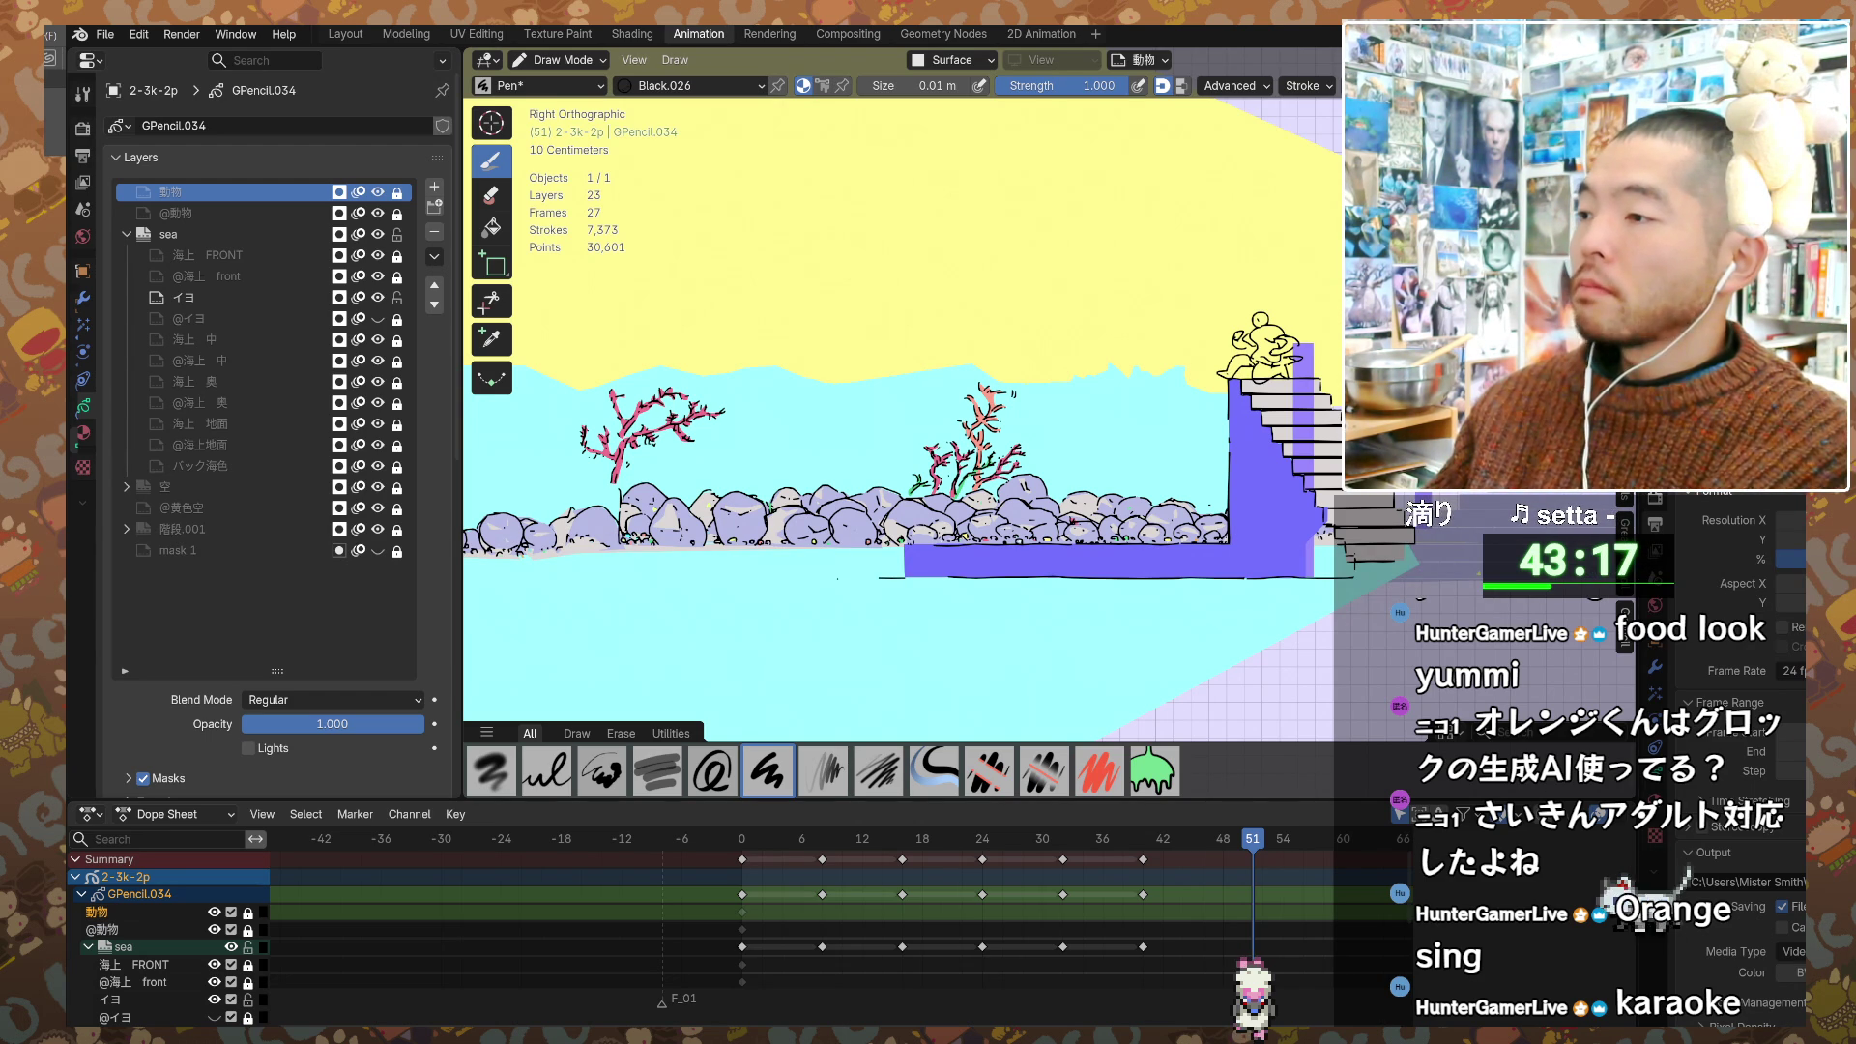
{"action": "left_click_drag", "start_coordinate": [1740, 416], "coordinate": [1740, 547]}
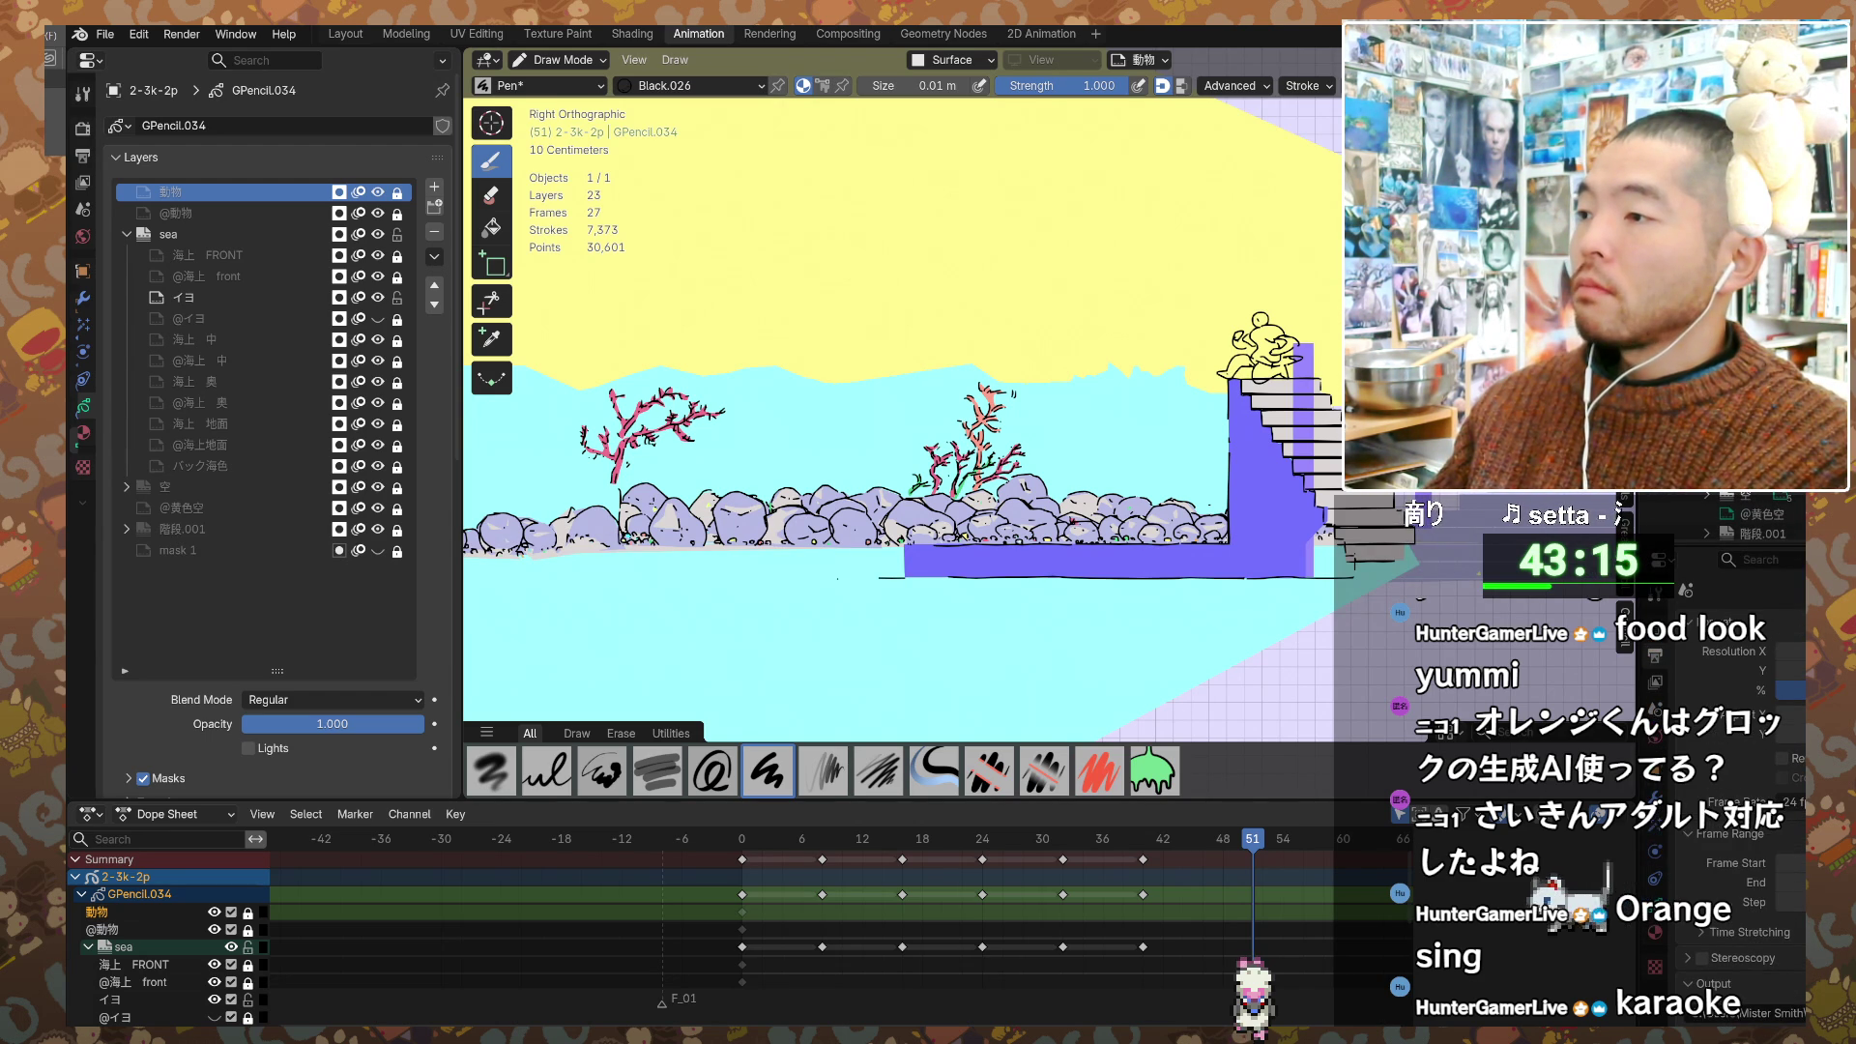
Step: Switch back to the イヨ layer and scrub the Dope Sheet to the first frame
{"action": "left_click", "coordinate": [184, 297]}
{"action": "middle_click_drag", "start_coordinate": [870, 628], "coordinate": [914, 628], "text": "shift"}
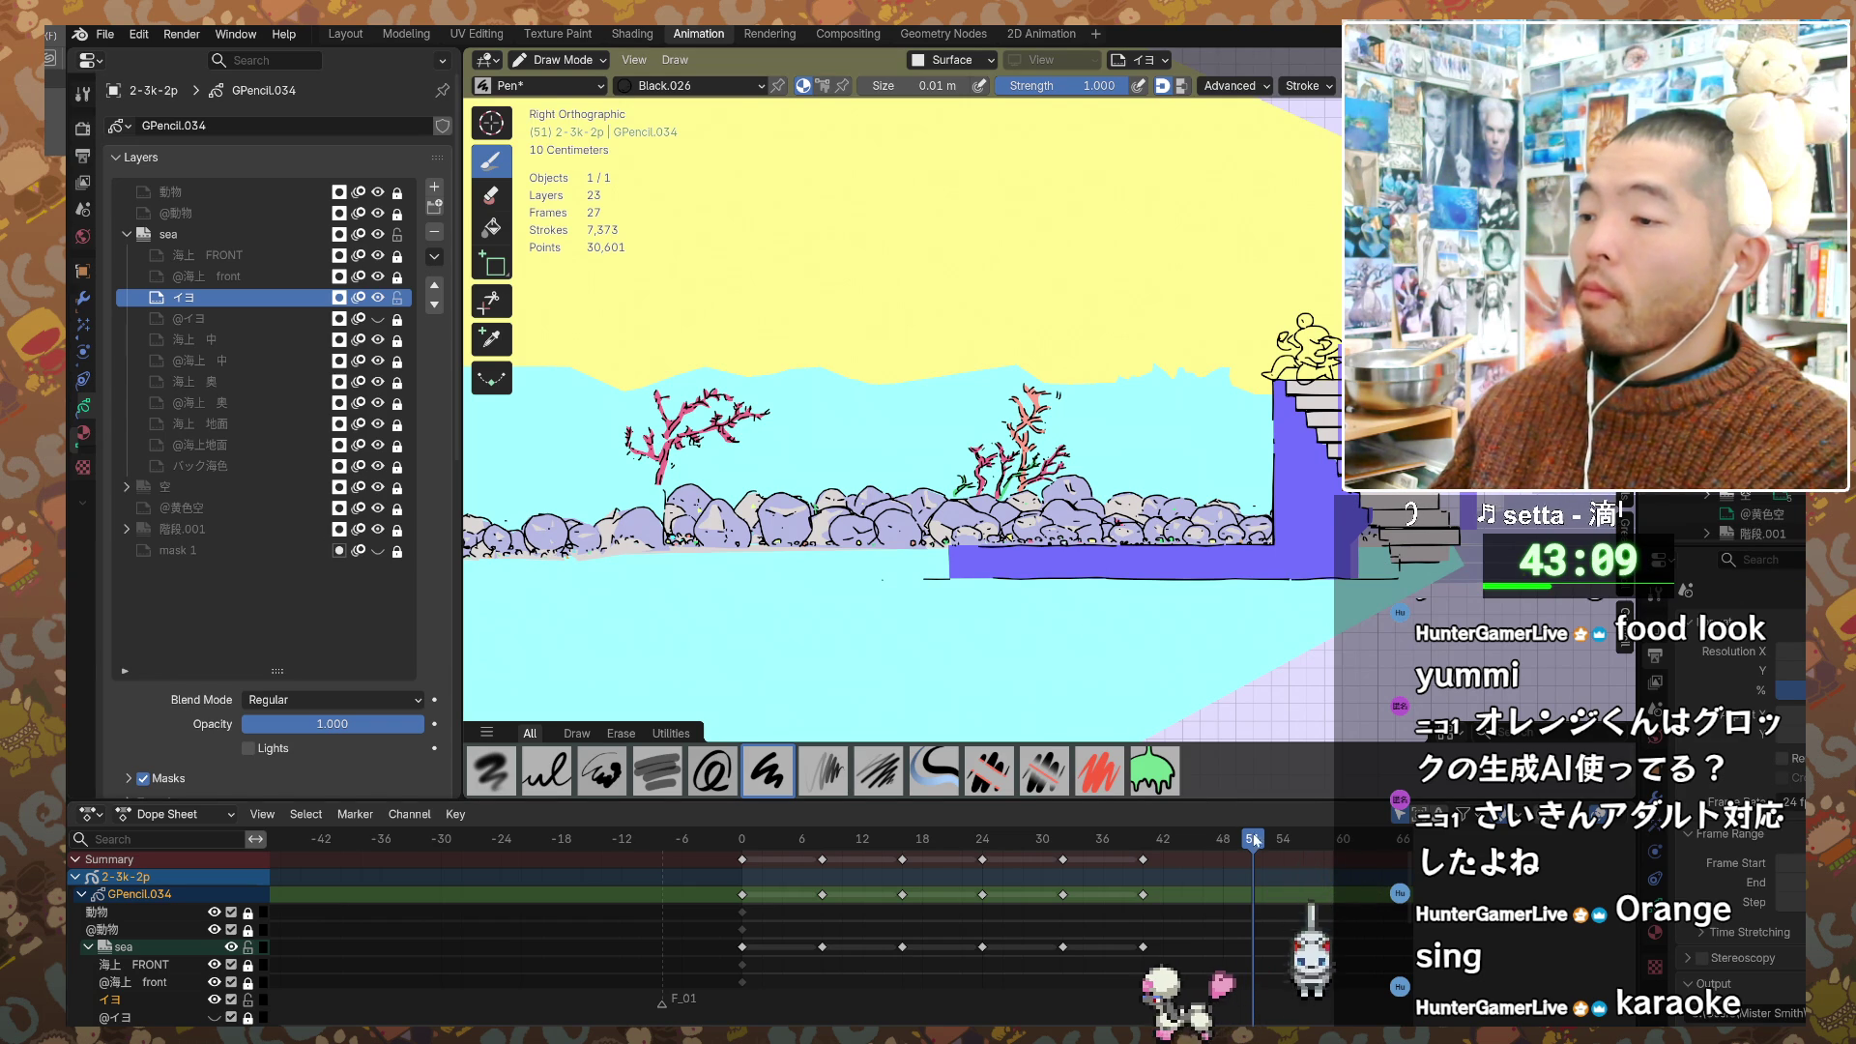
{"action": "left_click_drag", "start_coordinate": [1252, 856], "coordinate": [746, 899]}
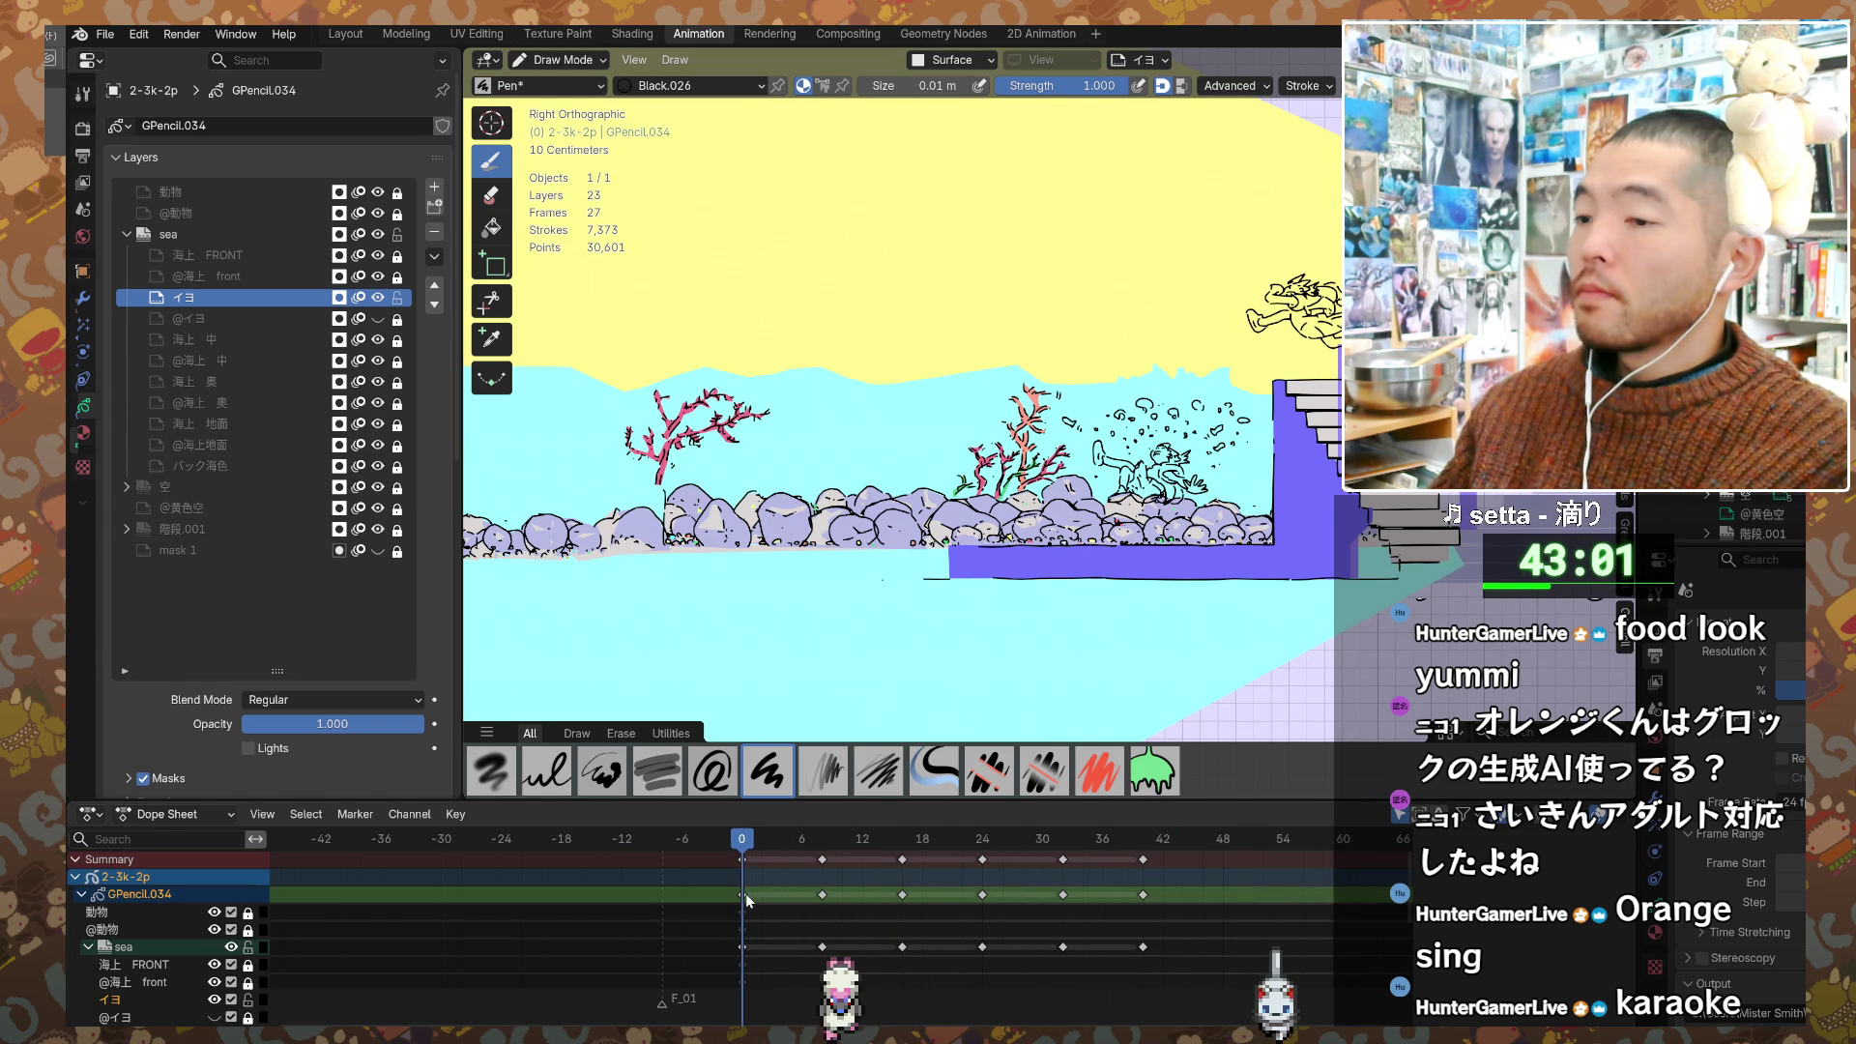
Step: Frame the leaping figure and review its poses at frames 16, 24, 0 and 24
{"action": "scroll", "coordinate": [899, 435], "scroll_direction": "up", "scroll_amount": 3}
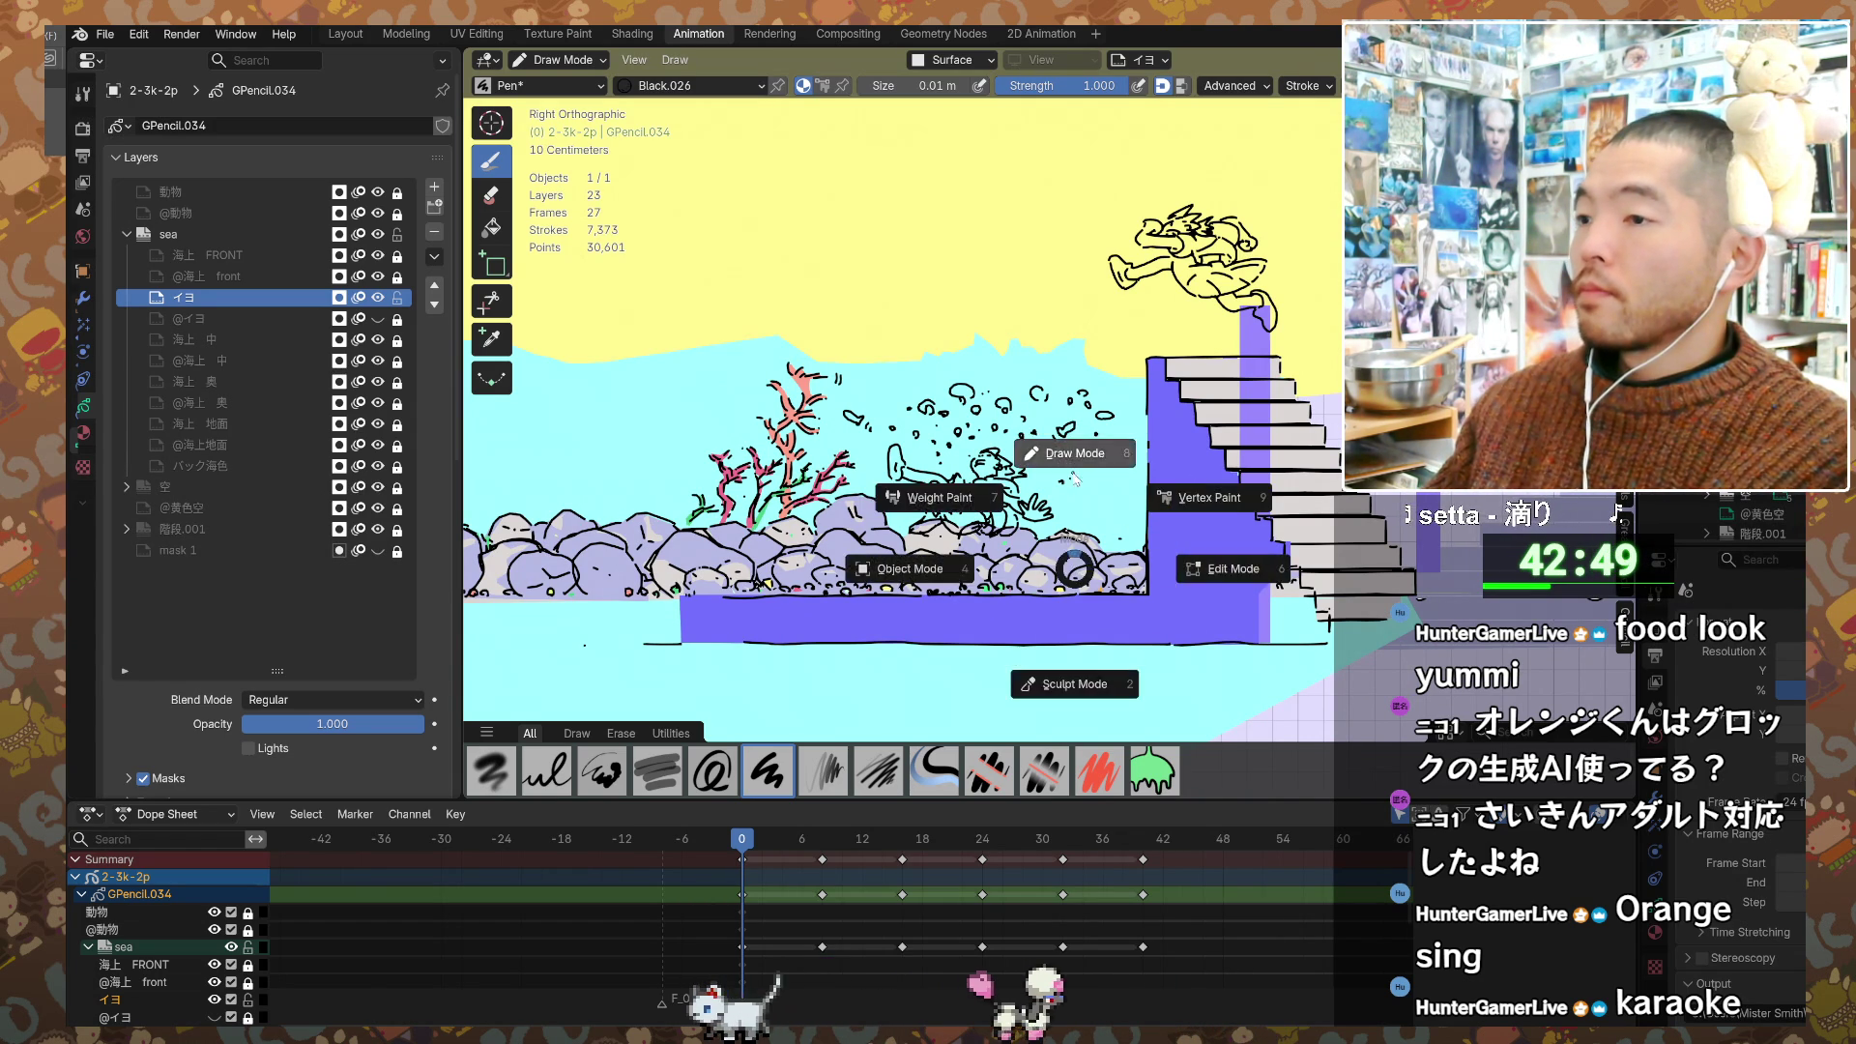
{"action": "scroll", "coordinate": [1054, 357], "scroll_direction": "up", "scroll_amount": 1}
{"action": "middle_click_drag", "start_coordinate": [899, 435], "coordinate": [918, 367], "text": "shift"}
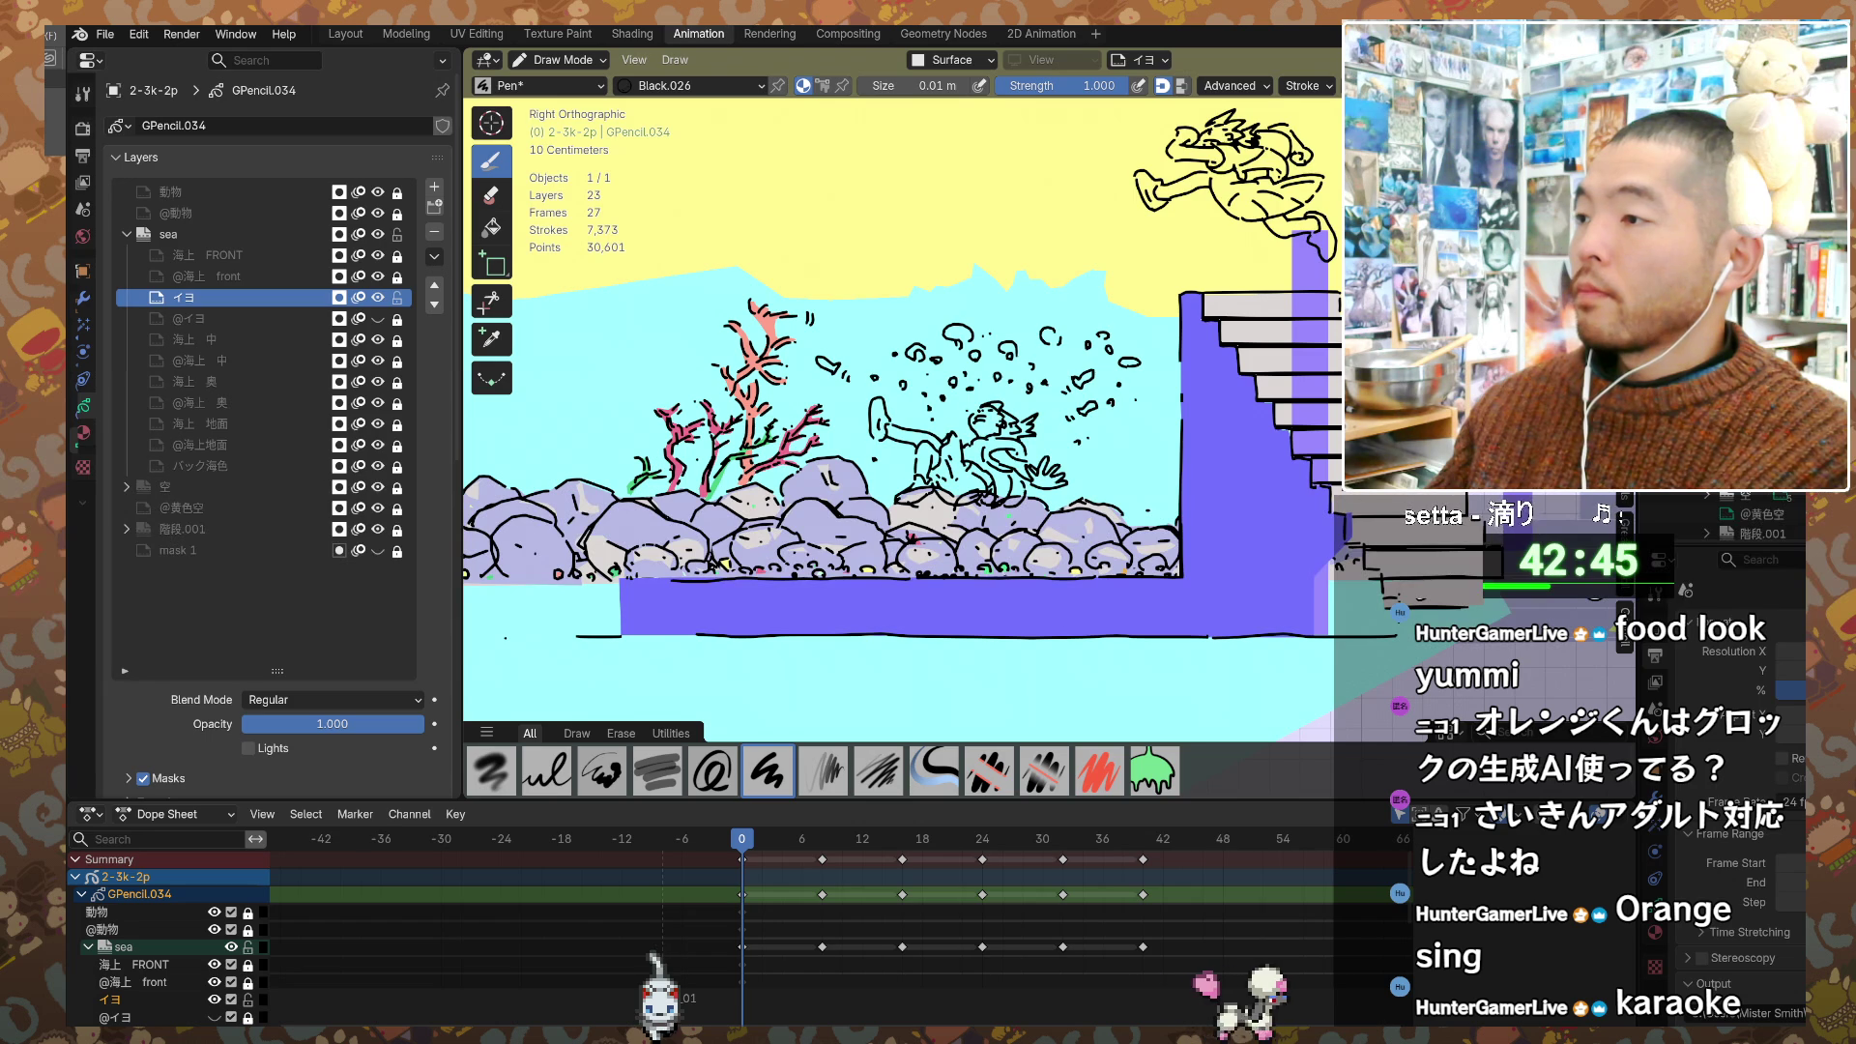
{"action": "middle_click_drag", "start_coordinate": [899, 387], "coordinate": [867, 427], "text": "shift"}
{"action": "scroll", "coordinate": [1047, 434], "scroll_direction": "up", "scroll_amount": 2}
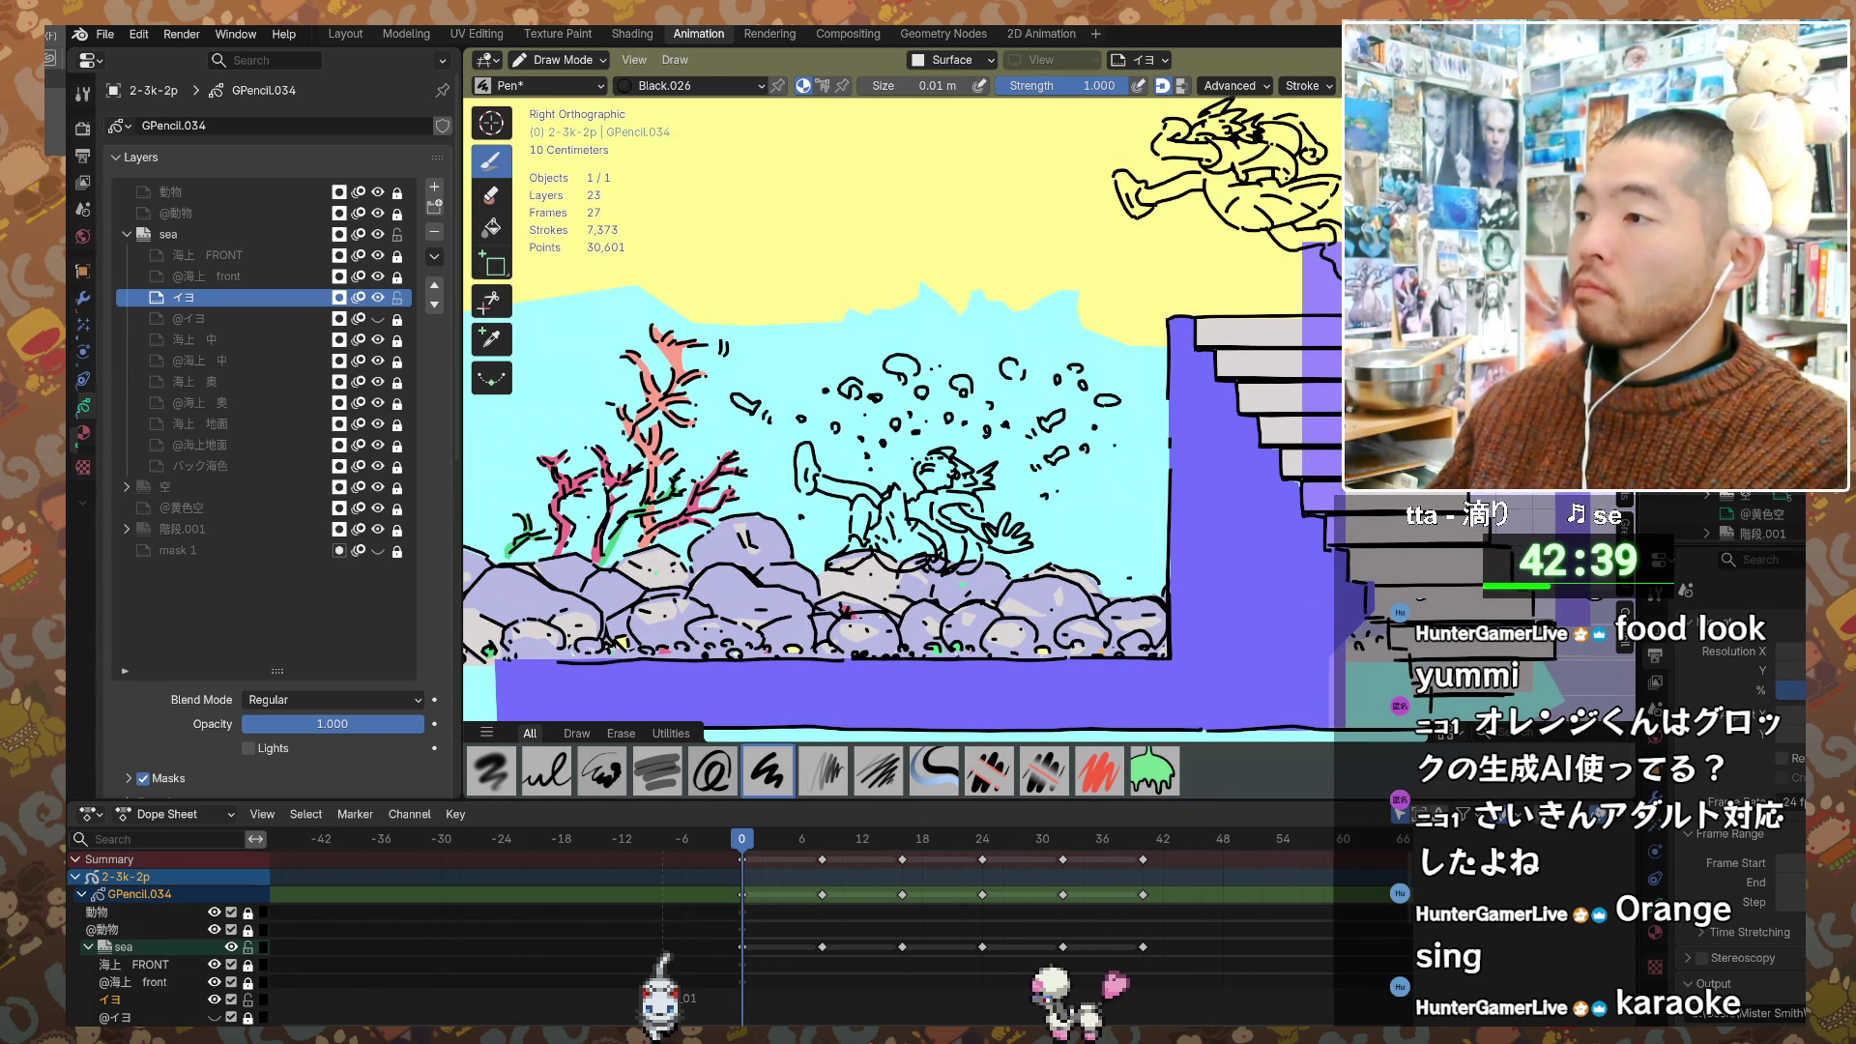
{"action": "left_click", "coordinate": [905, 839]}
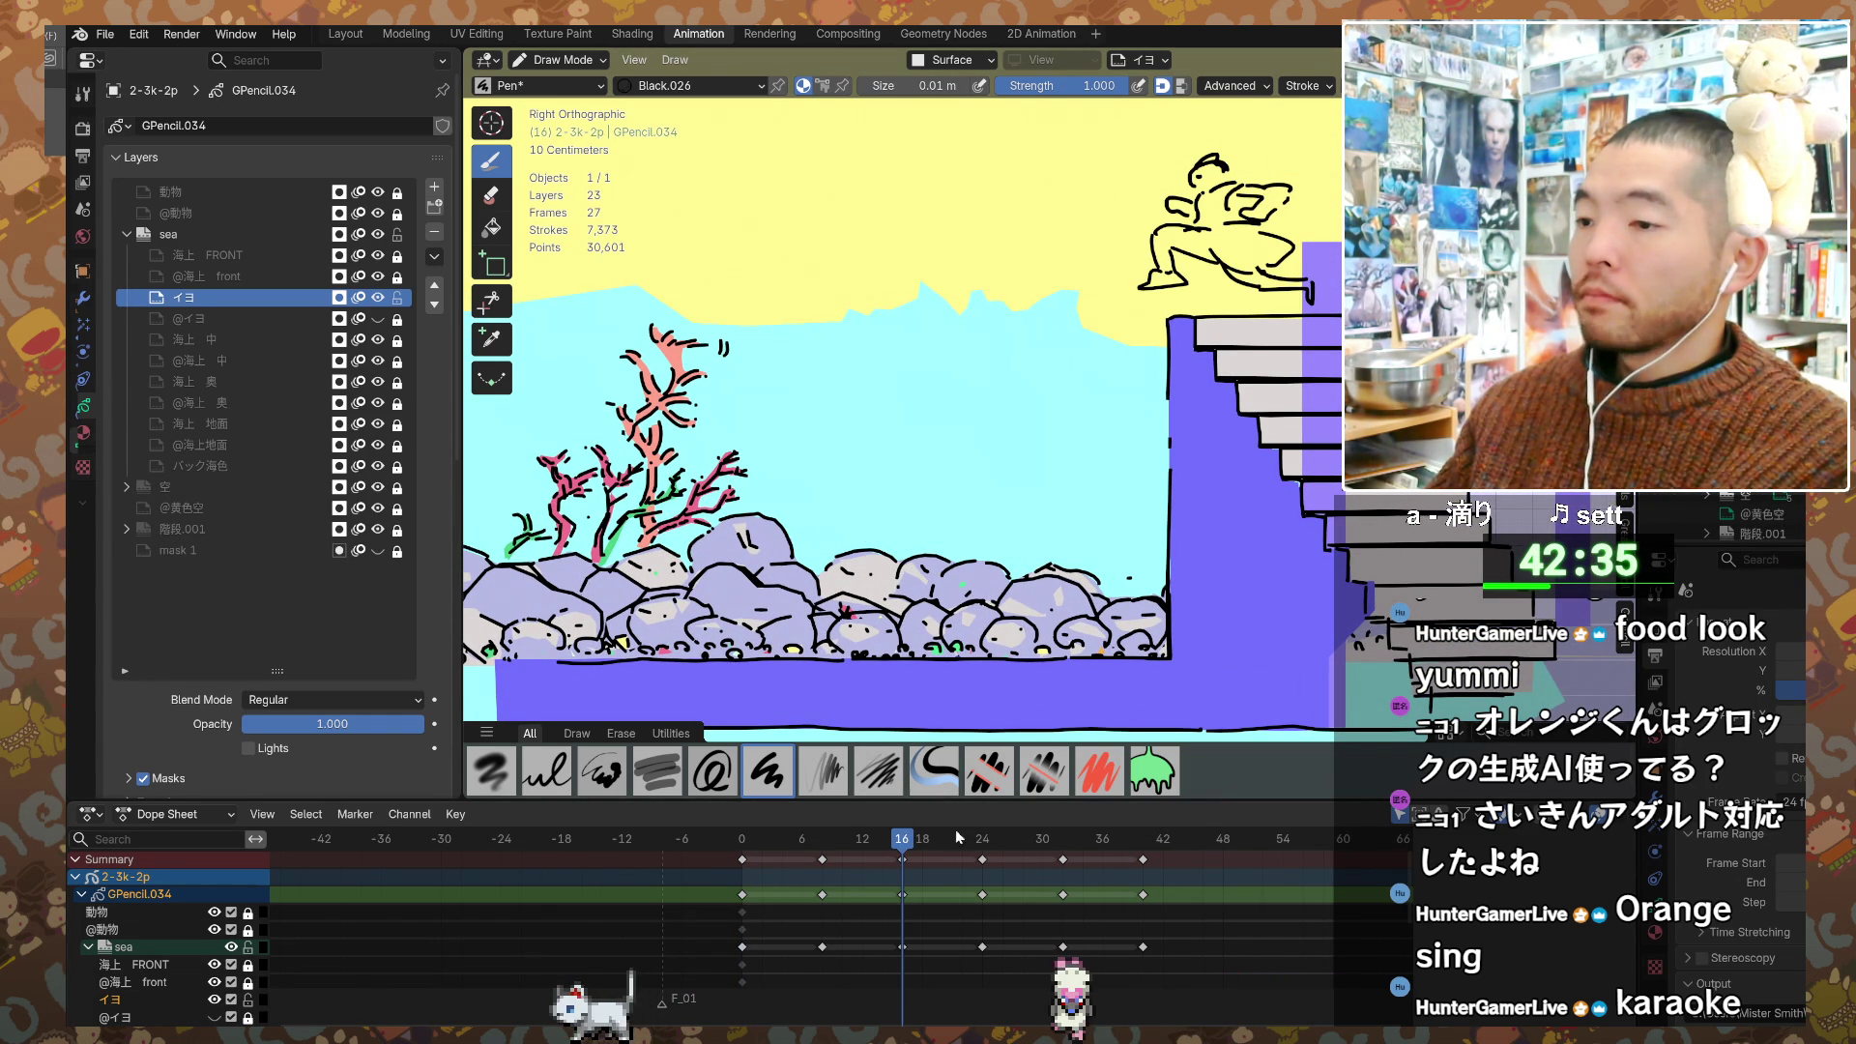
{"action": "left_click", "coordinate": [982, 839]}
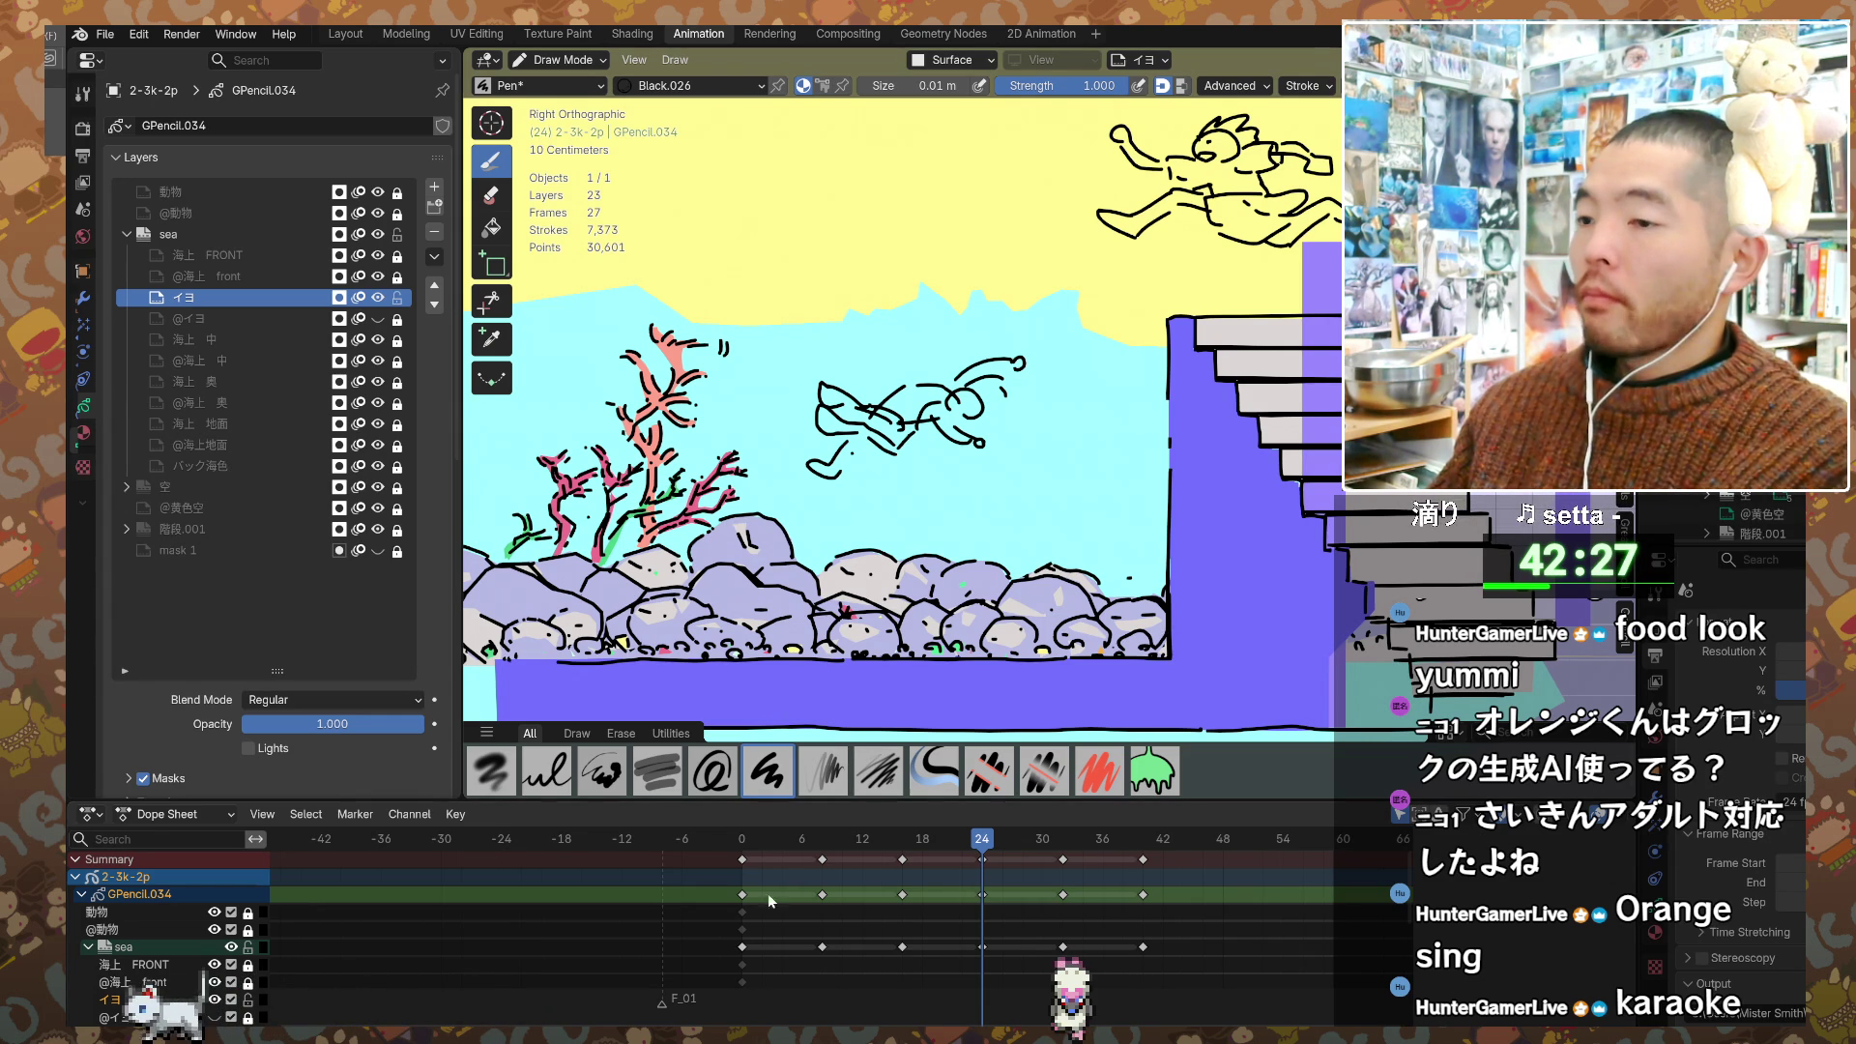
{"action": "left_click", "coordinate": [737, 841]}
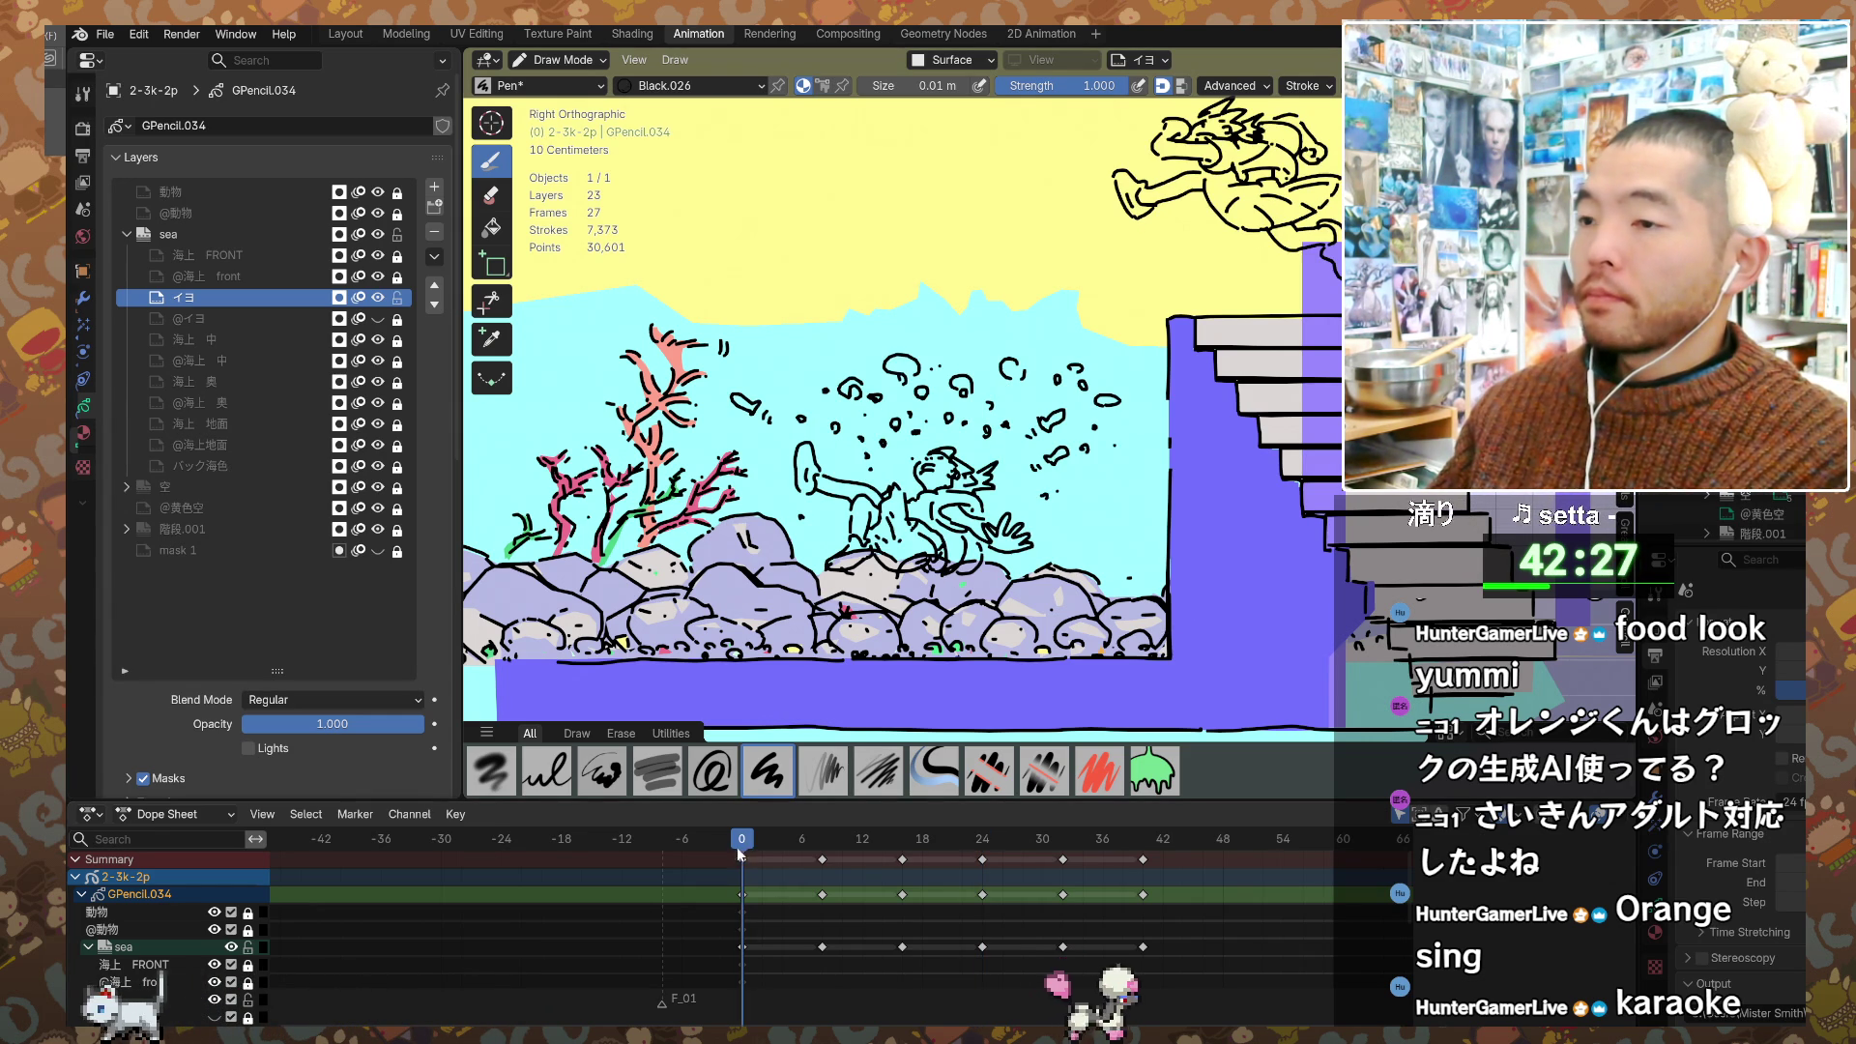
{"action": "left_click", "coordinate": [983, 841]}
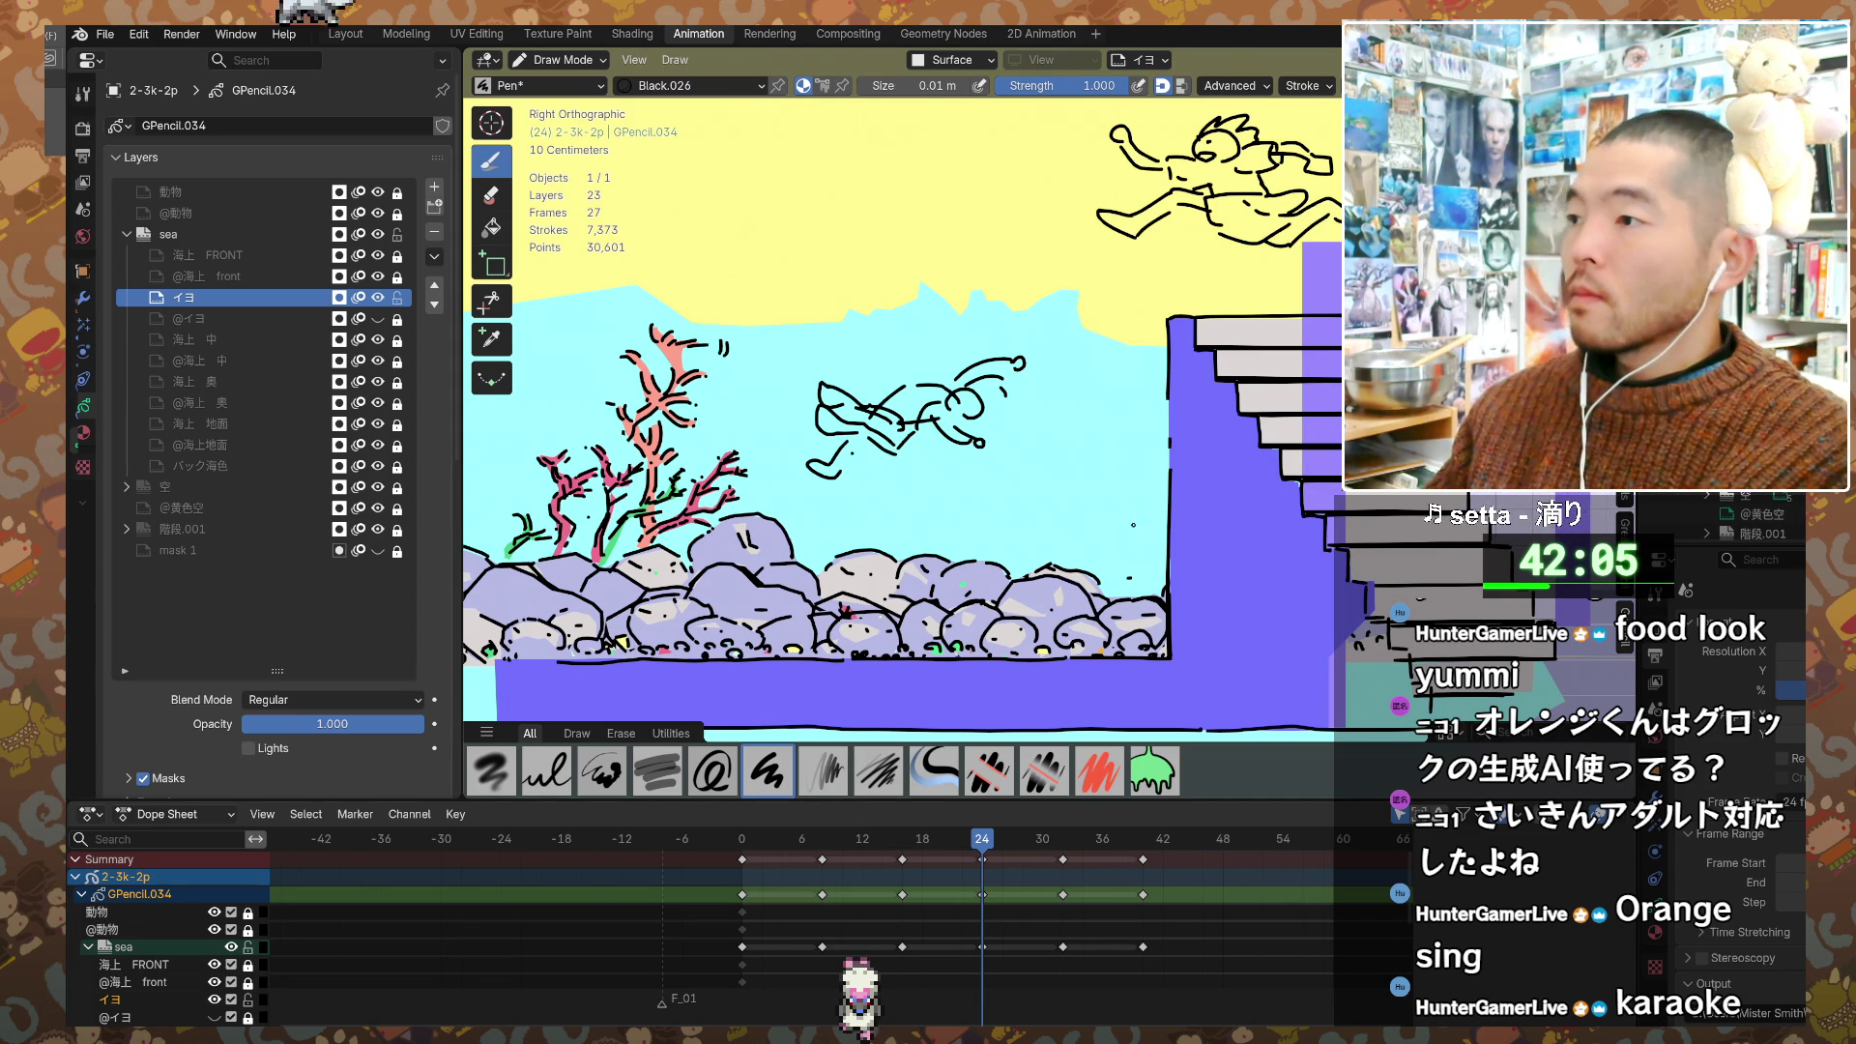
Step: Orbit the seaside scene out of side view into User Perspective
{"action": "mouse_move", "coordinate": [1103, 546]}
{"action": "middle_mouse_down"}
{"action": "mouse_move", "coordinate": [1073, 580]}
{"action": "mouse_move", "coordinate": [1084, 554]}
{"action": "mouse_move", "coordinate": [991, 581]}
{"action": "middle_mouse_up"}
{"action": "scroll", "coordinate": [1069, 584], "scroll_direction": "up", "scroll_amount": 3}
{"action": "scroll", "coordinate": [1069, 584], "scroll_direction": "down", "scroll_amount": 5}
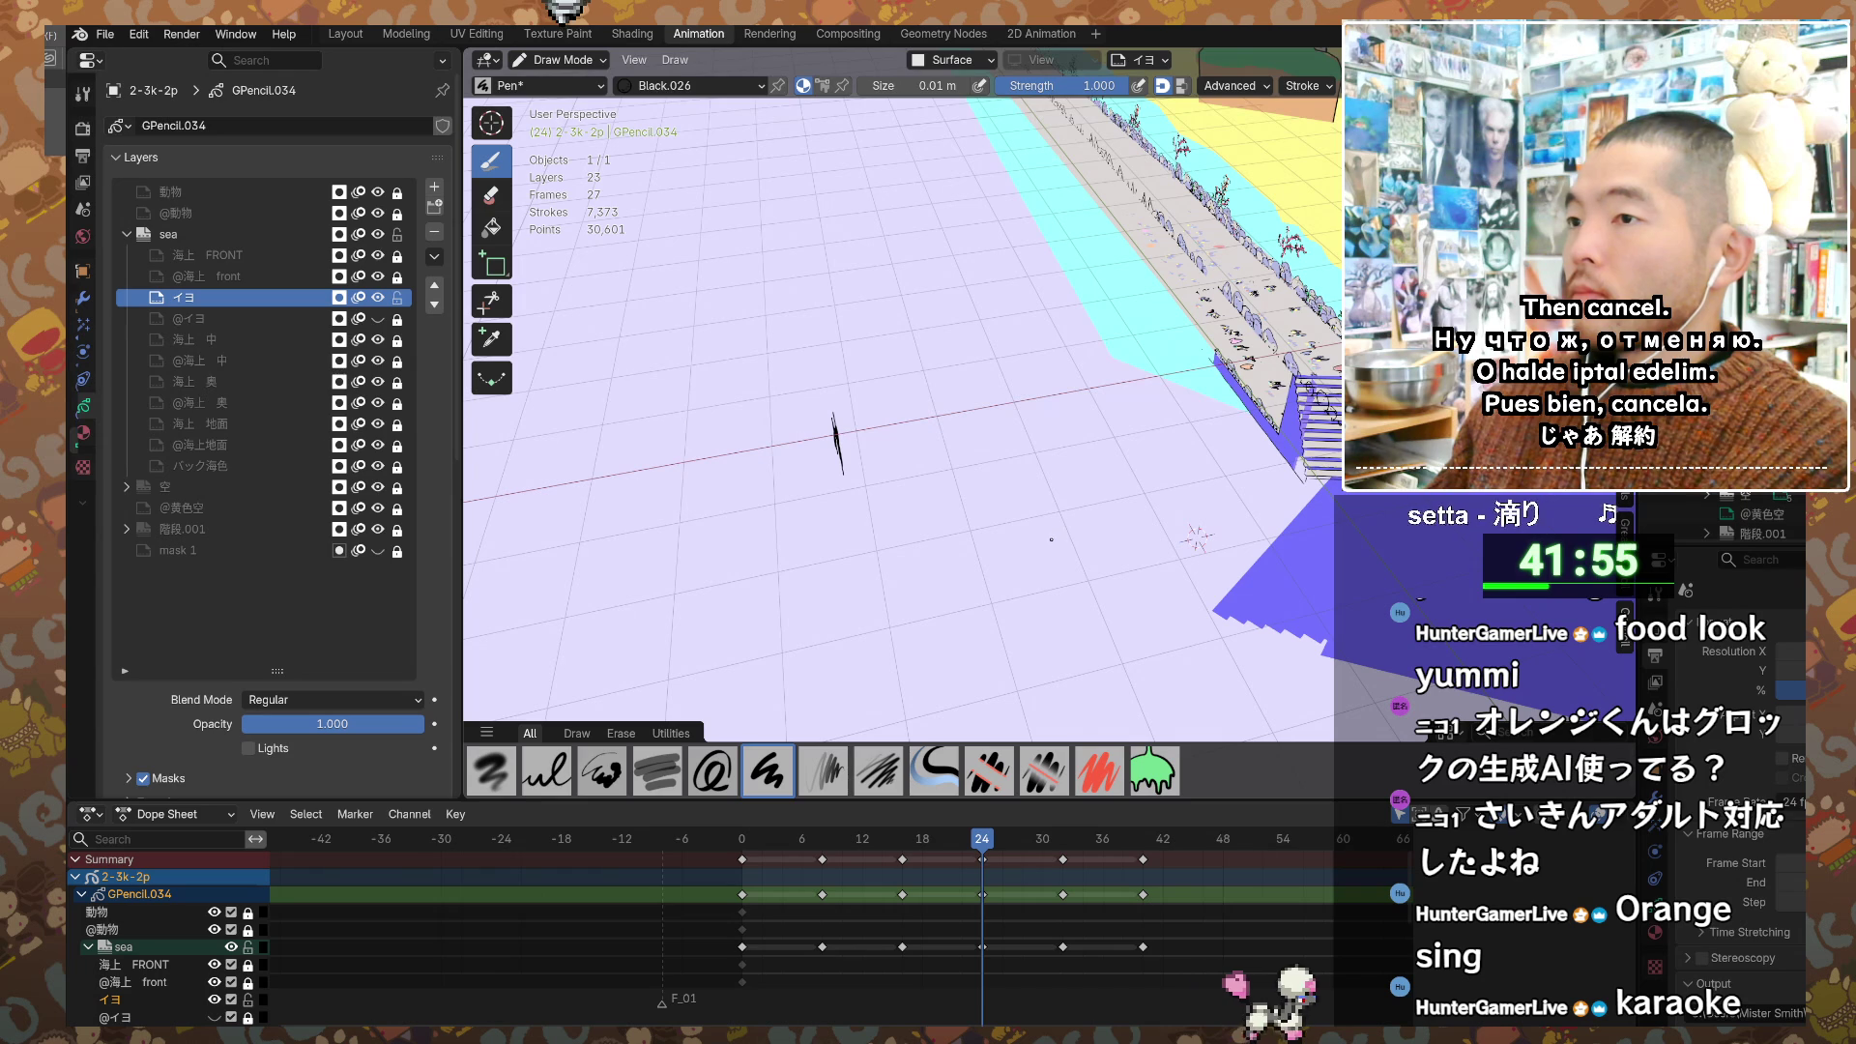
Step: Return to frame 0 and orbit to look along the rocky shore path
{"action": "mouse_move", "coordinate": [1049, 551]}
{"action": "middle_mouse_down"}
{"action": "mouse_move", "coordinate": [995, 512]}
{"action": "mouse_move", "coordinate": [1125, 326]}
{"action": "mouse_move", "coordinate": [1084, 380]}
{"action": "mouse_move", "coordinate": [1133, 366]}
{"action": "middle_mouse_up"}
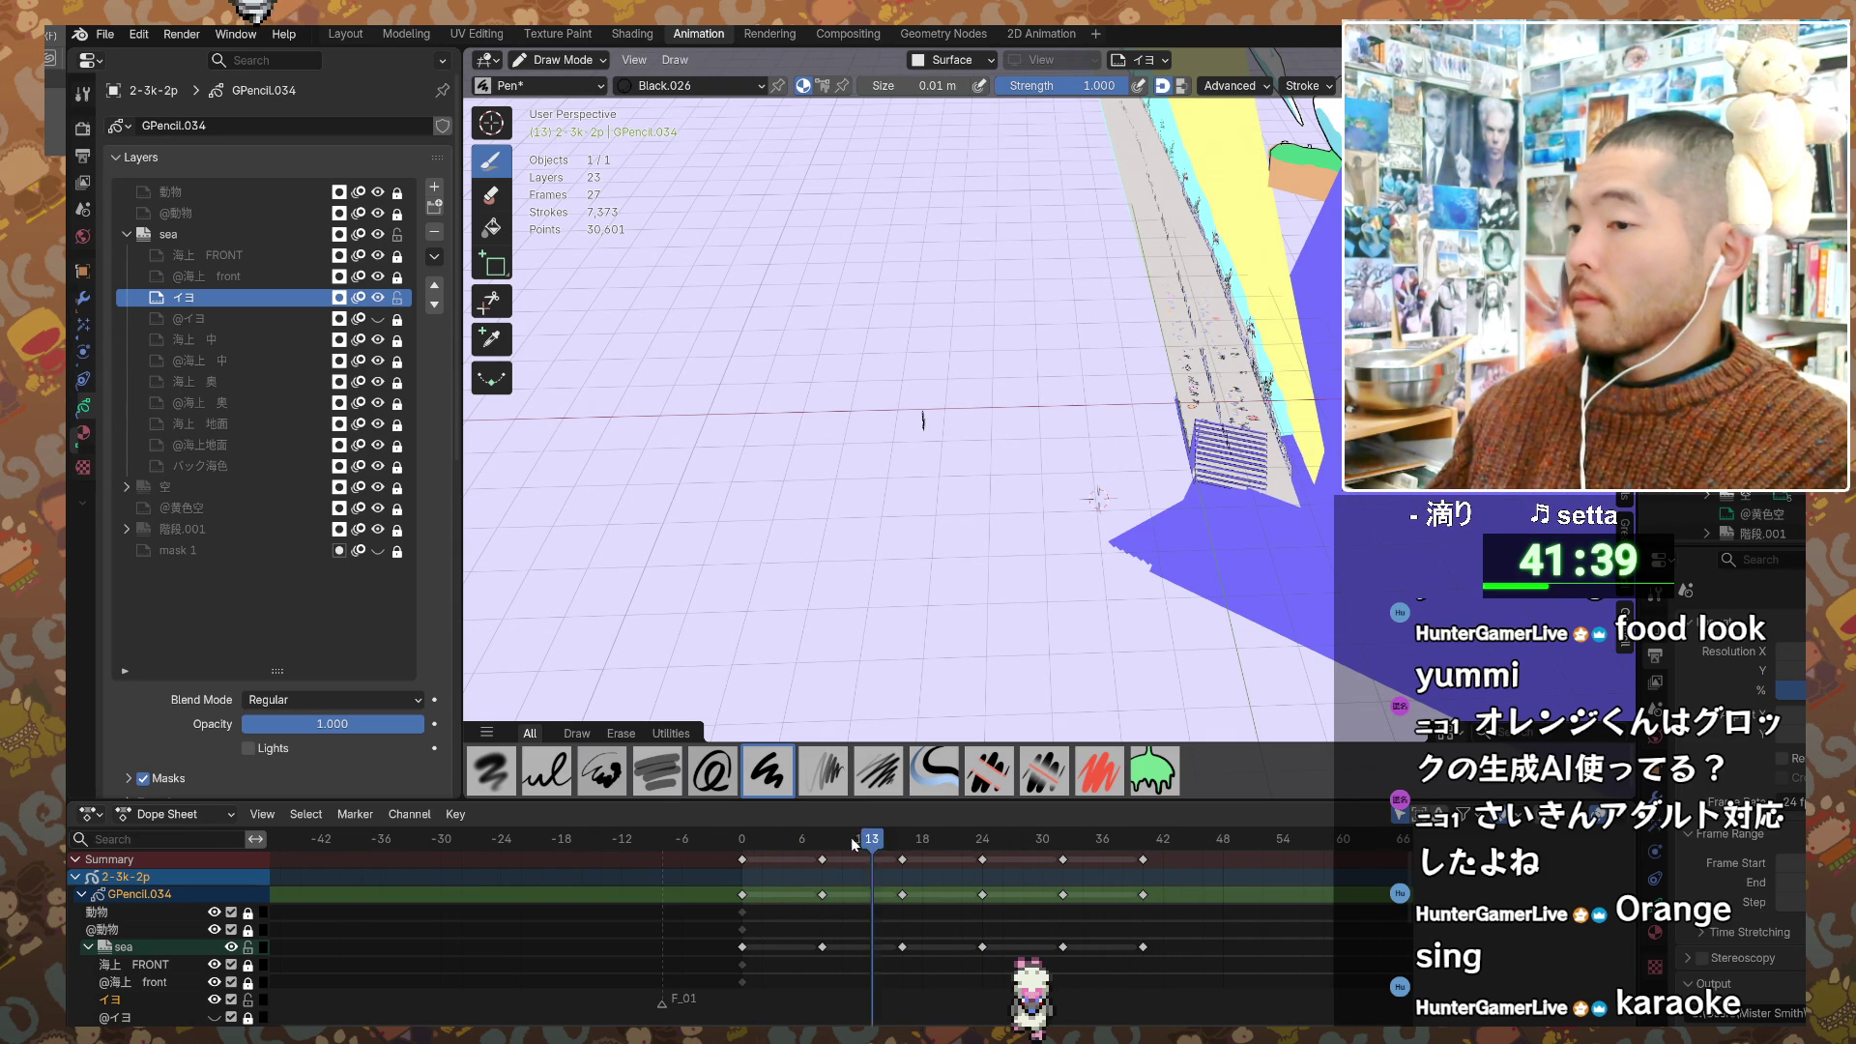
{"action": "left_click", "coordinate": [740, 841]}
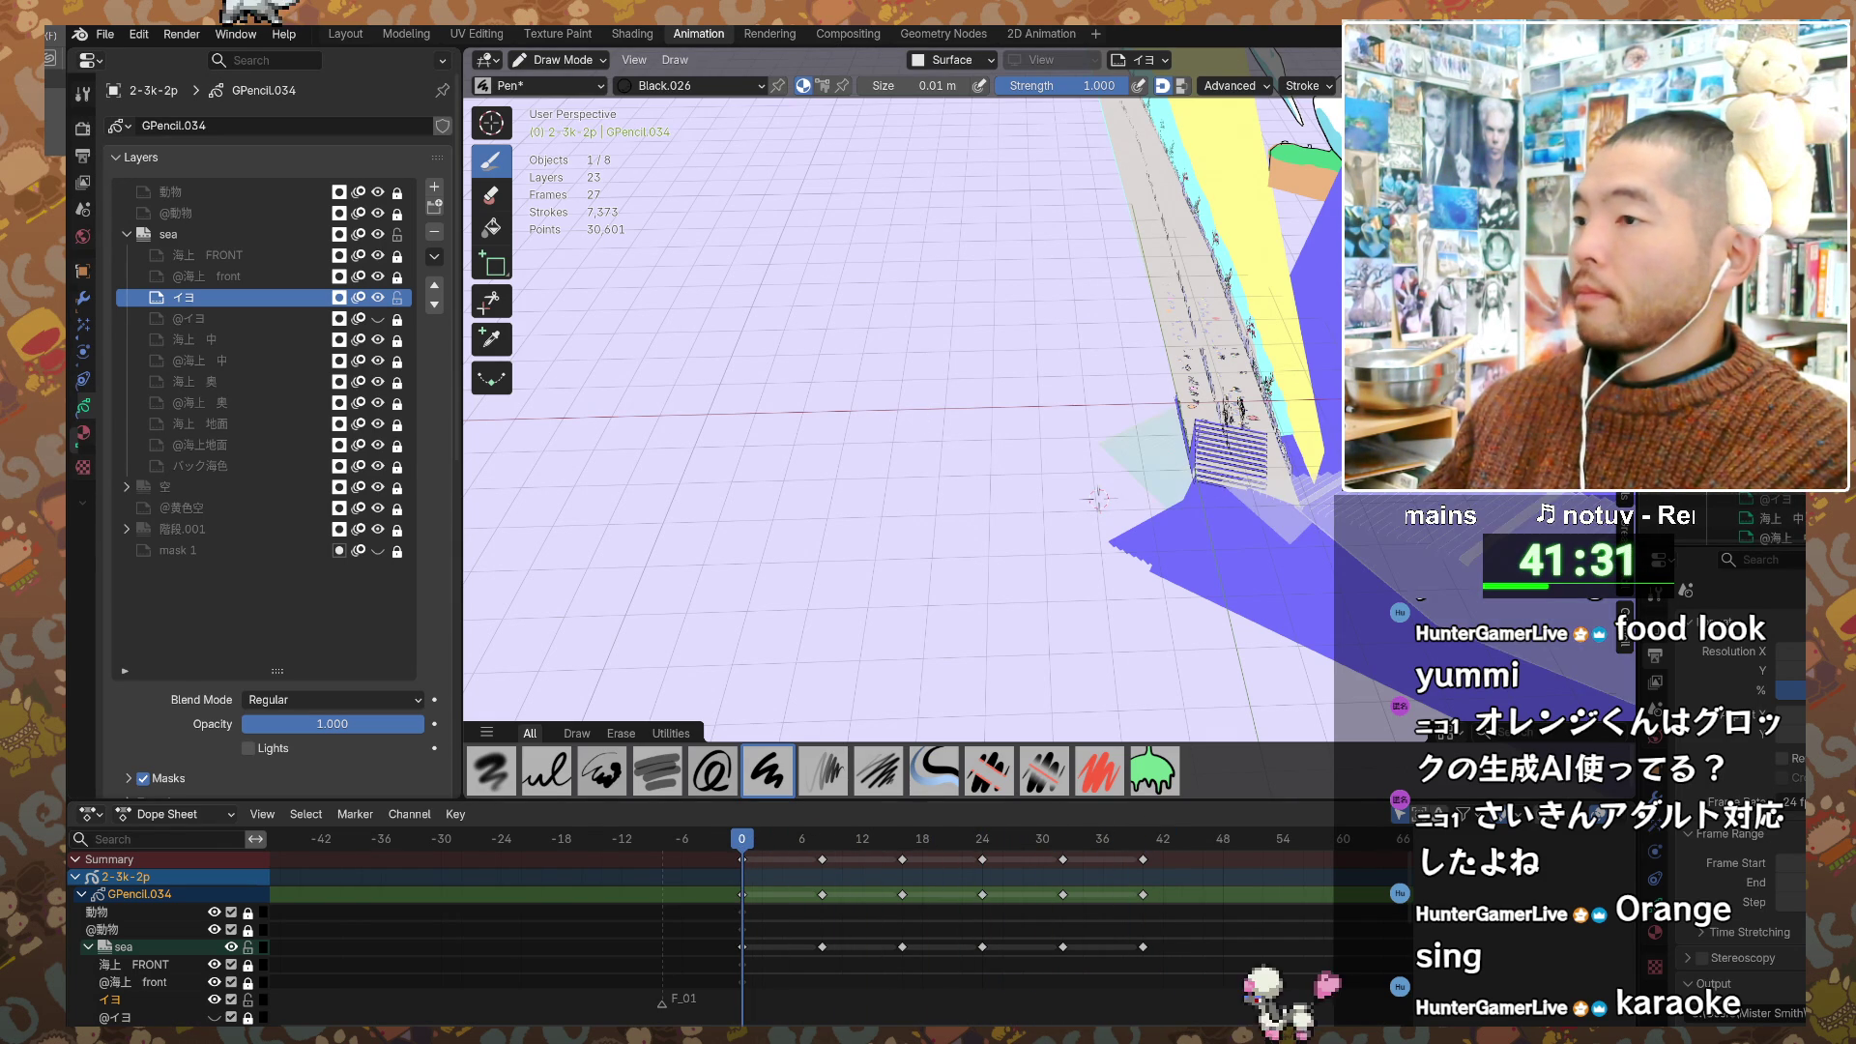
{"action": "mouse_move", "coordinate": [899, 416]}
{"action": "middle_mouse_down"}
{"action": "mouse_move", "coordinate": [870, 435]}
{"action": "mouse_move", "coordinate": [851, 406]}
{"action": "mouse_move", "coordinate": [831, 425]}
{"action": "mouse_move", "coordinate": [880, 406]}
{"action": "mouse_move", "coordinate": [841, 377]}
{"action": "middle_mouse_up"}
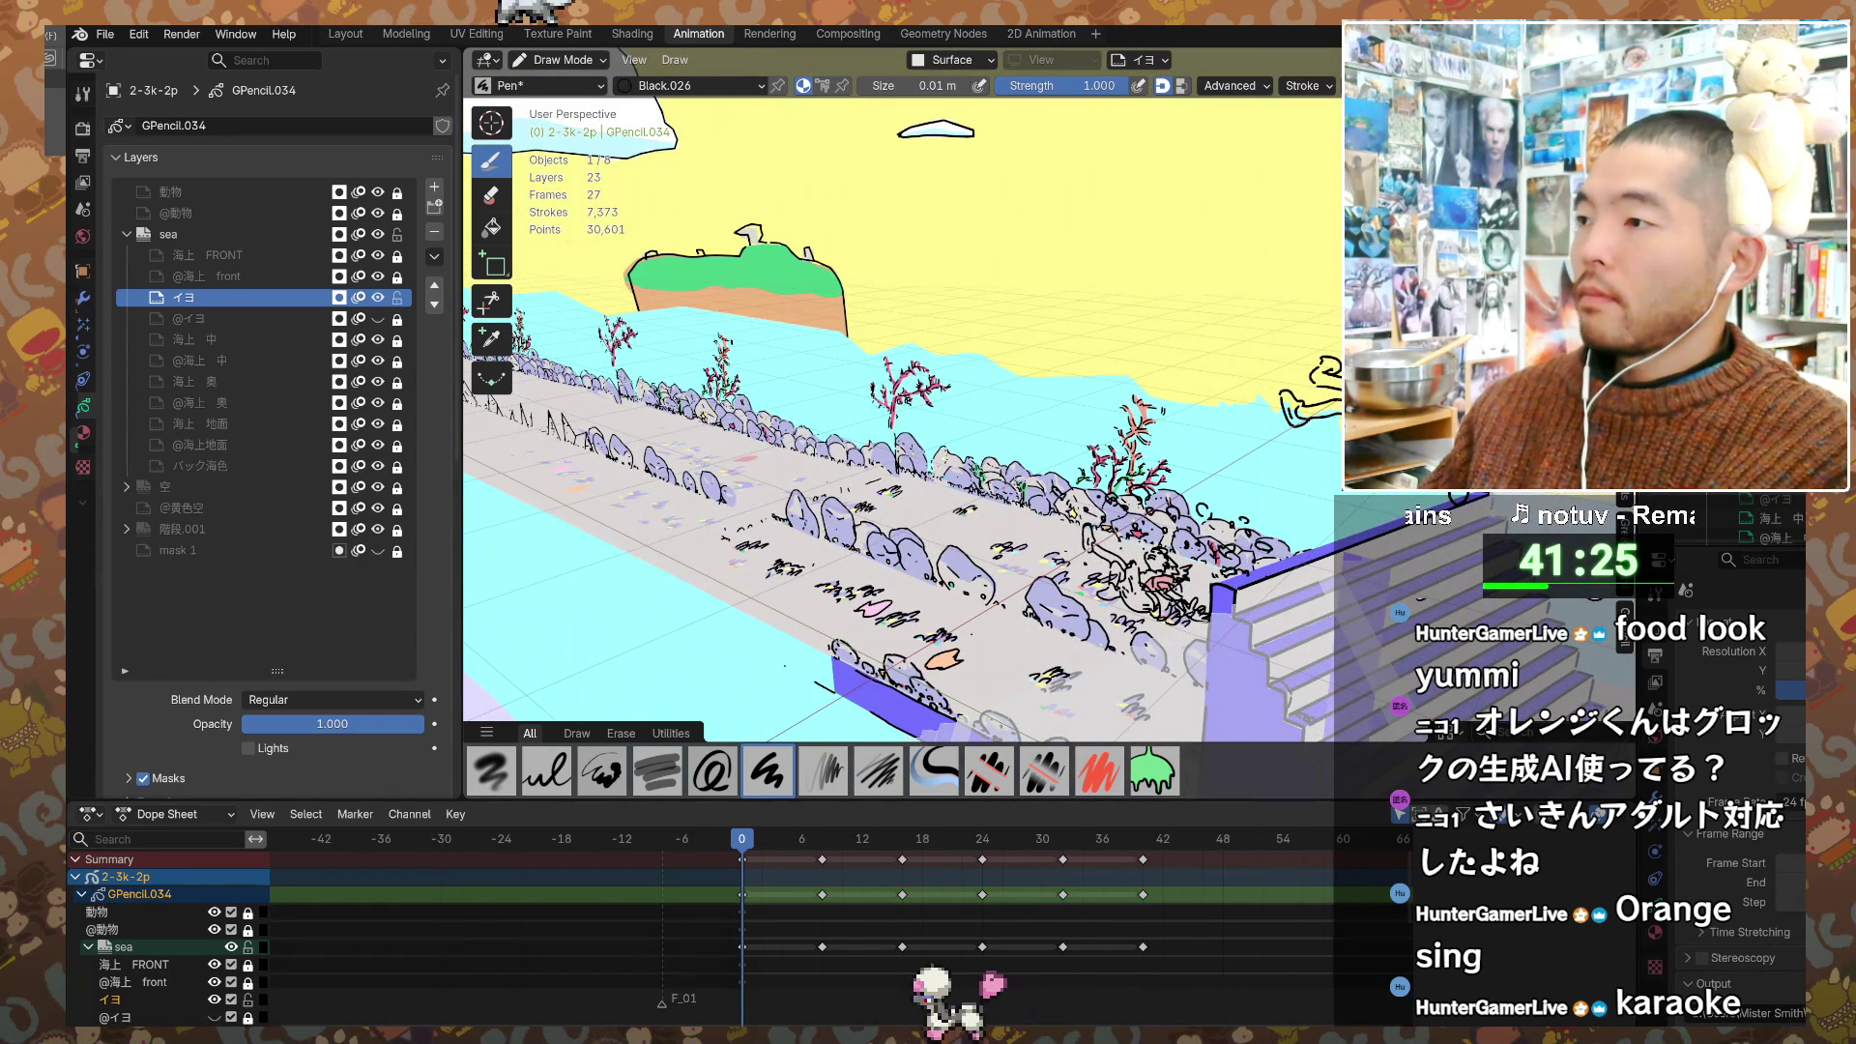
{"action": "middle_click_drag", "start_coordinate": [899, 425], "coordinate": [822, 435]}
{"action": "middle_click_drag", "start_coordinate": [961, 237], "coordinate": [972, 229]}
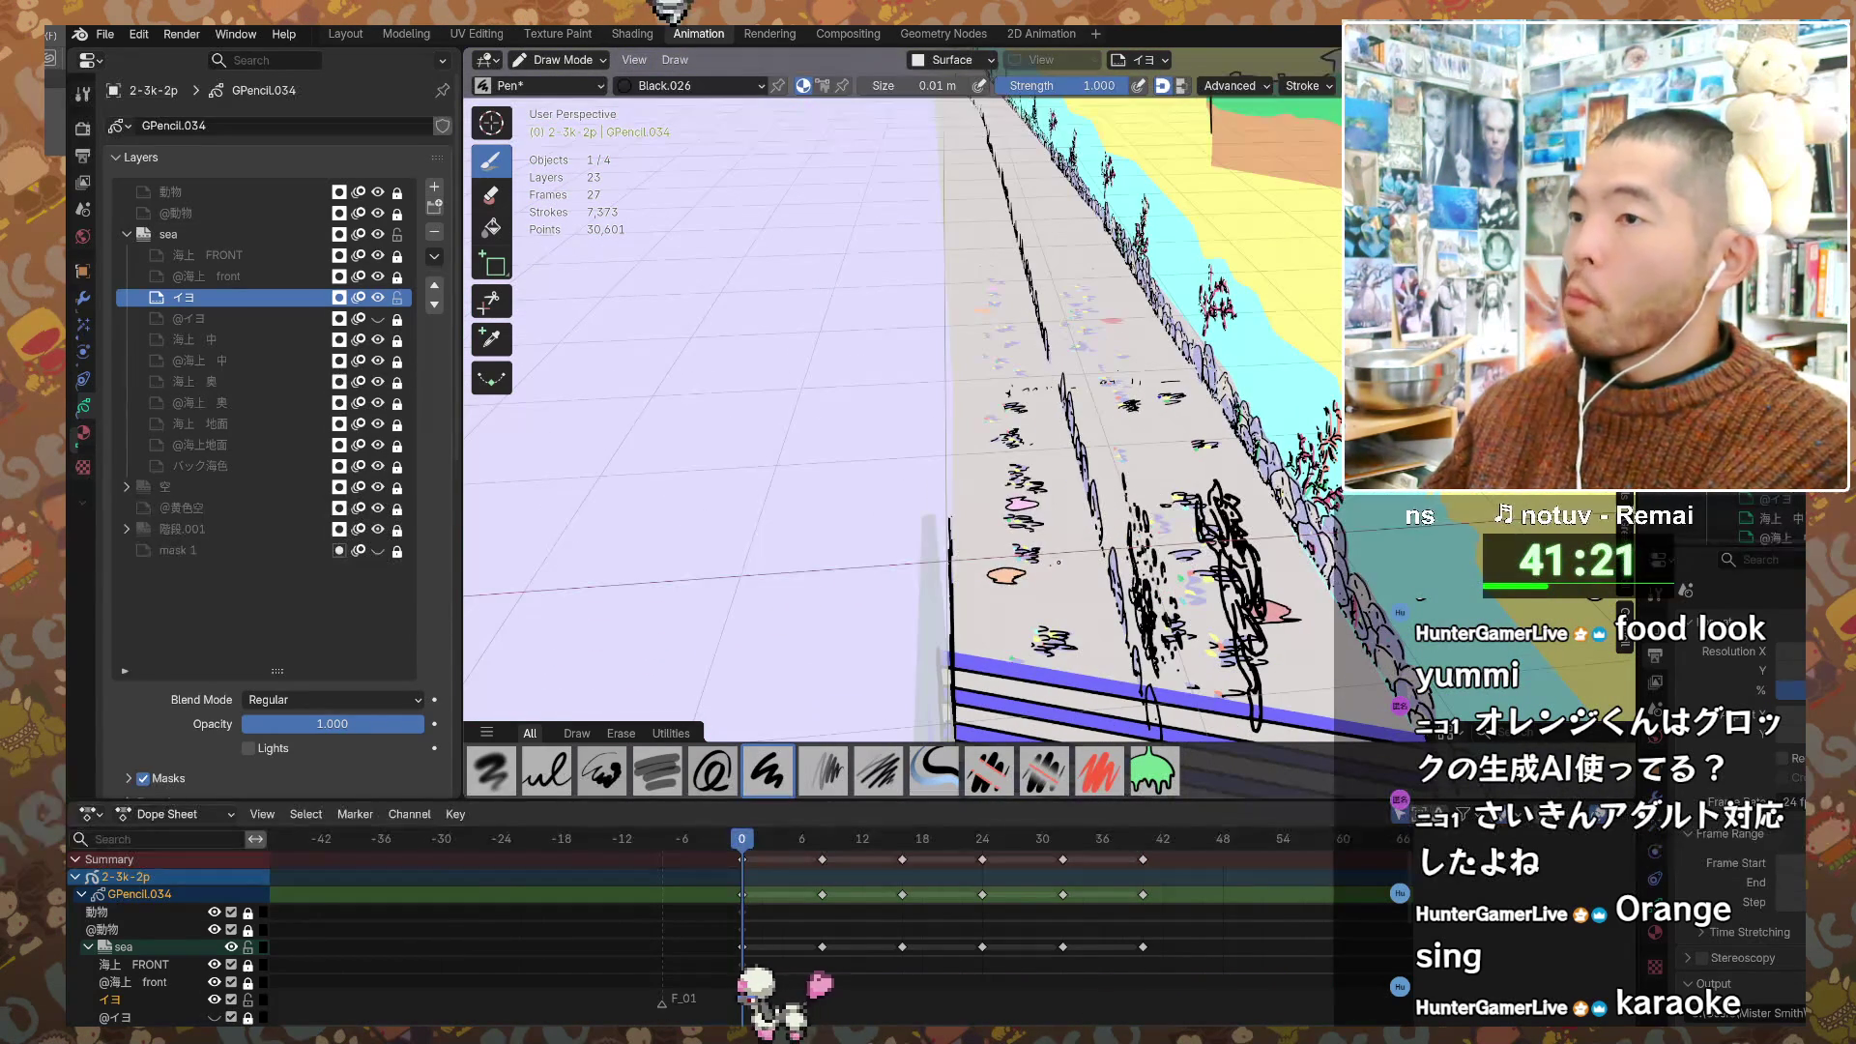
Step: Try Stroke Placement at 3D Cursor, then set it back to Origin
{"action": "left_click", "coordinate": [978, 60]}
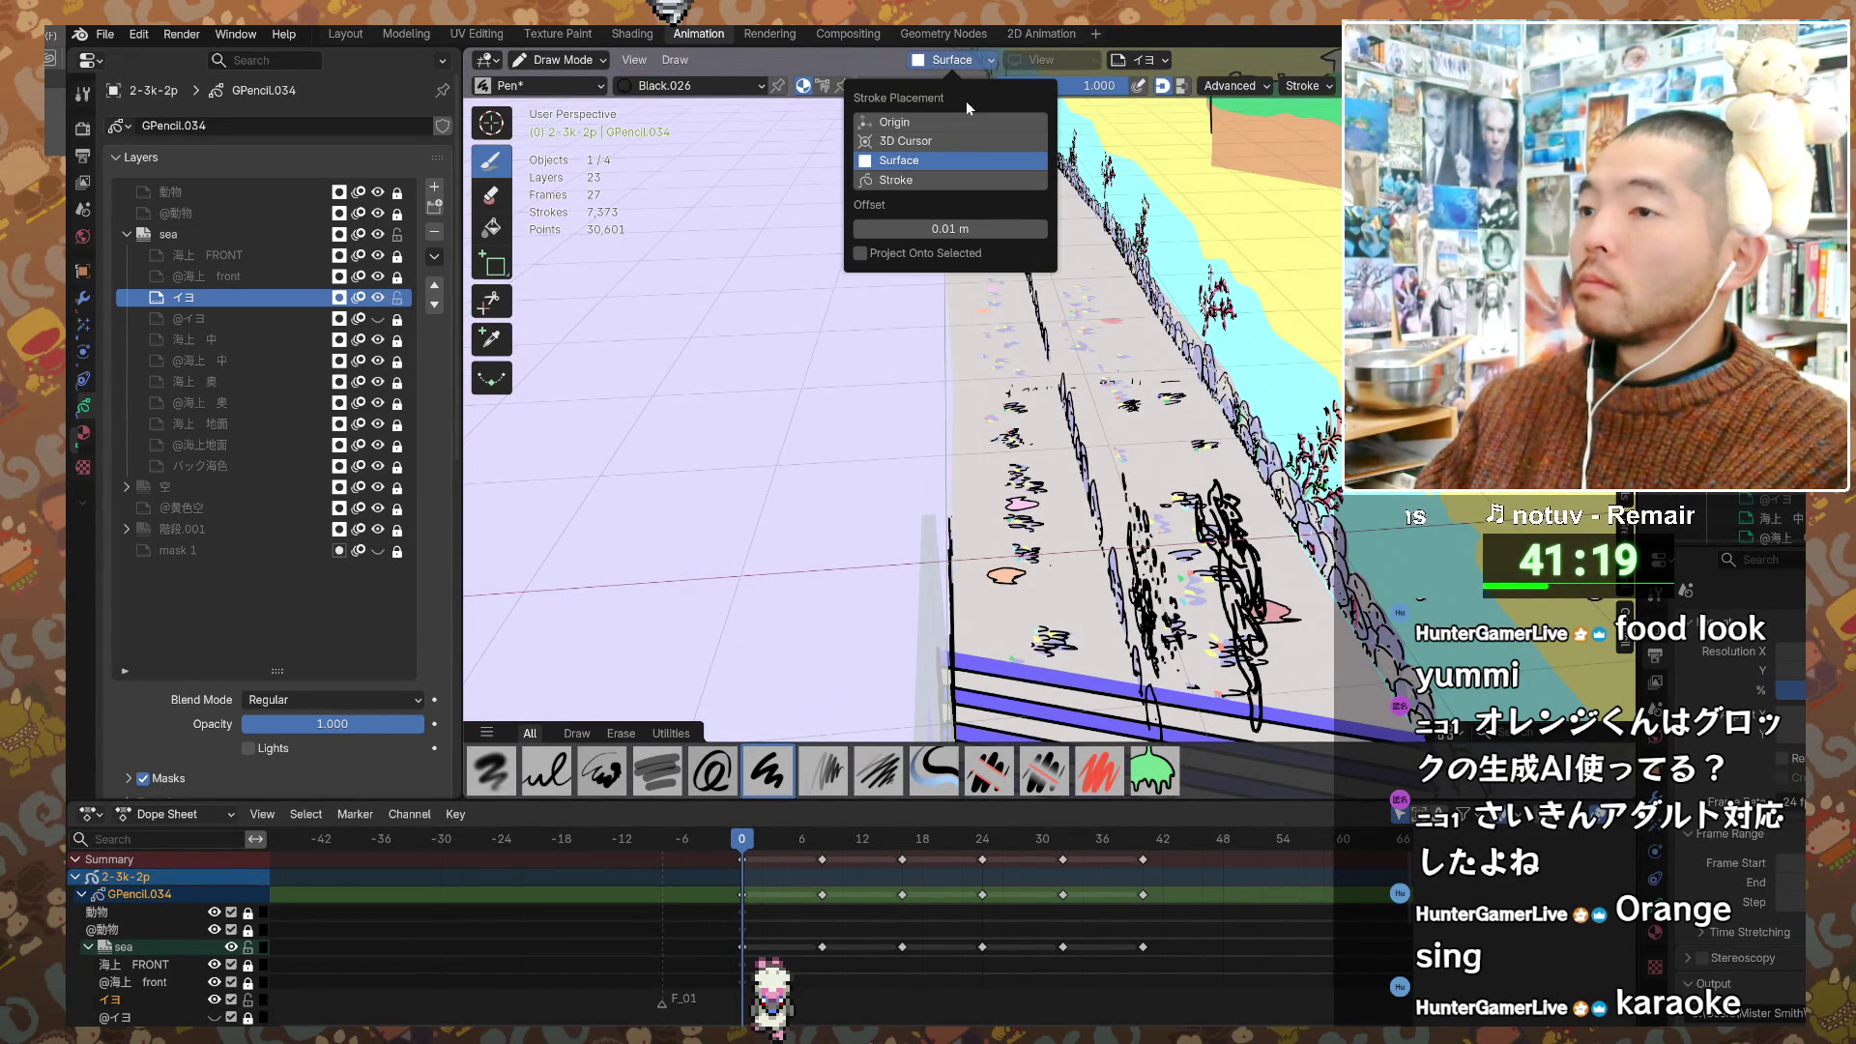
{"action": "left_click", "coordinate": [951, 141]}
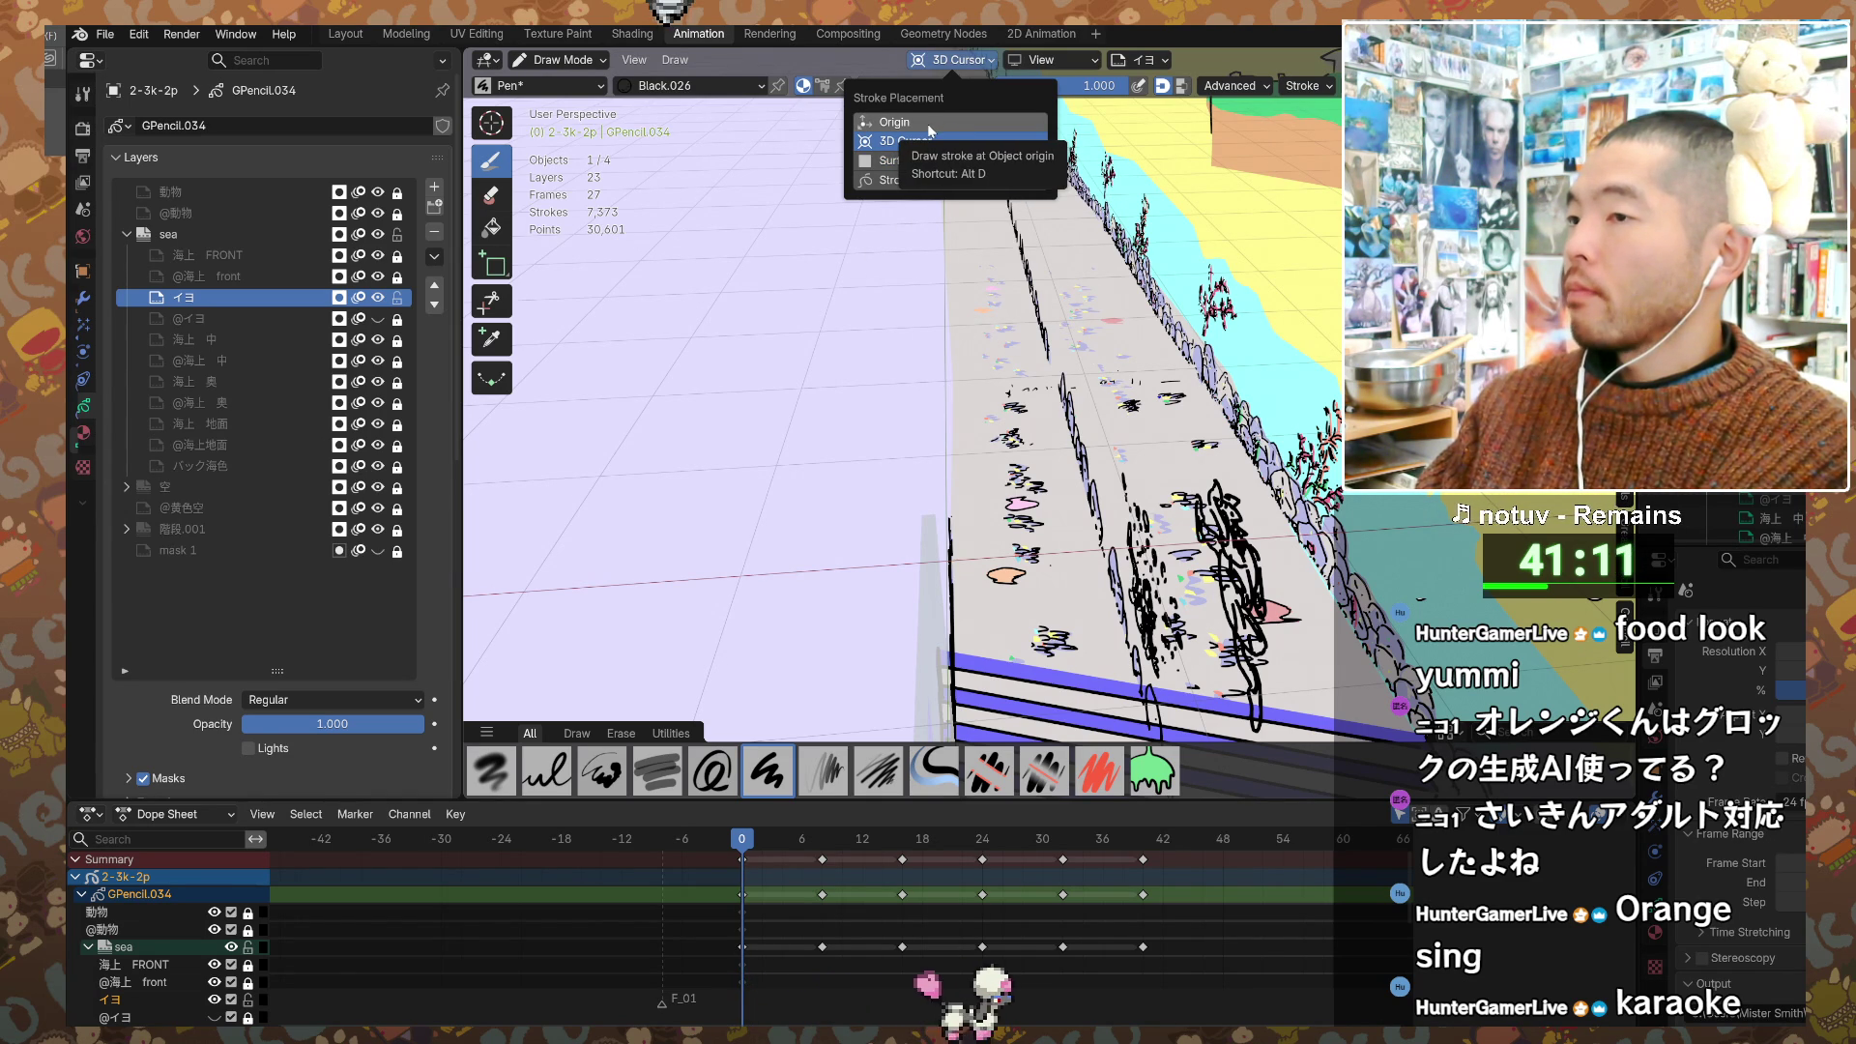
{"action": "left_click", "coordinate": [926, 124]}
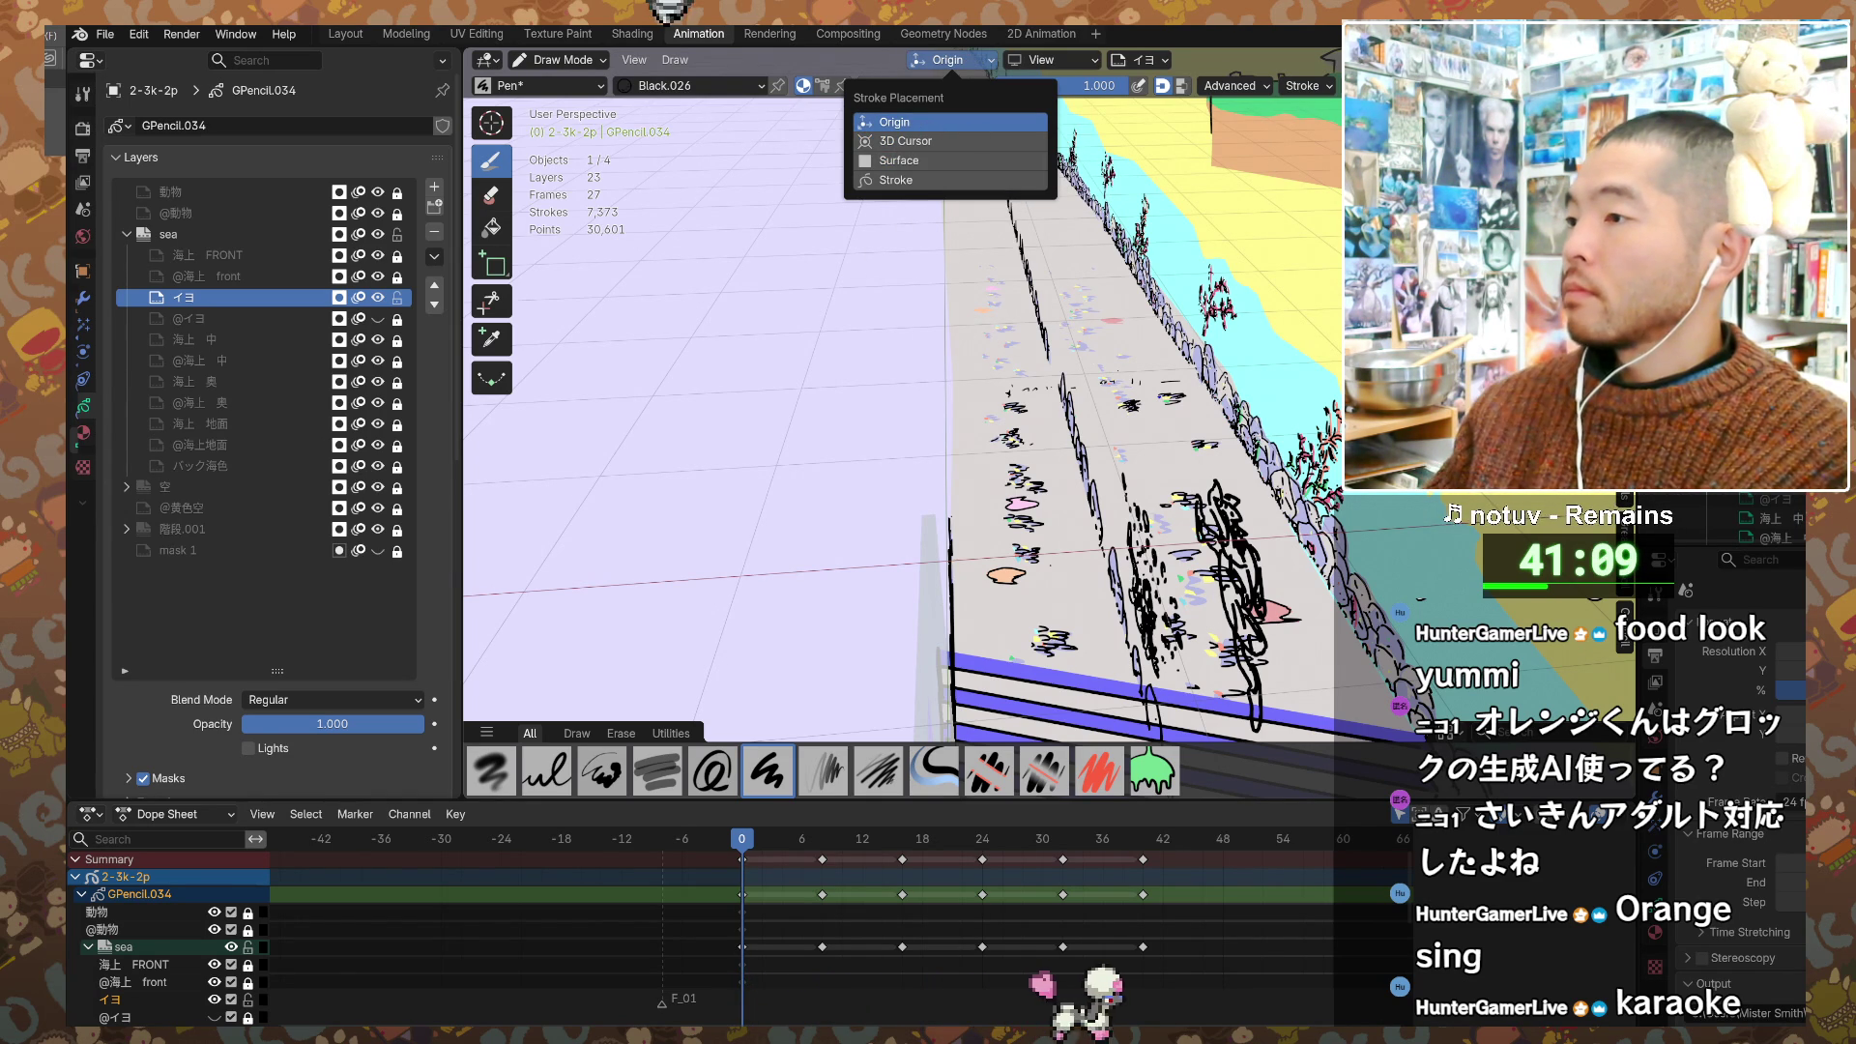
Step: Orbit to look down at a tilt over the stairs and show the Stroke Placement choices
{"action": "mouse_move", "coordinate": [676, 435]}
{"action": "middle_mouse_down"}
{"action": "mouse_move", "coordinate": [617, 475]}
{"action": "mouse_move", "coordinate": [1249, 448]}
{"action": "middle_mouse_up"}
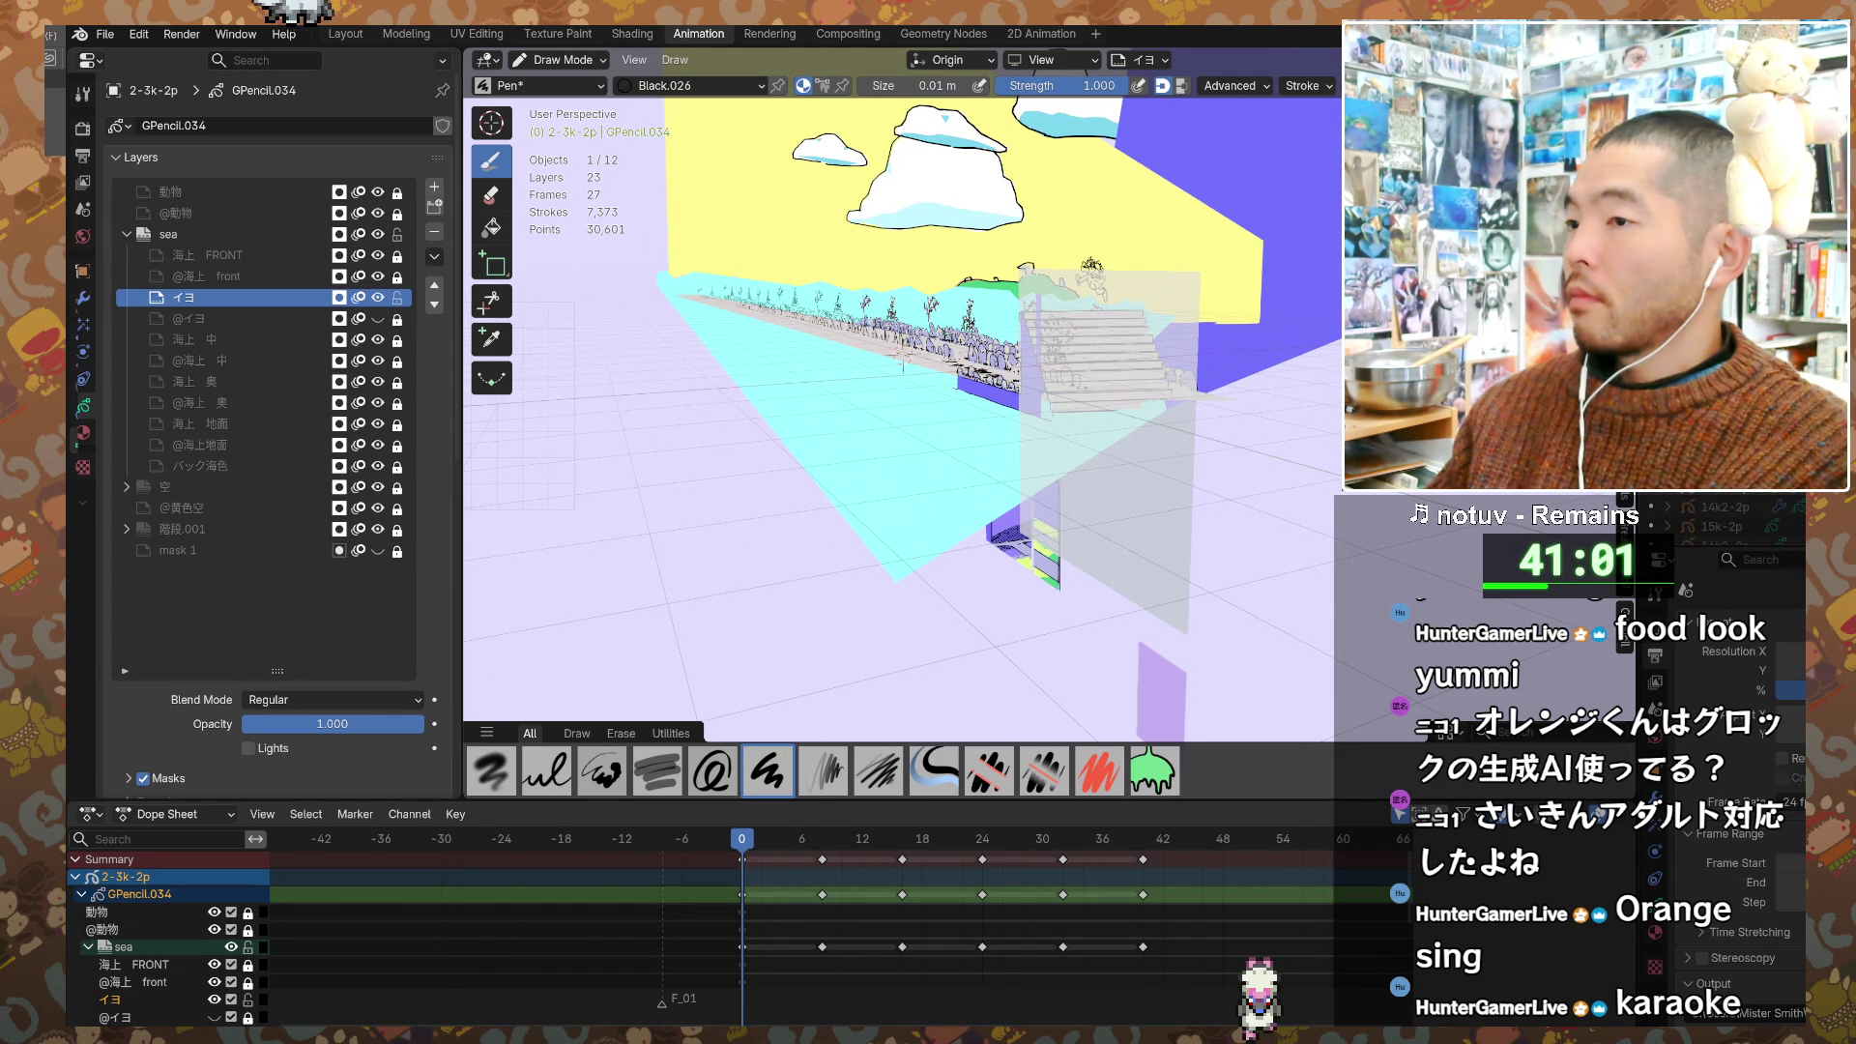
{"action": "mouse_move", "coordinate": [902, 357]}
{"action": "middle_mouse_down"}
{"action": "mouse_move", "coordinate": [794, 270]}
{"action": "mouse_move", "coordinate": [993, 271]}
{"action": "mouse_move", "coordinate": [1276, 340]}
{"action": "mouse_move", "coordinate": [464, 122]}
{"action": "mouse_move", "coordinate": [1320, 659]}
{"action": "mouse_move", "coordinate": [1111, 502]}
{"action": "middle_mouse_up"}
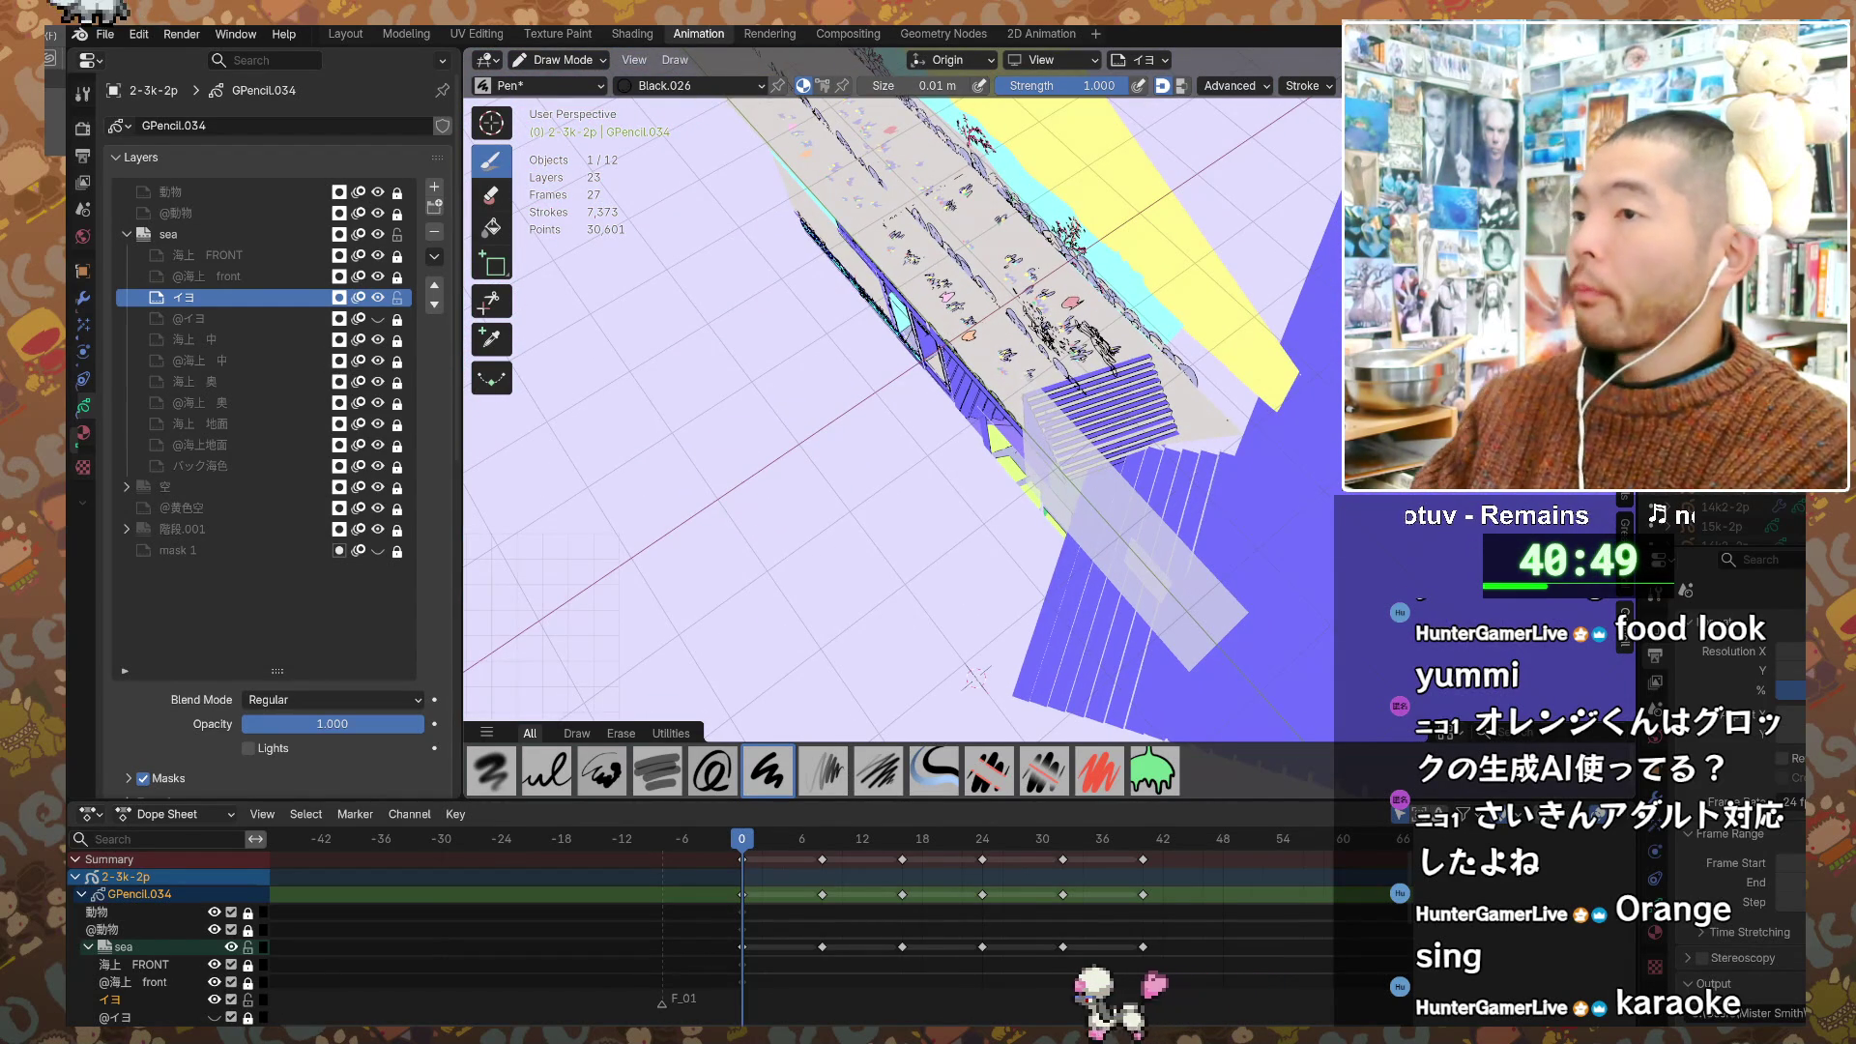
{"action": "left_click", "coordinate": [963, 64]}
Step: Set Stroke Placement to 3D Cursor
{"action": "left_click", "coordinate": [913, 143]}
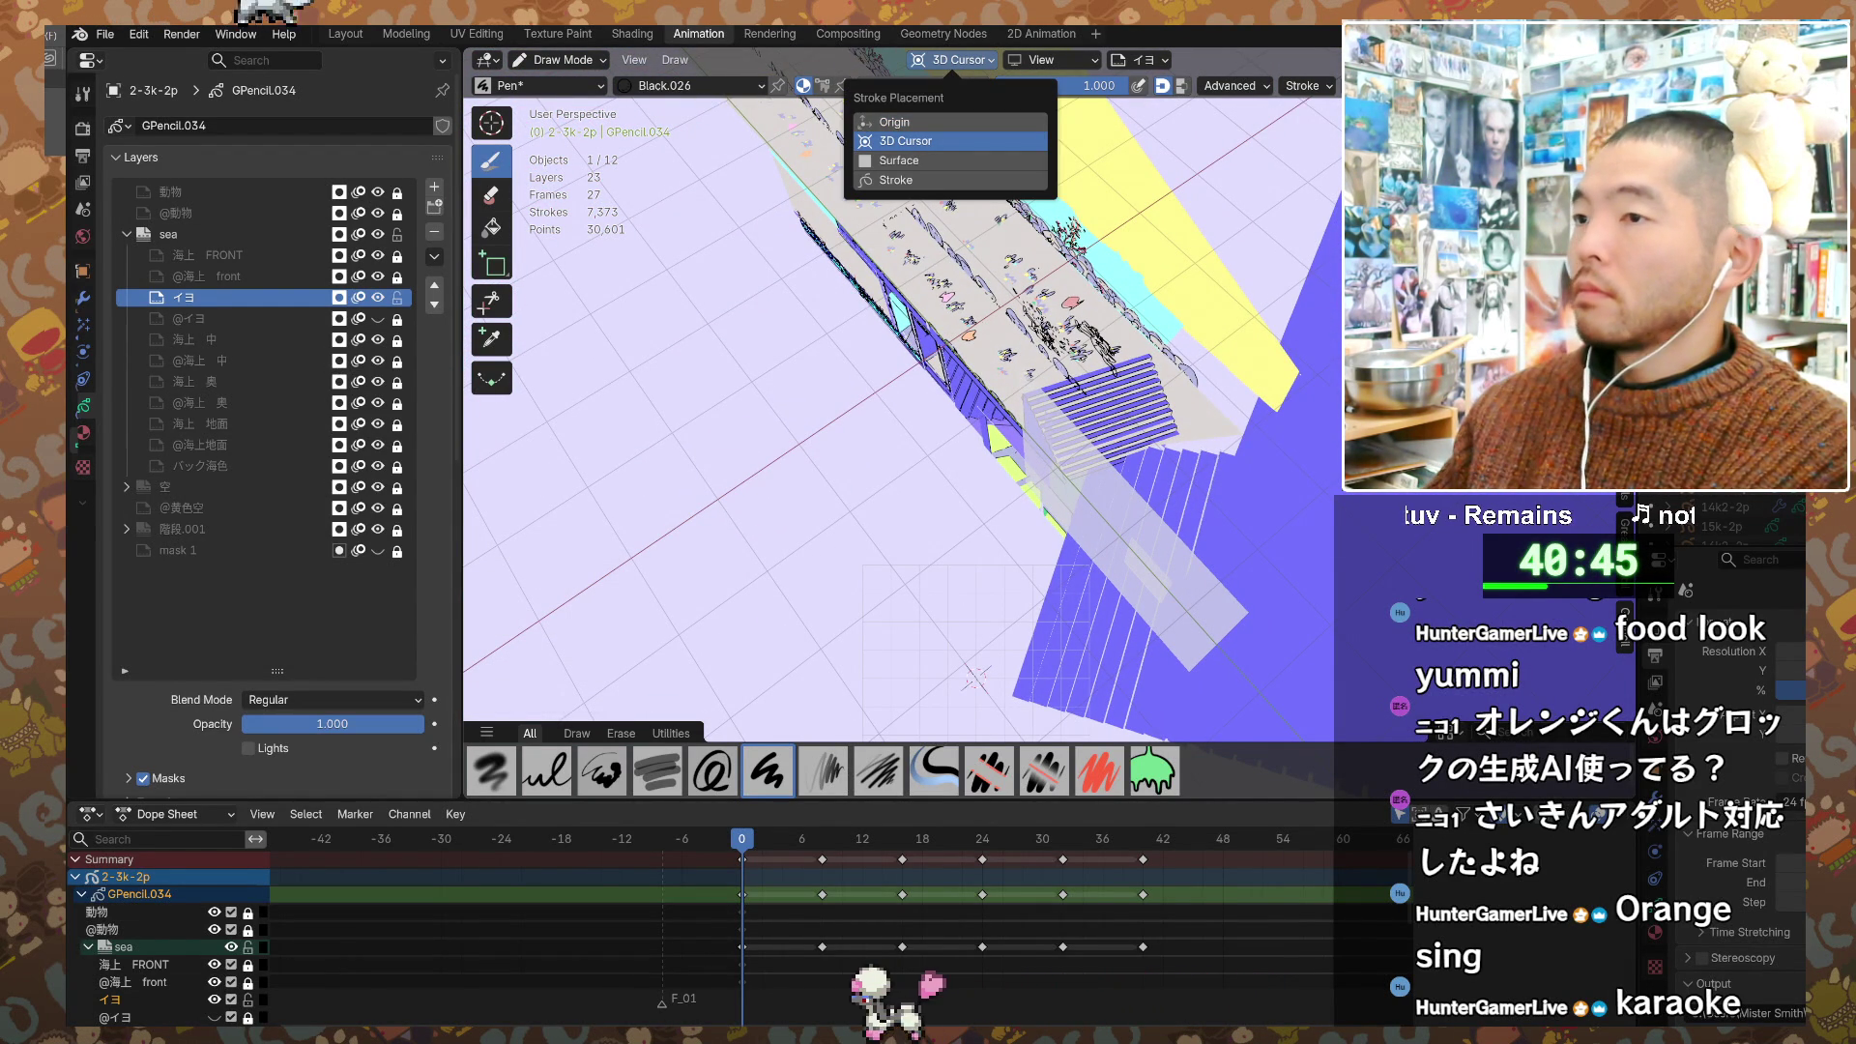
{"action": "left_click", "coordinate": [950, 141]}
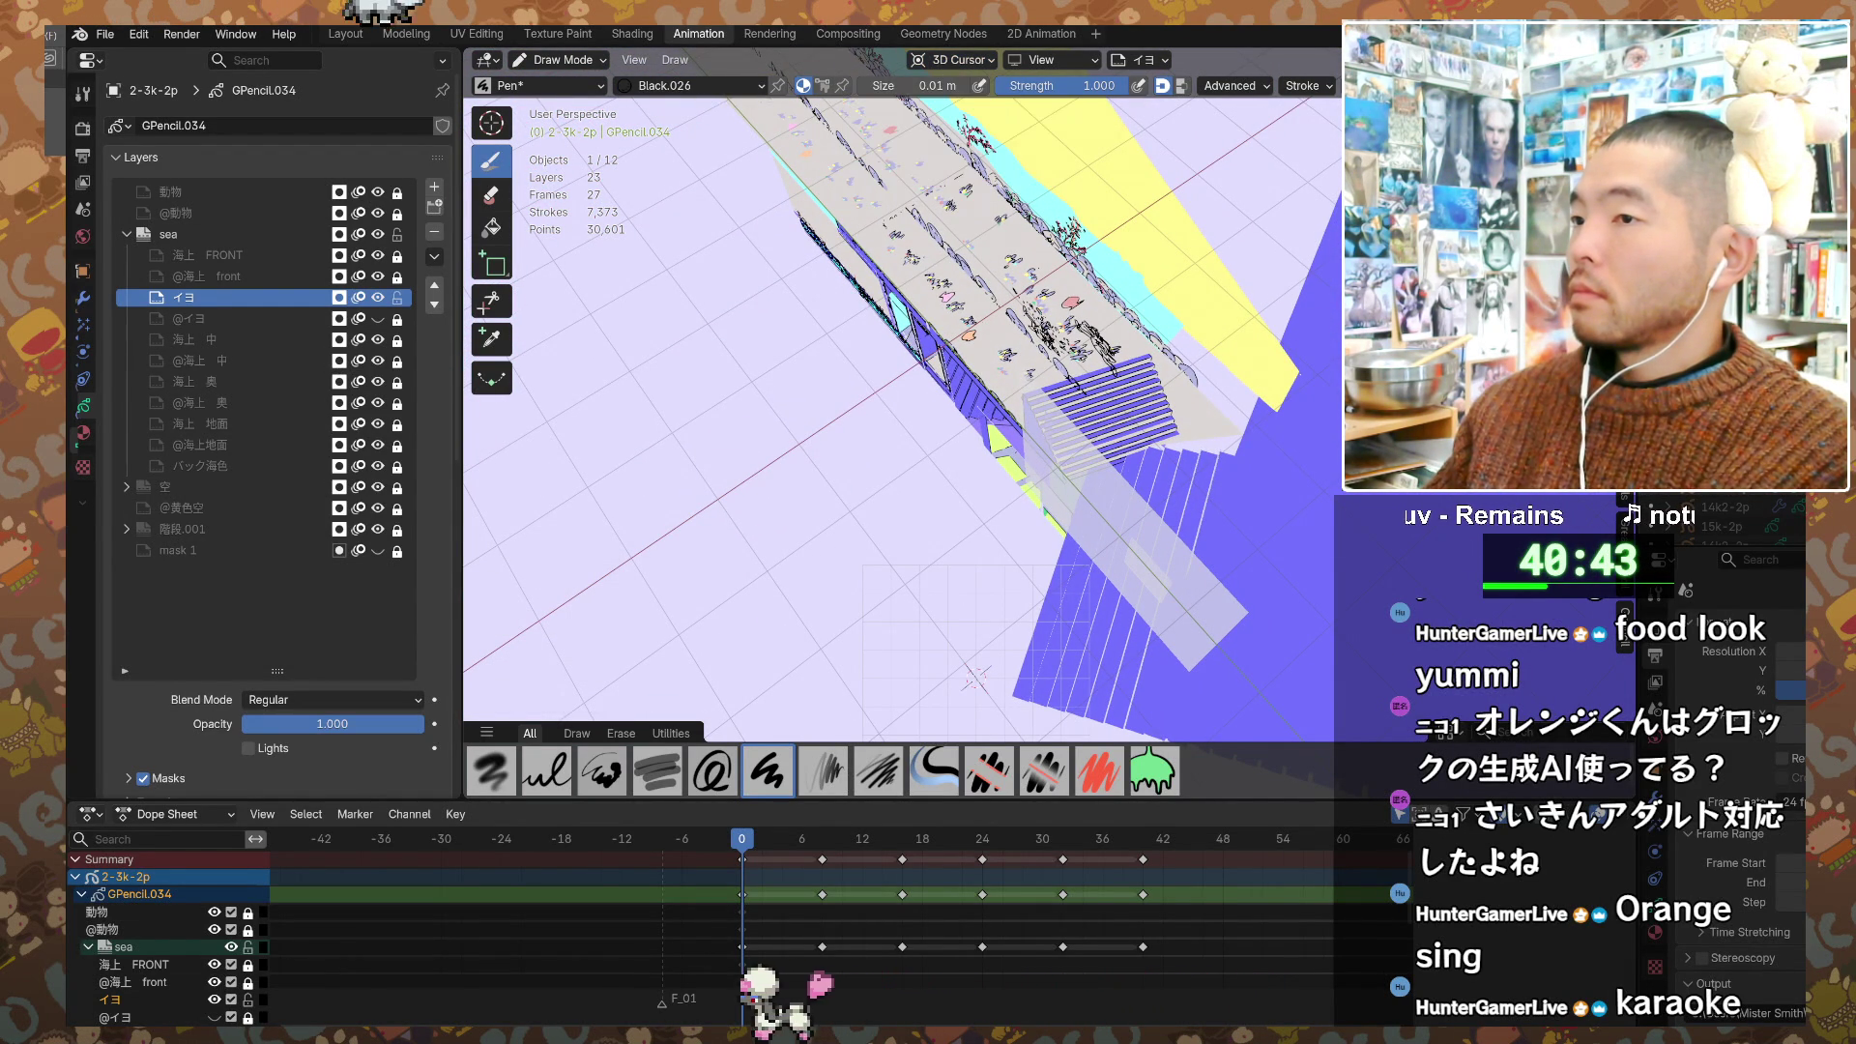
{"action": "middle_click_drag", "start_coordinate": [918, 435], "coordinate": [978, 391], "text": "shift"}
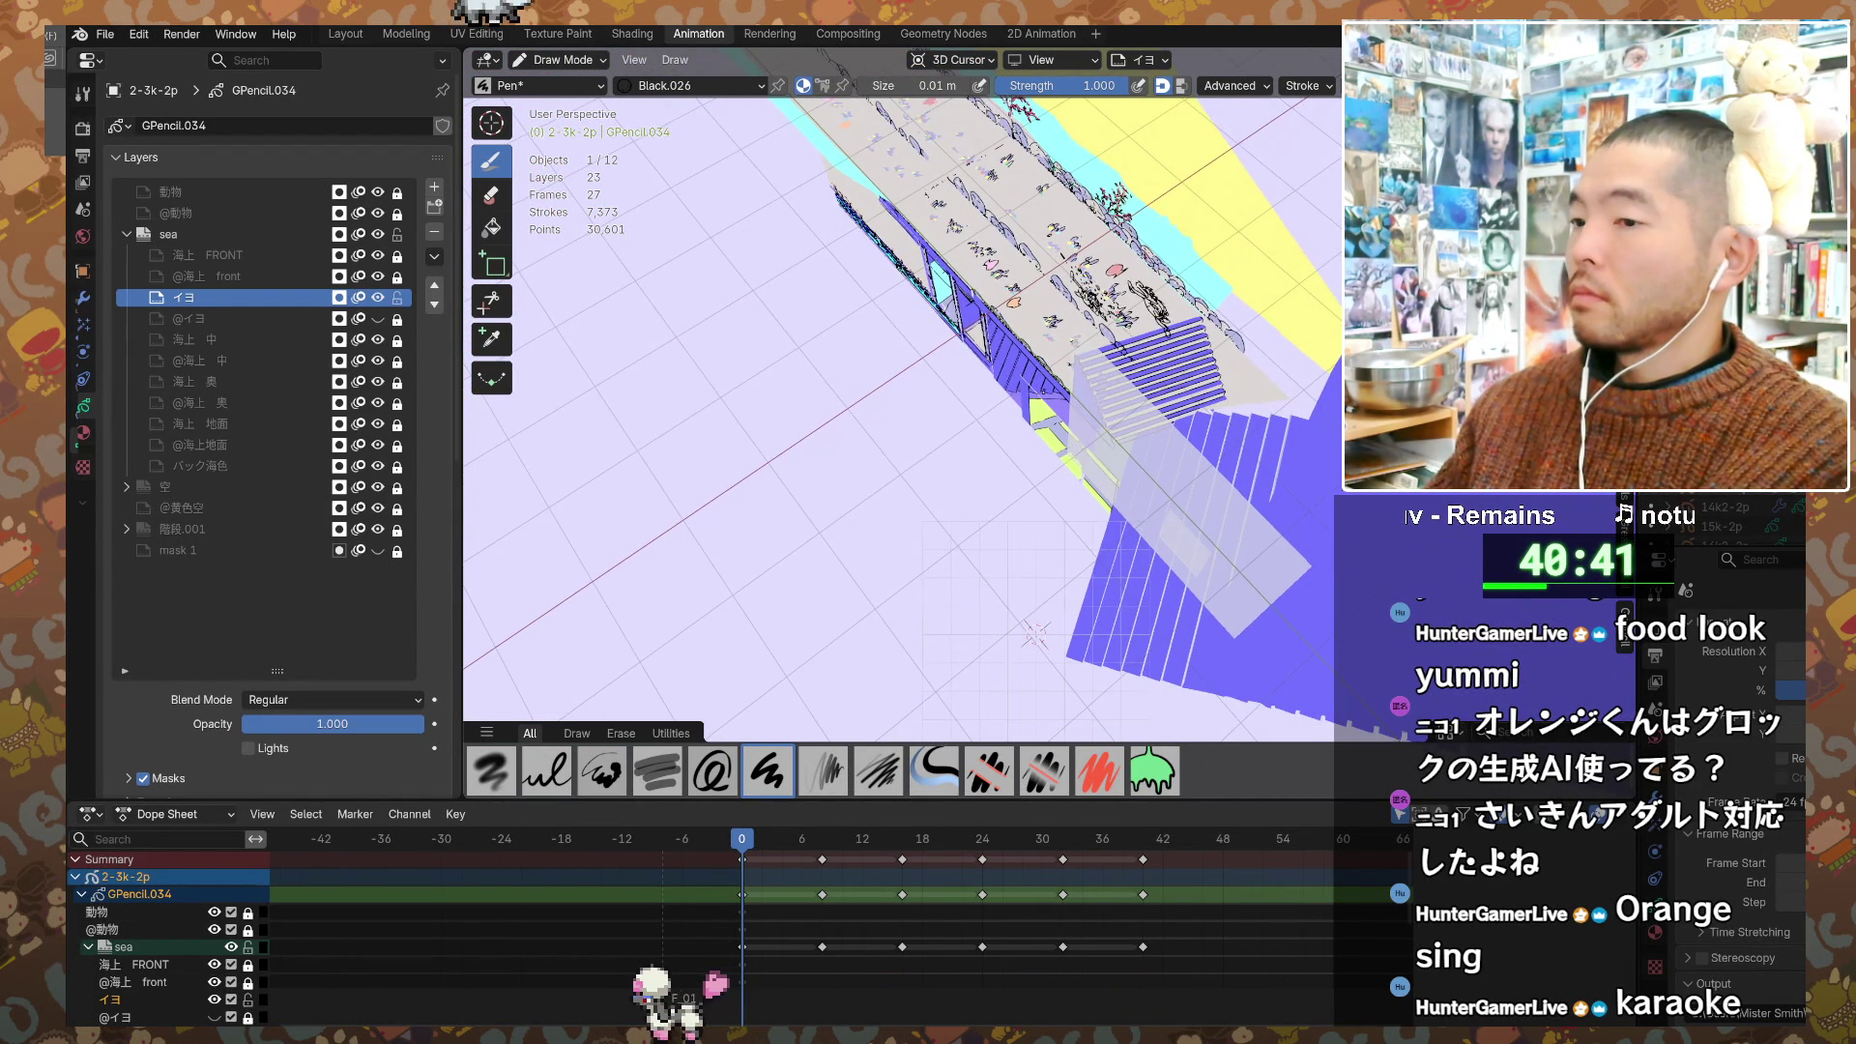
{"action": "scroll", "coordinate": [1046, 446], "scroll_direction": "down", "scroll_amount": 5}
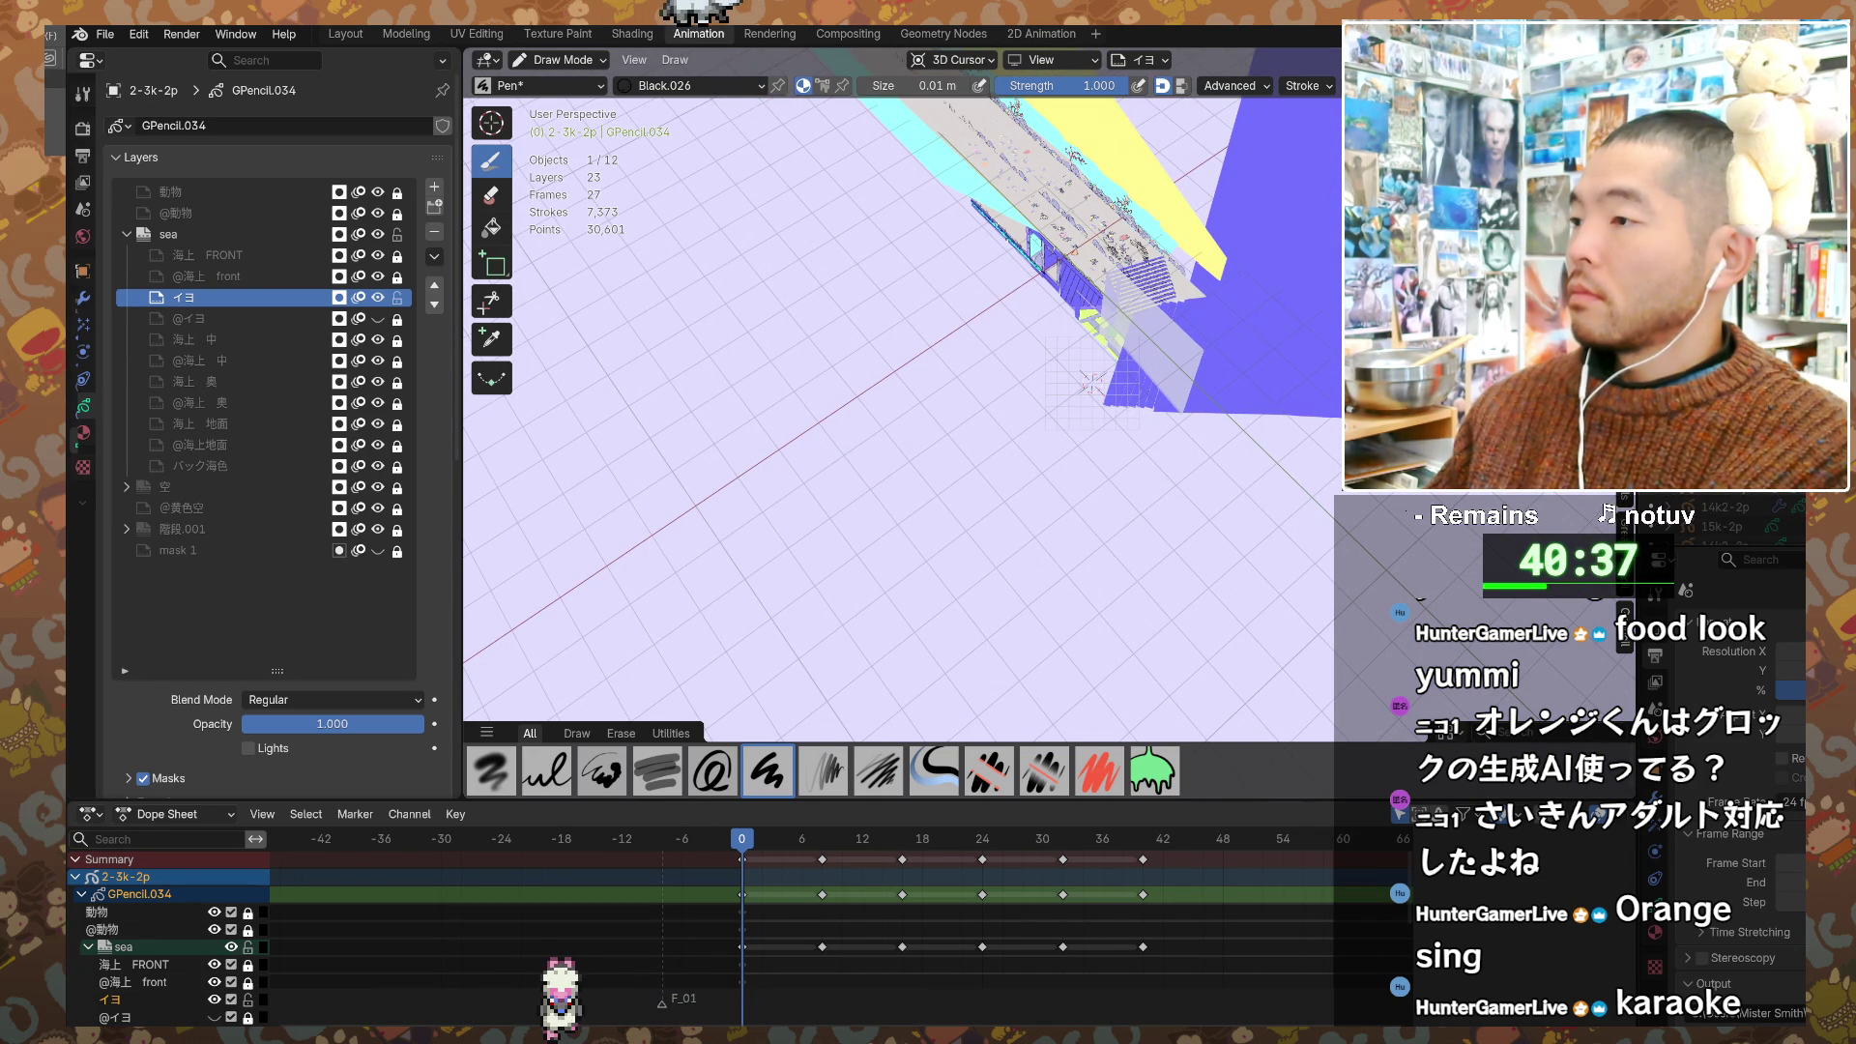
Step: Orbit around the drawn strip, go to frame 8, and bring up the mode pie
{"action": "mouse_move", "coordinate": [1247, 416]}
{"action": "middle_mouse_down"}
{"action": "mouse_move", "coordinate": [1277, 398]}
{"action": "mouse_move", "coordinate": [1231, 441]}
{"action": "mouse_move", "coordinate": [1247, 425]}
{"action": "mouse_move", "coordinate": [1153, 356]}
{"action": "mouse_move", "coordinate": [1121, 391]}
{"action": "mouse_move", "coordinate": [1146, 431]}
{"action": "middle_mouse_up"}
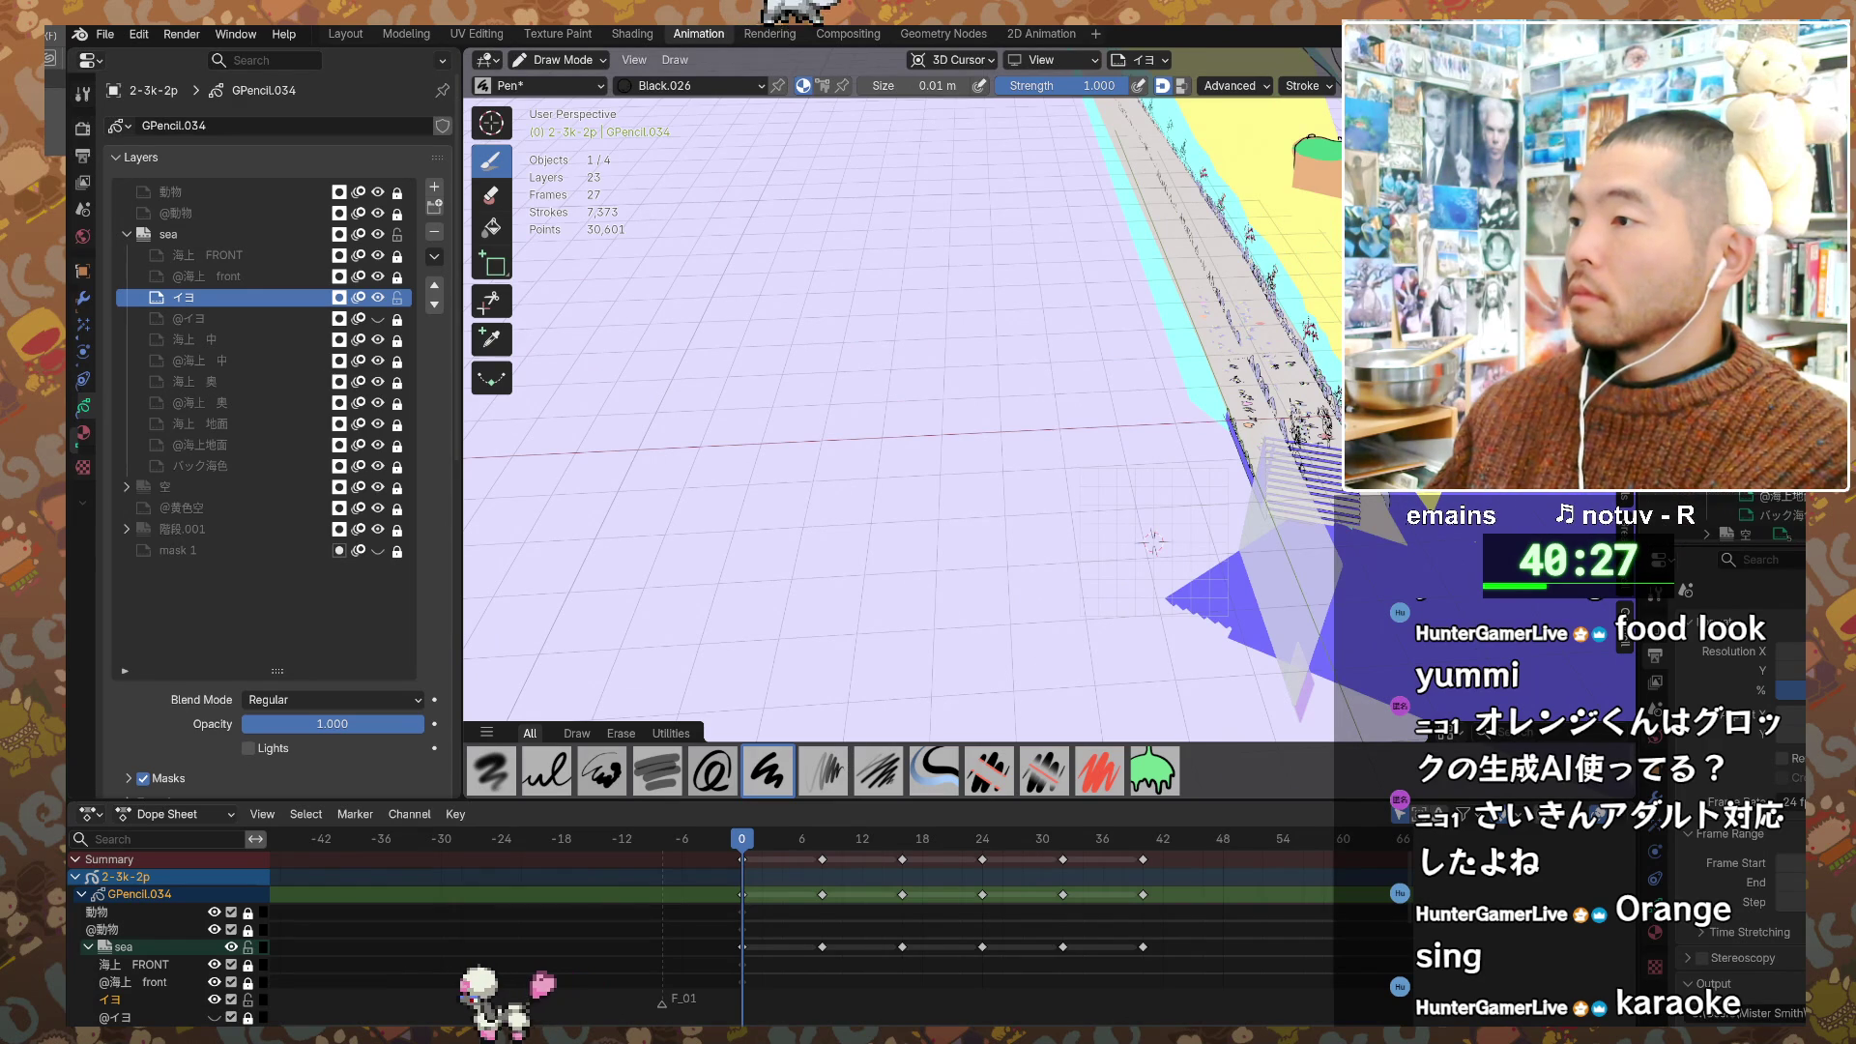
{"action": "middle_click_drag", "start_coordinate": [1152, 541], "coordinate": [1160, 449]}
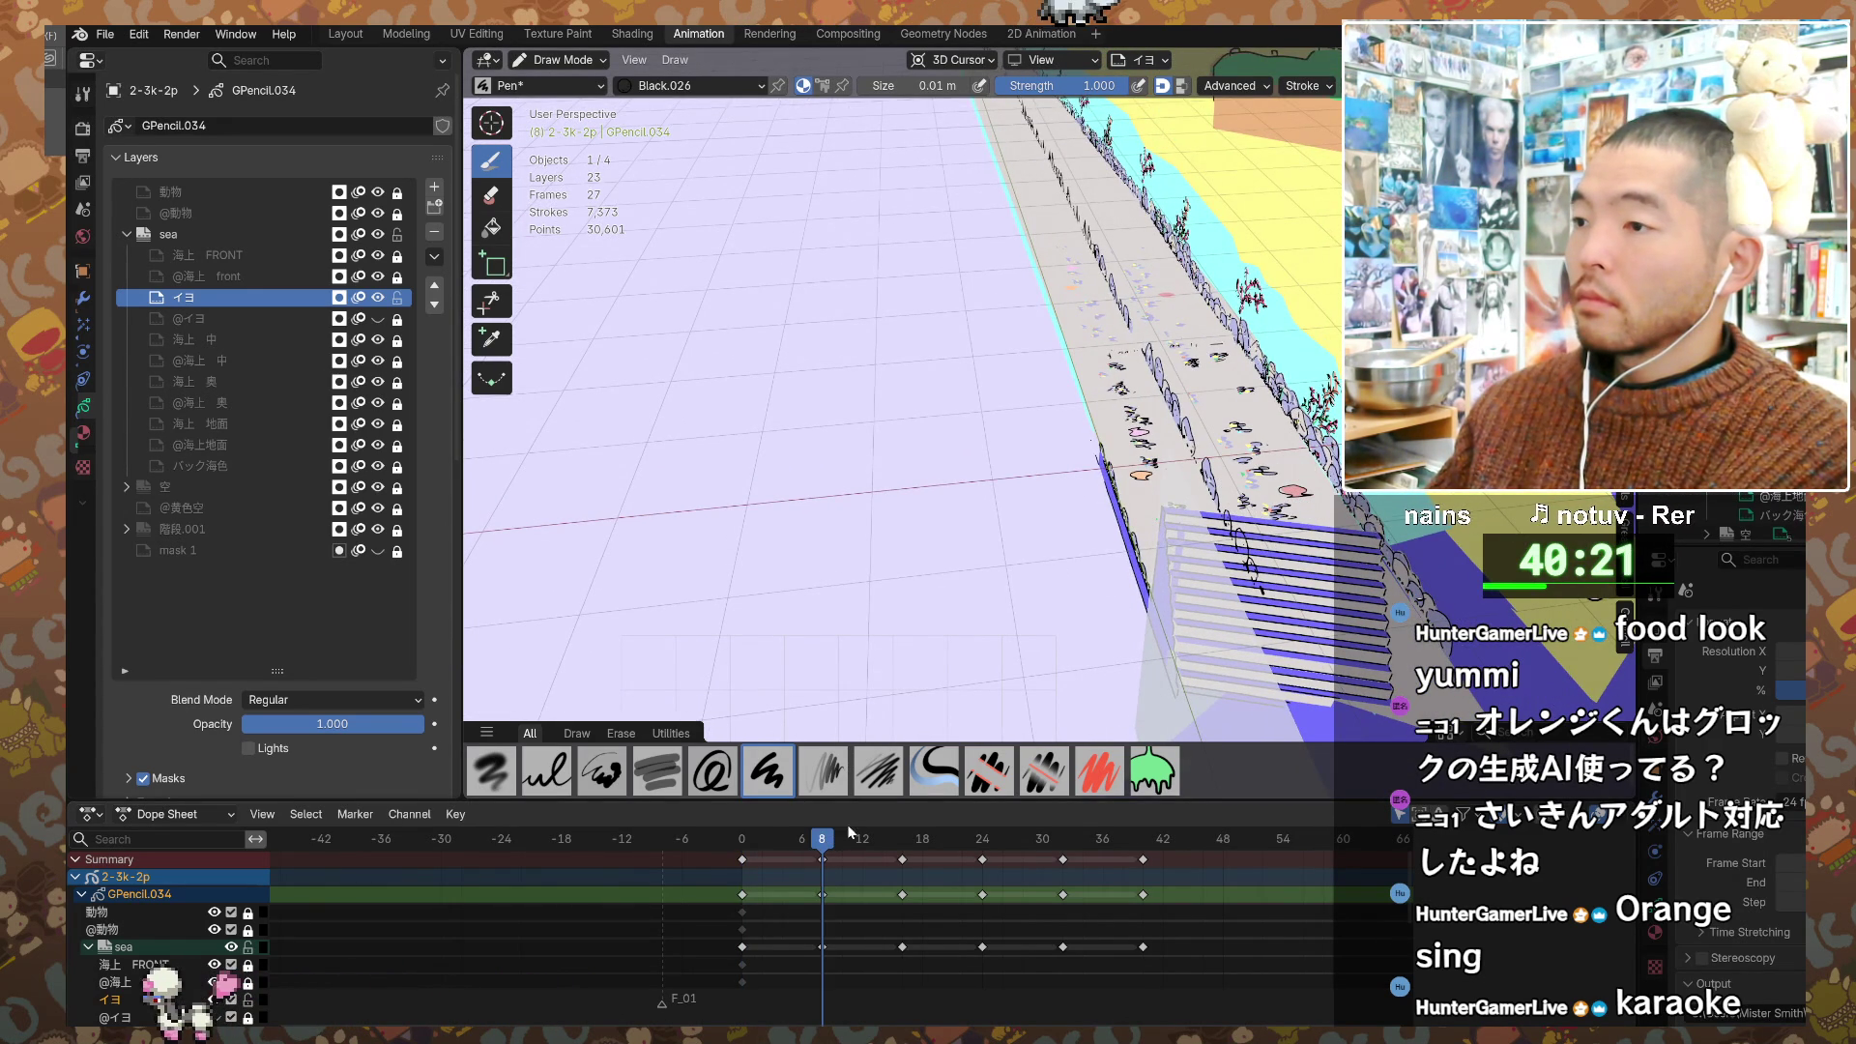
{"action": "left_click", "coordinate": [823, 844]}
{"action": "key", "text": "ctrl+Tab"}
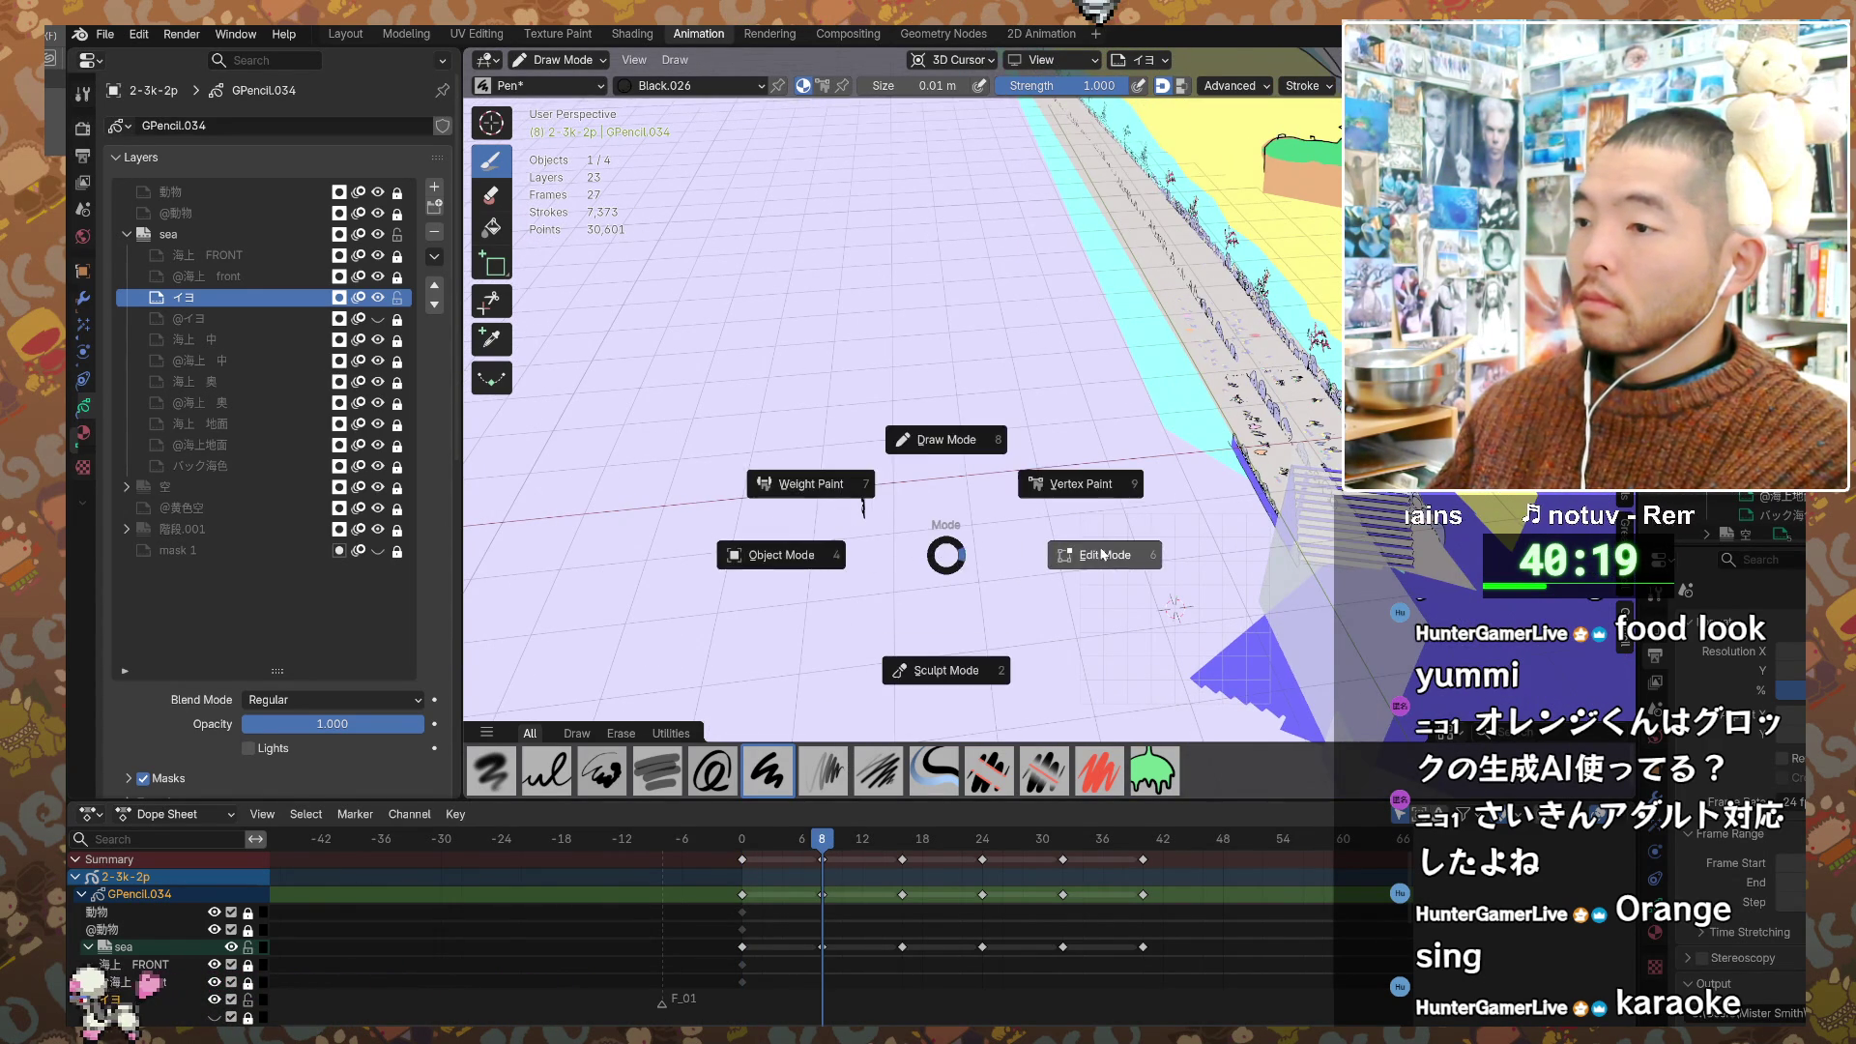
Step: Enter Edit Mode and move the selected strokes along local Z, then local X
{"action": "left_click", "coordinate": [1095, 546]}
{"action": "key", "text": "g"}
{"action": "key", "text": "z"}
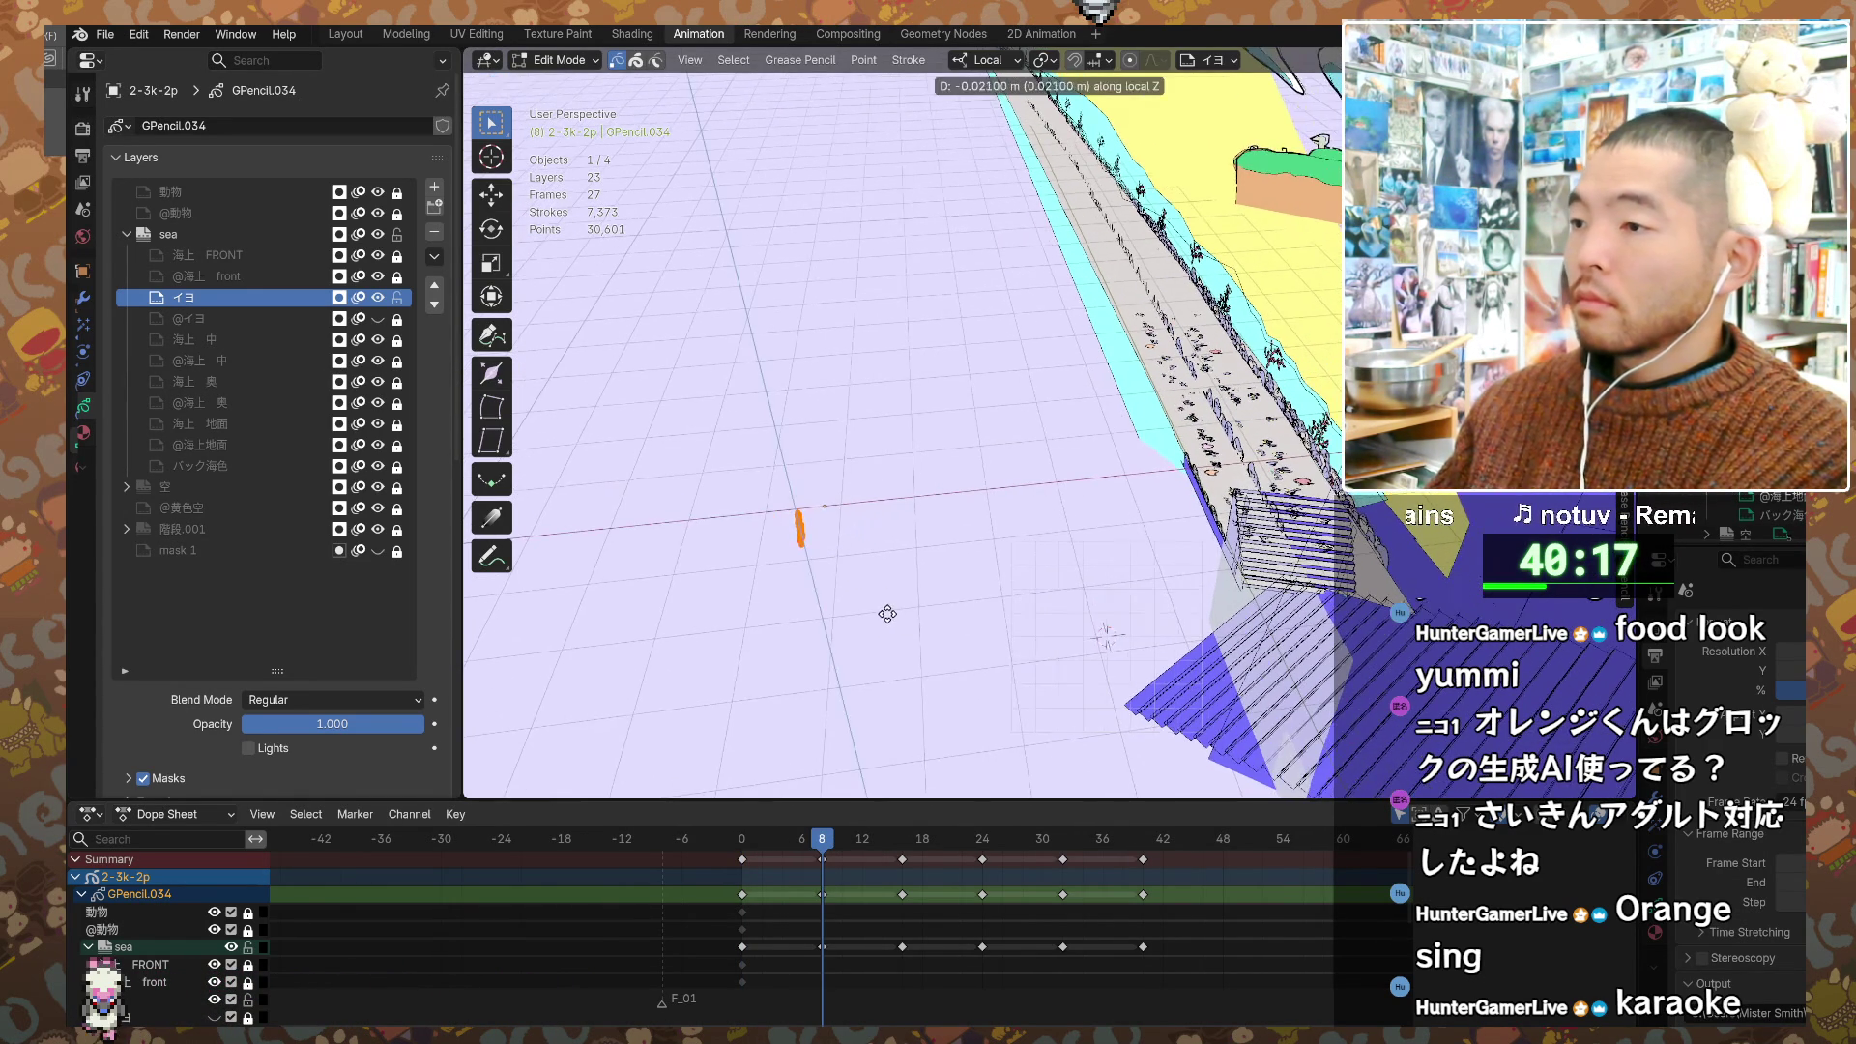
{"action": "left_click", "coordinate": [1036, 663]}
{"action": "key", "text": "g"}
{"action": "key", "text": "x"}
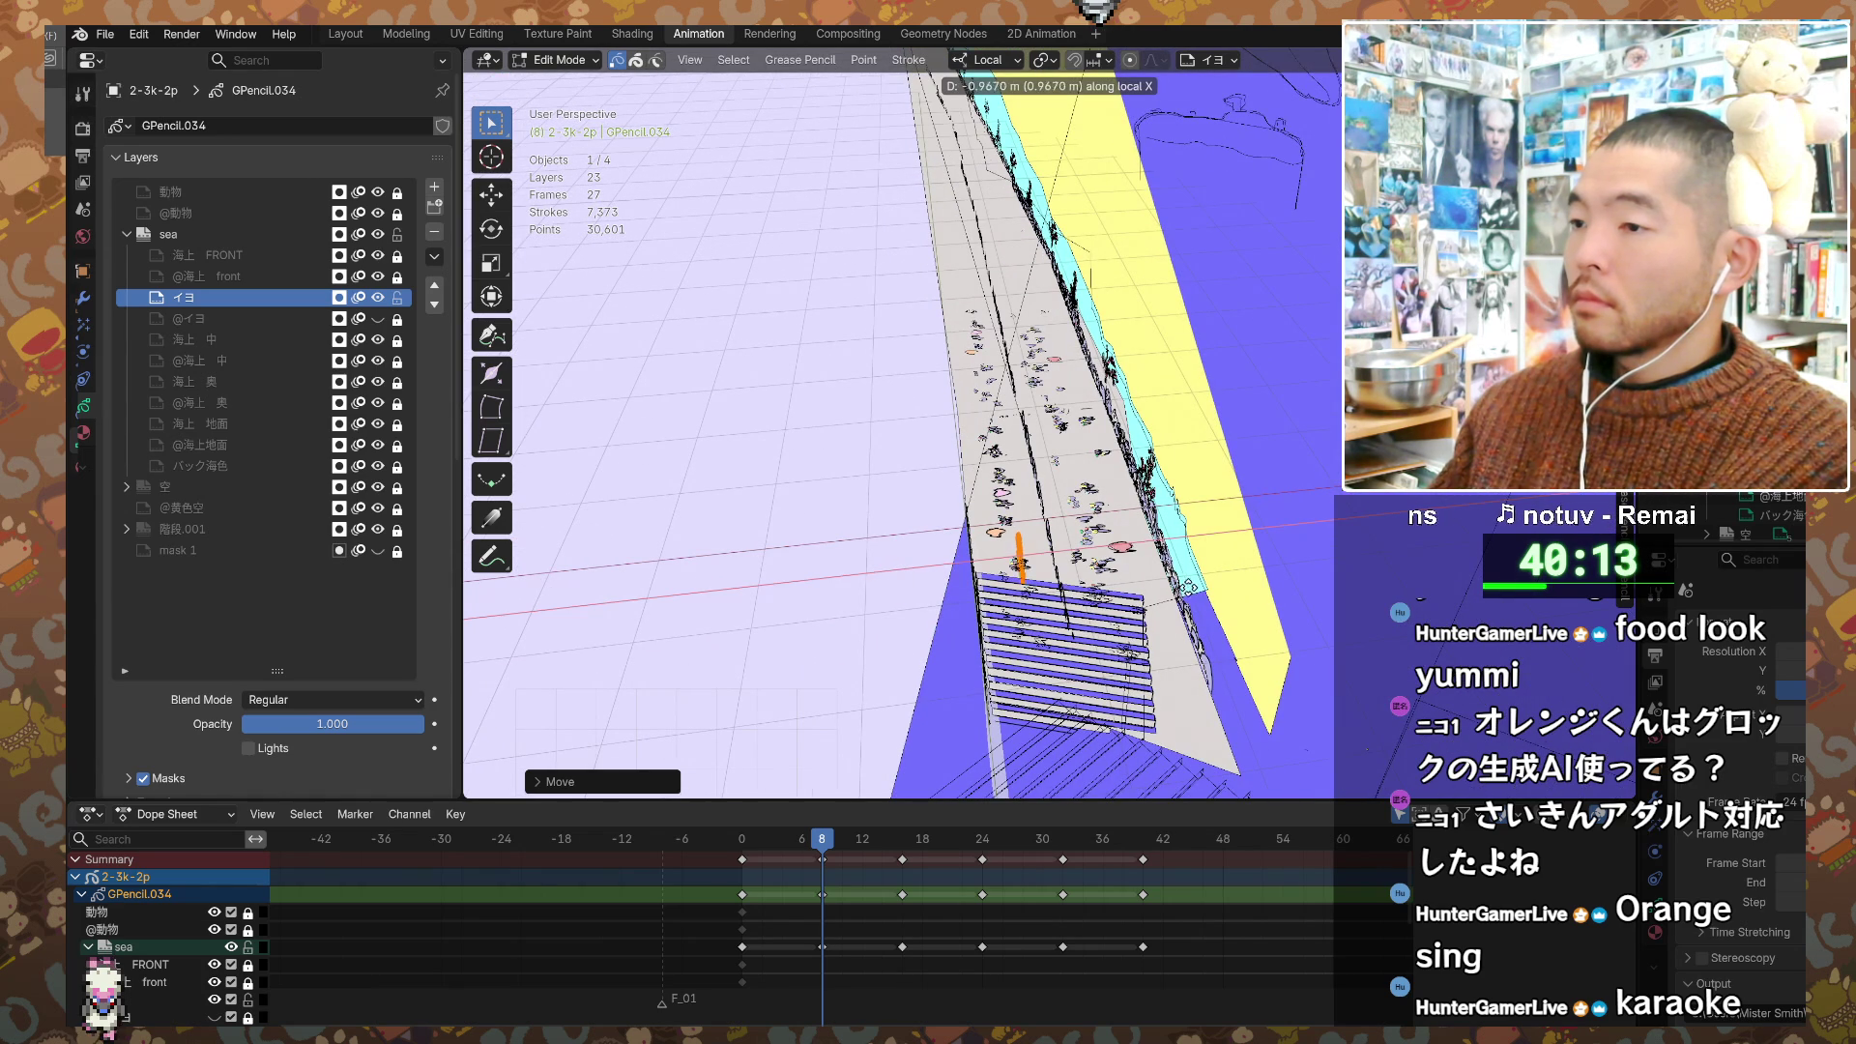
{"action": "left_click", "coordinate": [1221, 577]}
Step: Switch to Top view (Numpad 7) and slide the orange stroke along local X
{"action": "middle_click_drag", "start_coordinate": [1221, 577], "coordinate": [1200, 627]}
{"action": "key", "text": "KP_7"}
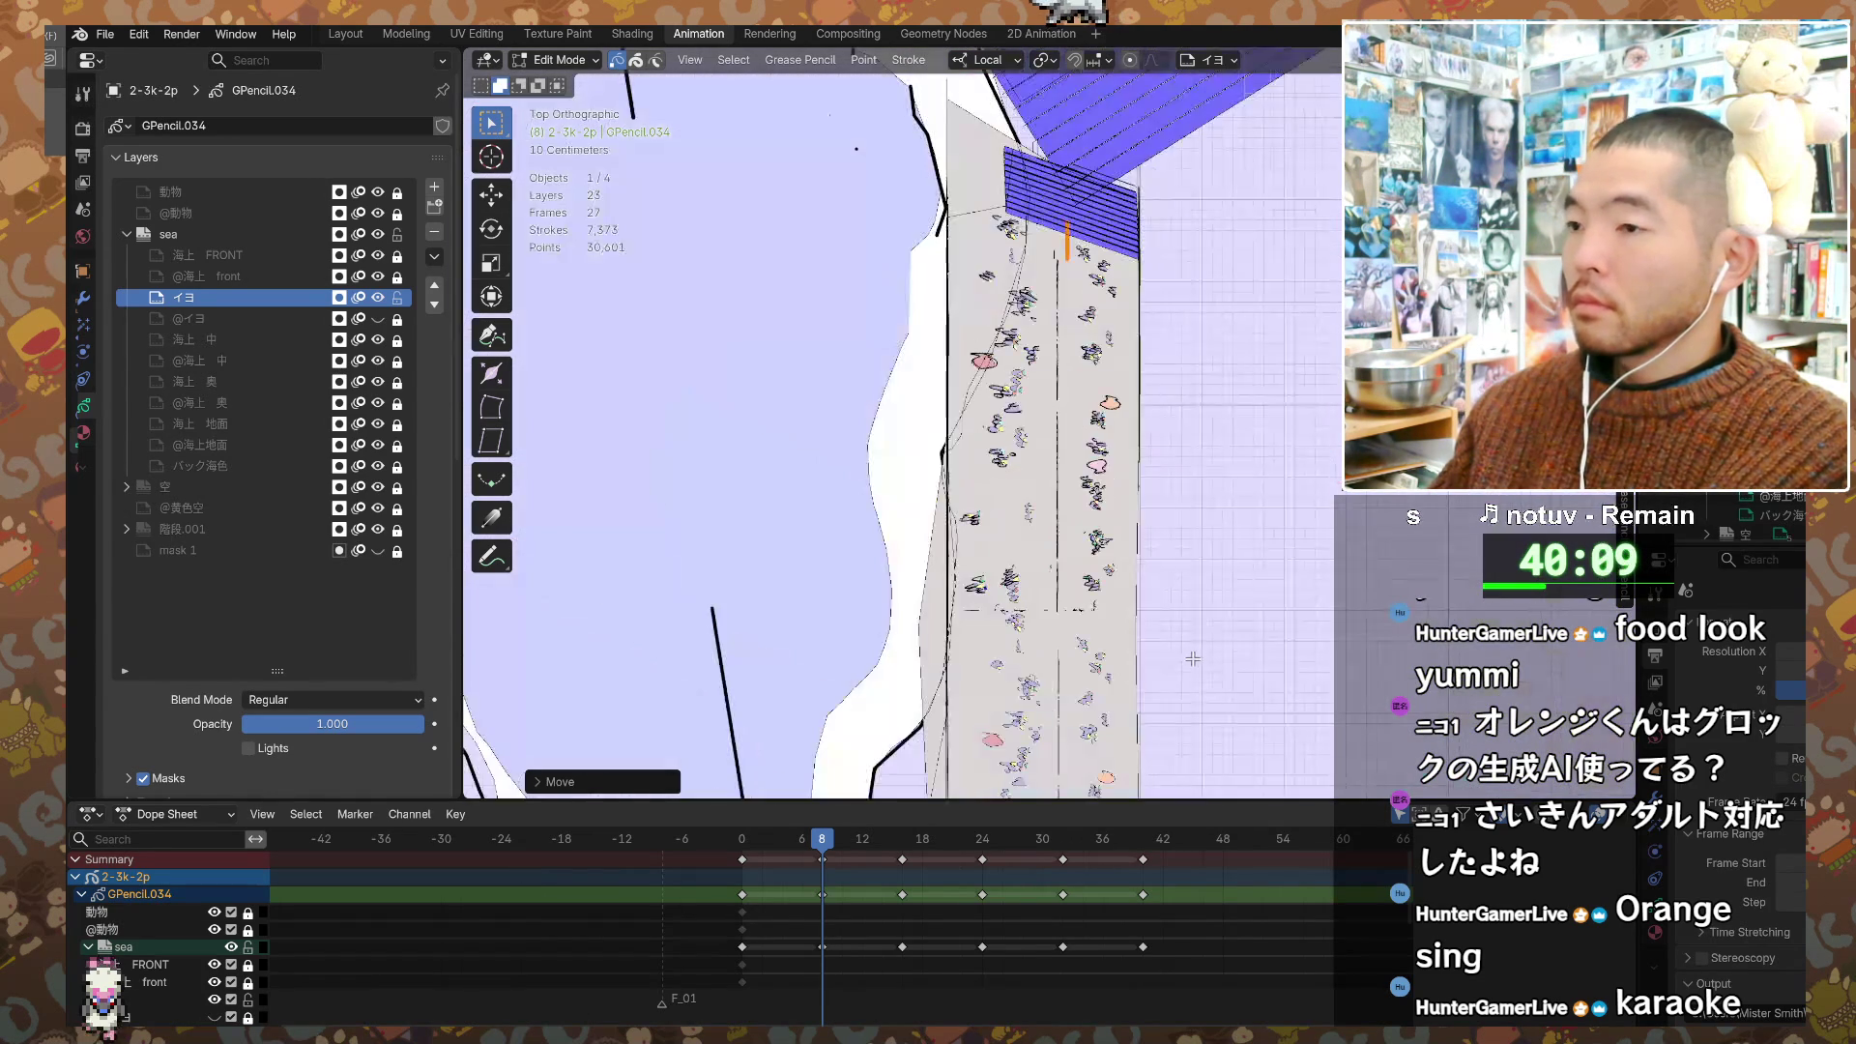
{"action": "scroll", "coordinate": [1205, 605], "scroll_direction": "down", "scroll_amount": 2}
{"action": "key", "text": "g"}
{"action": "key", "text": "x"}
{"action": "right_click", "coordinate": [1166, 606]}
{"action": "key", "text": "g"}
{"action": "key", "text": "x"}
{"action": "left_click", "coordinate": [1163, 611]}
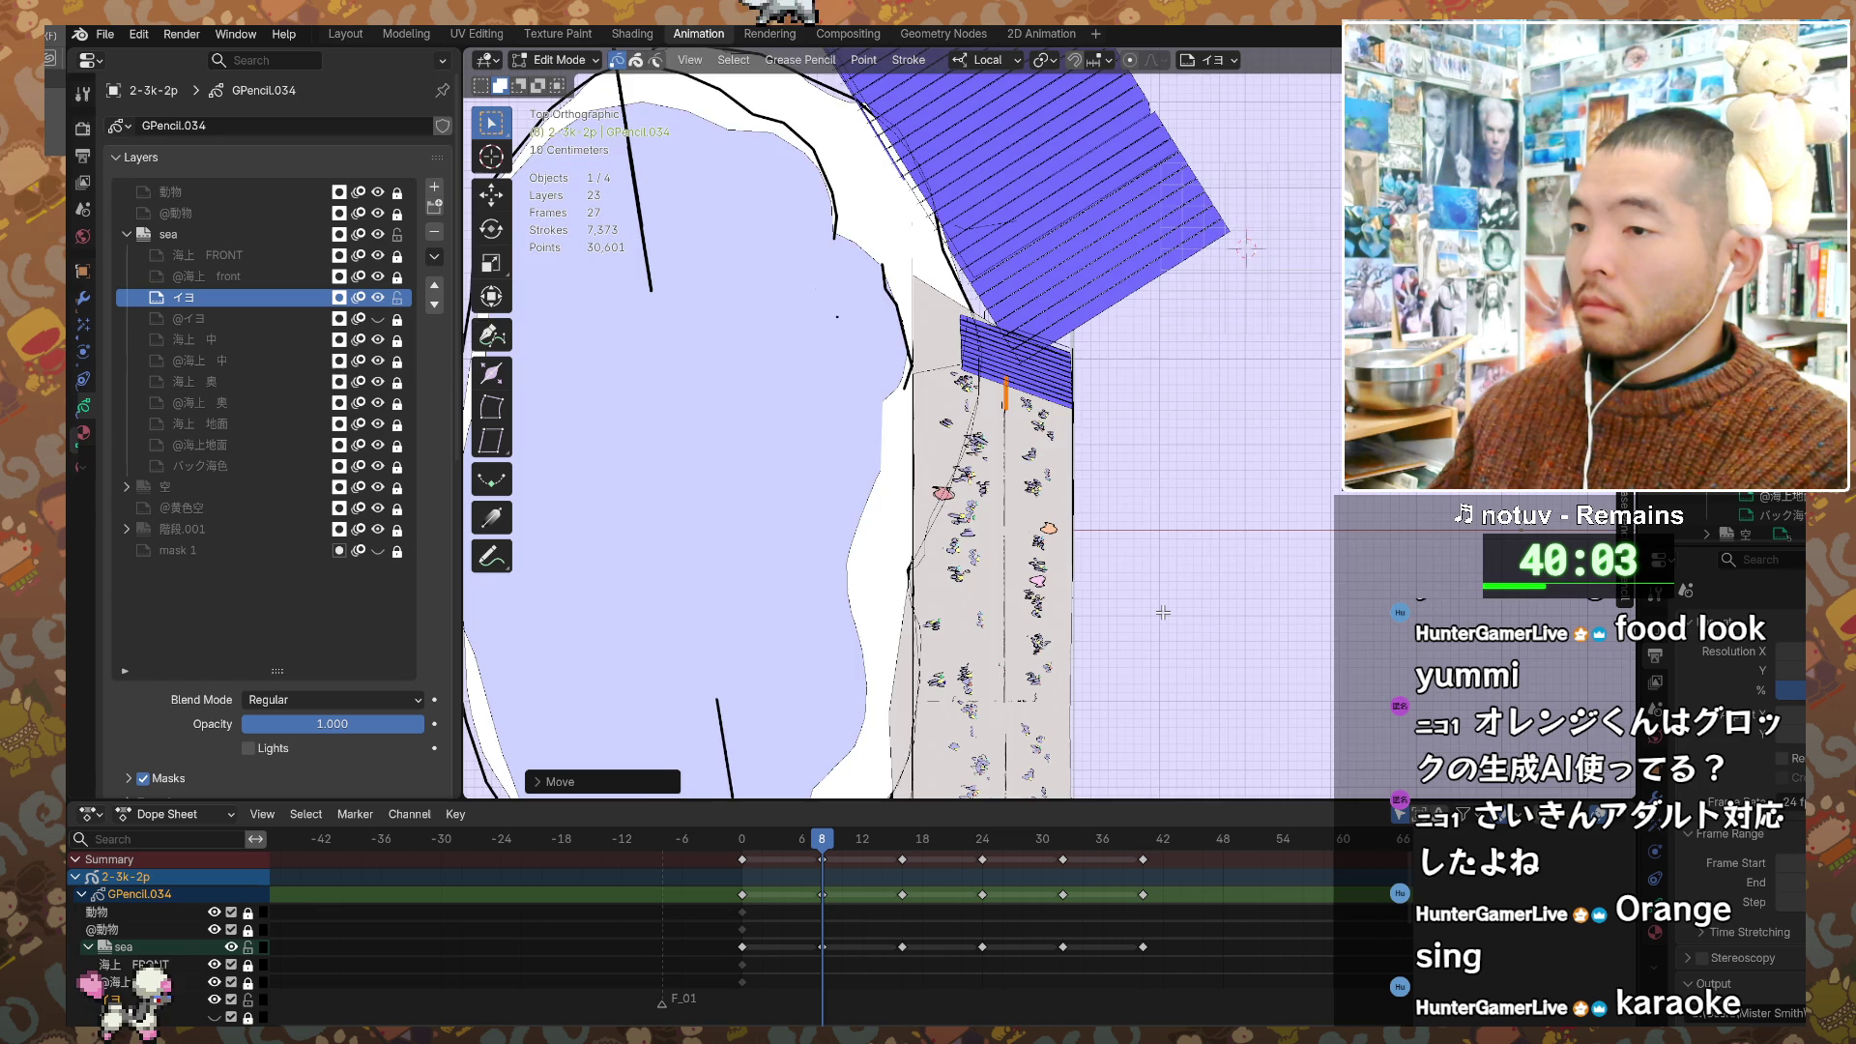
Step: Pan across the strip and slide the orange stroke further along local X
{"action": "scroll", "coordinate": [1168, 580], "scroll_direction": "up", "scroll_amount": 3}
{"action": "middle_click_drag", "start_coordinate": [1173, 533], "coordinate": [1188, 666], "text": "shift"}
{"action": "key", "text": "g"}
{"action": "key", "text": "x"}
{"action": "left_click", "coordinate": [1188, 666]}
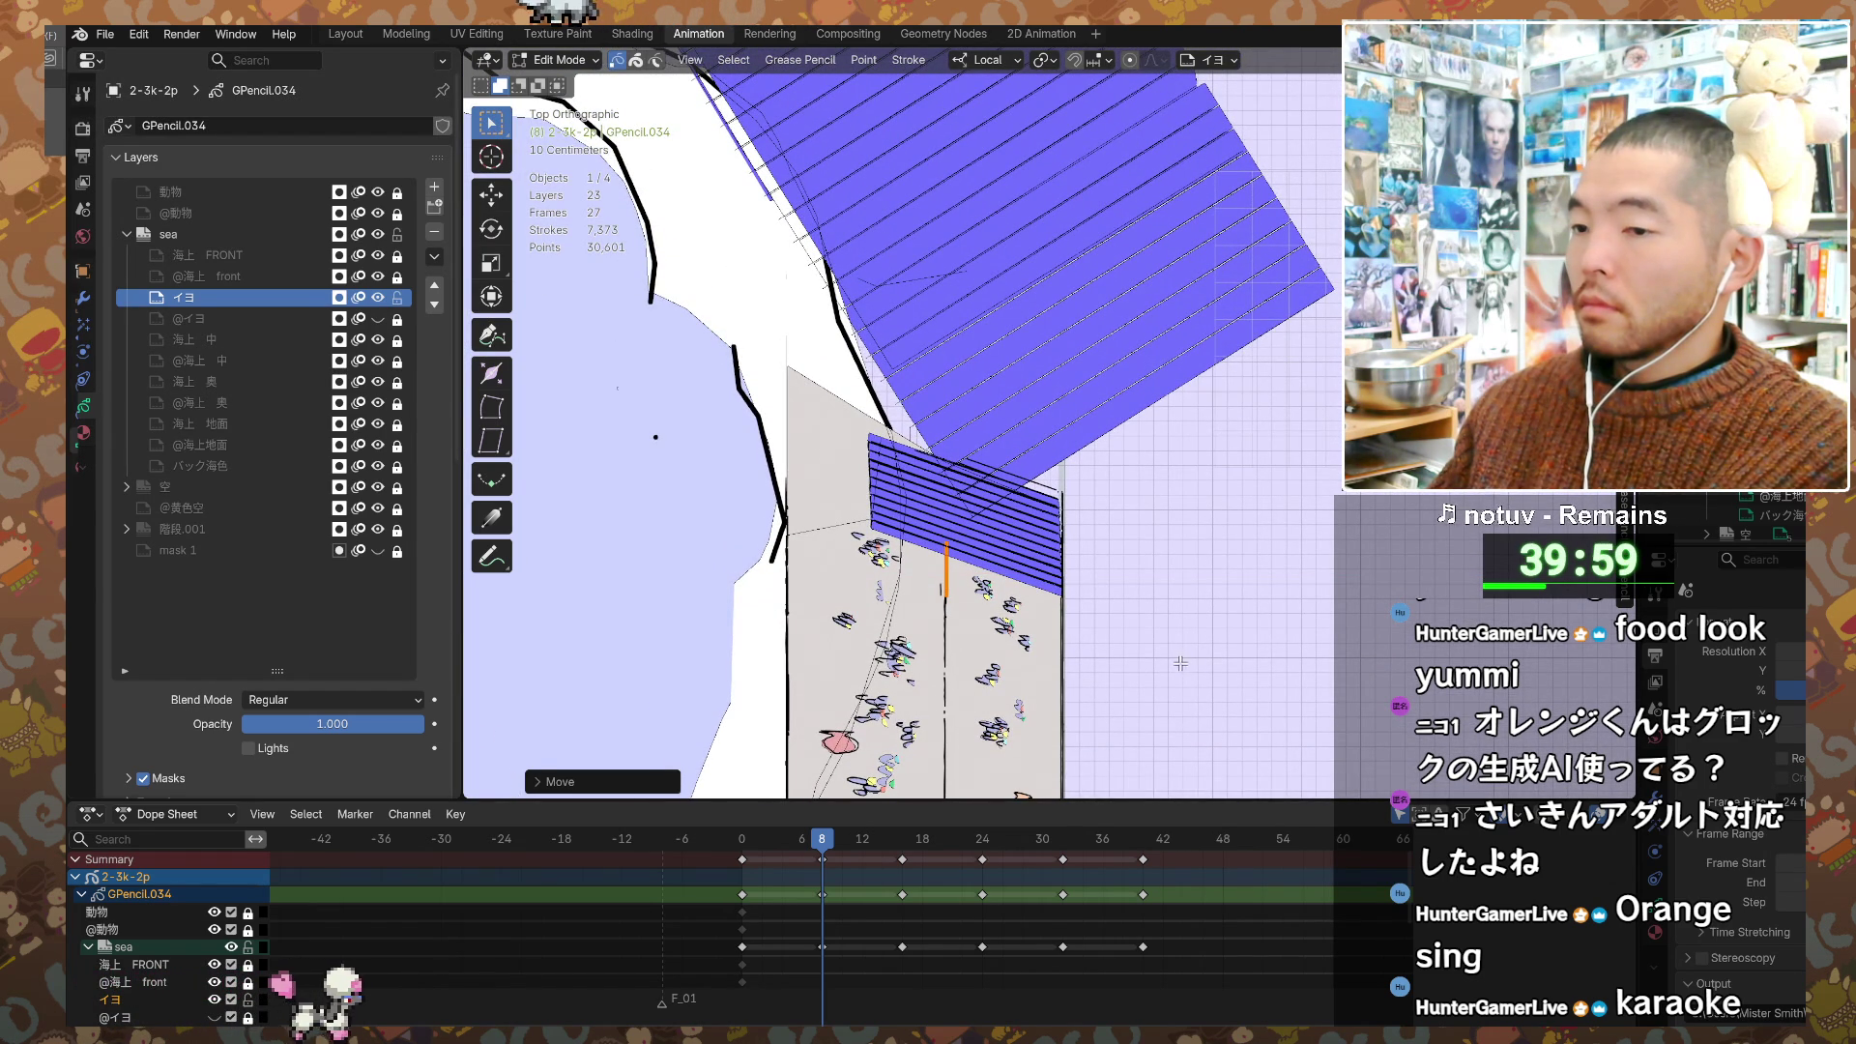
Step: Step from frame 0 to the frame 8 keyframe and nudge its stroke along local X
{"action": "left_click", "coordinate": [742, 840]}
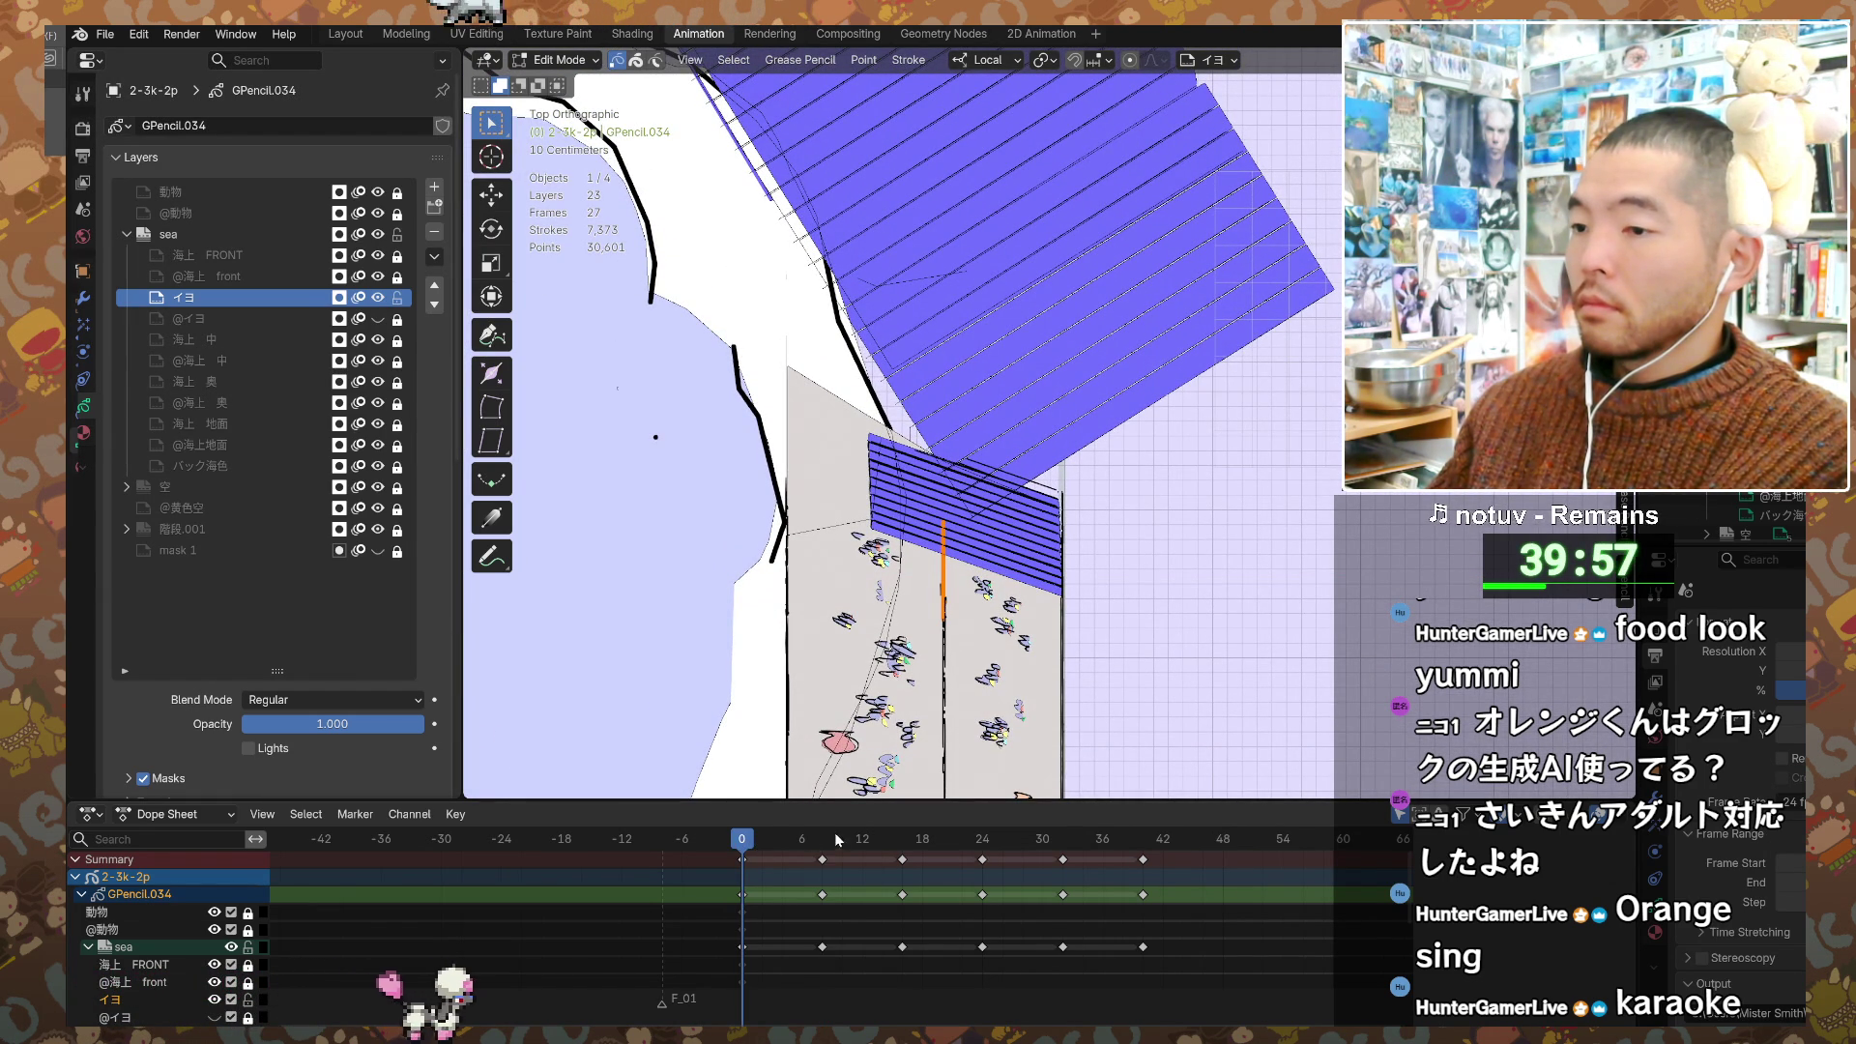
{"action": "key", "text": "Up"}
{"action": "key", "text": "g"}
{"action": "key", "text": "x"}
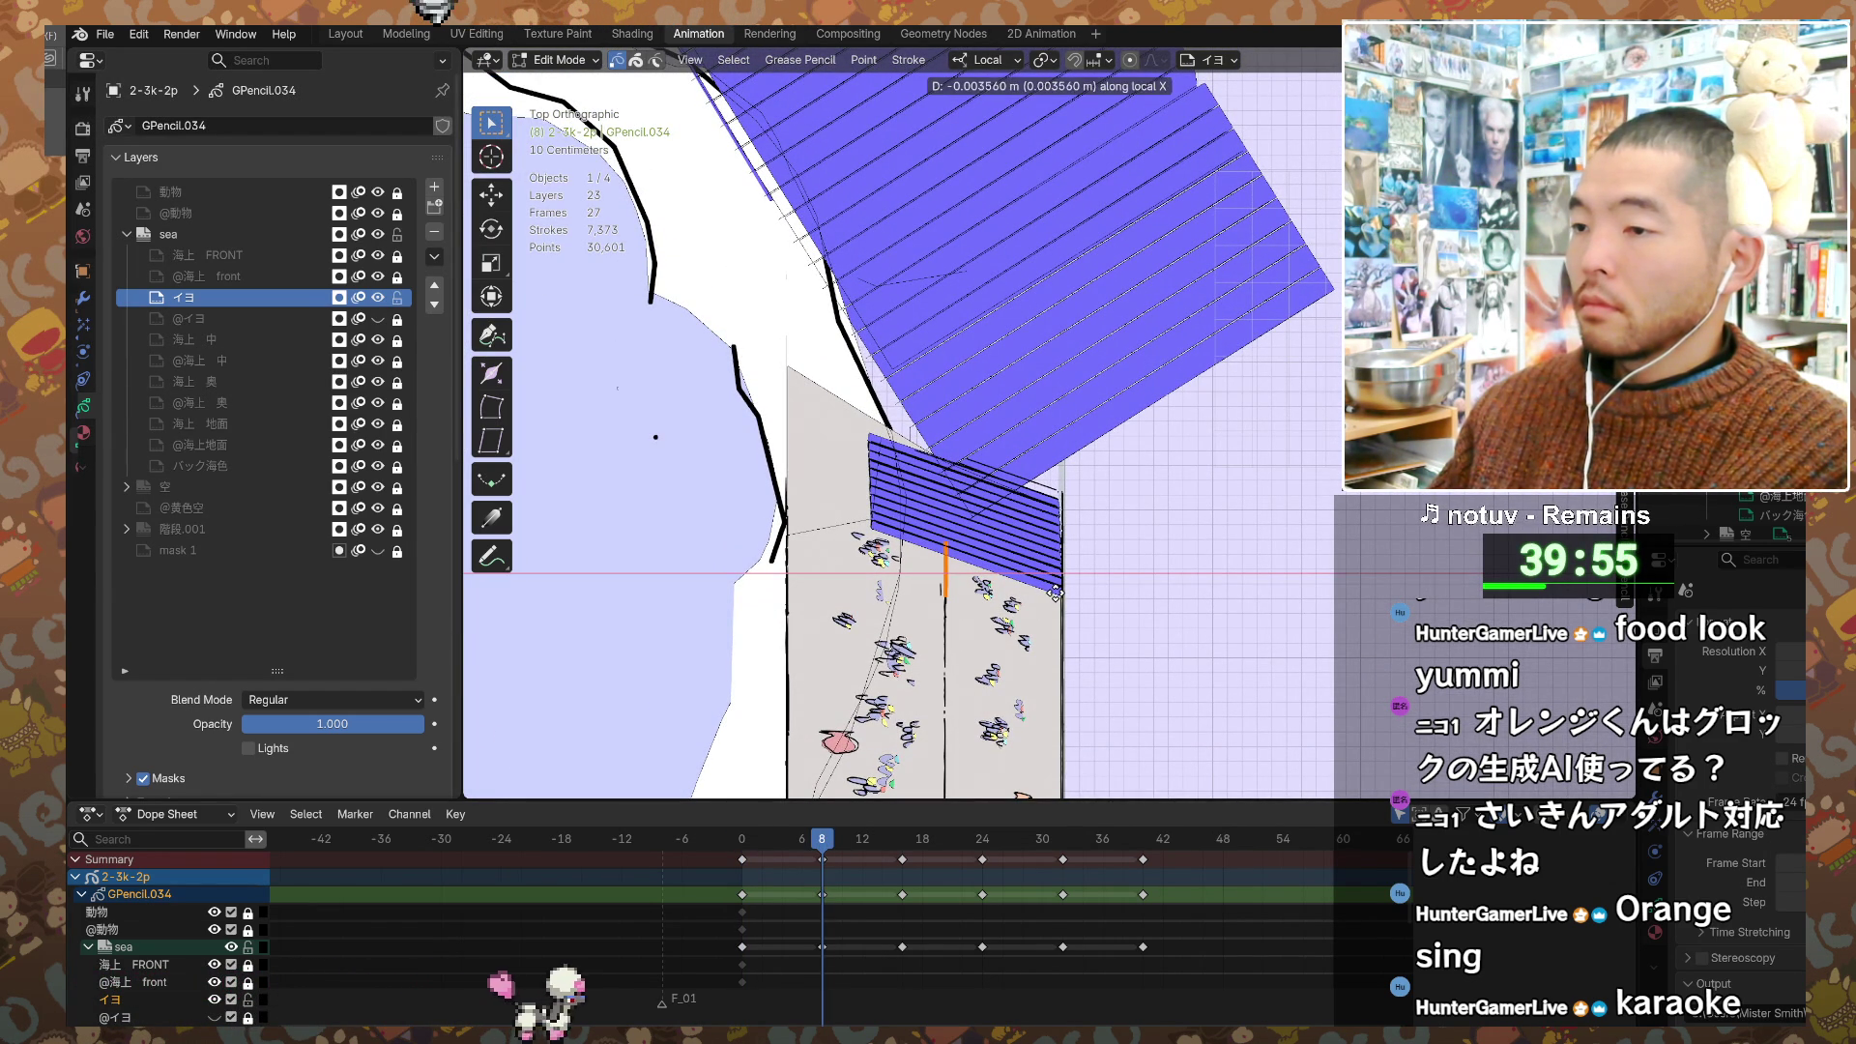
{"action": "left_click", "coordinate": [1056, 597]}
Step: Jump to the frame 16 keyframe and move its orange stroke along the strip
{"action": "key", "text": "Up"}
{"action": "scroll", "coordinate": [1121, 582], "scroll_direction": "down", "scroll_amount": 1}
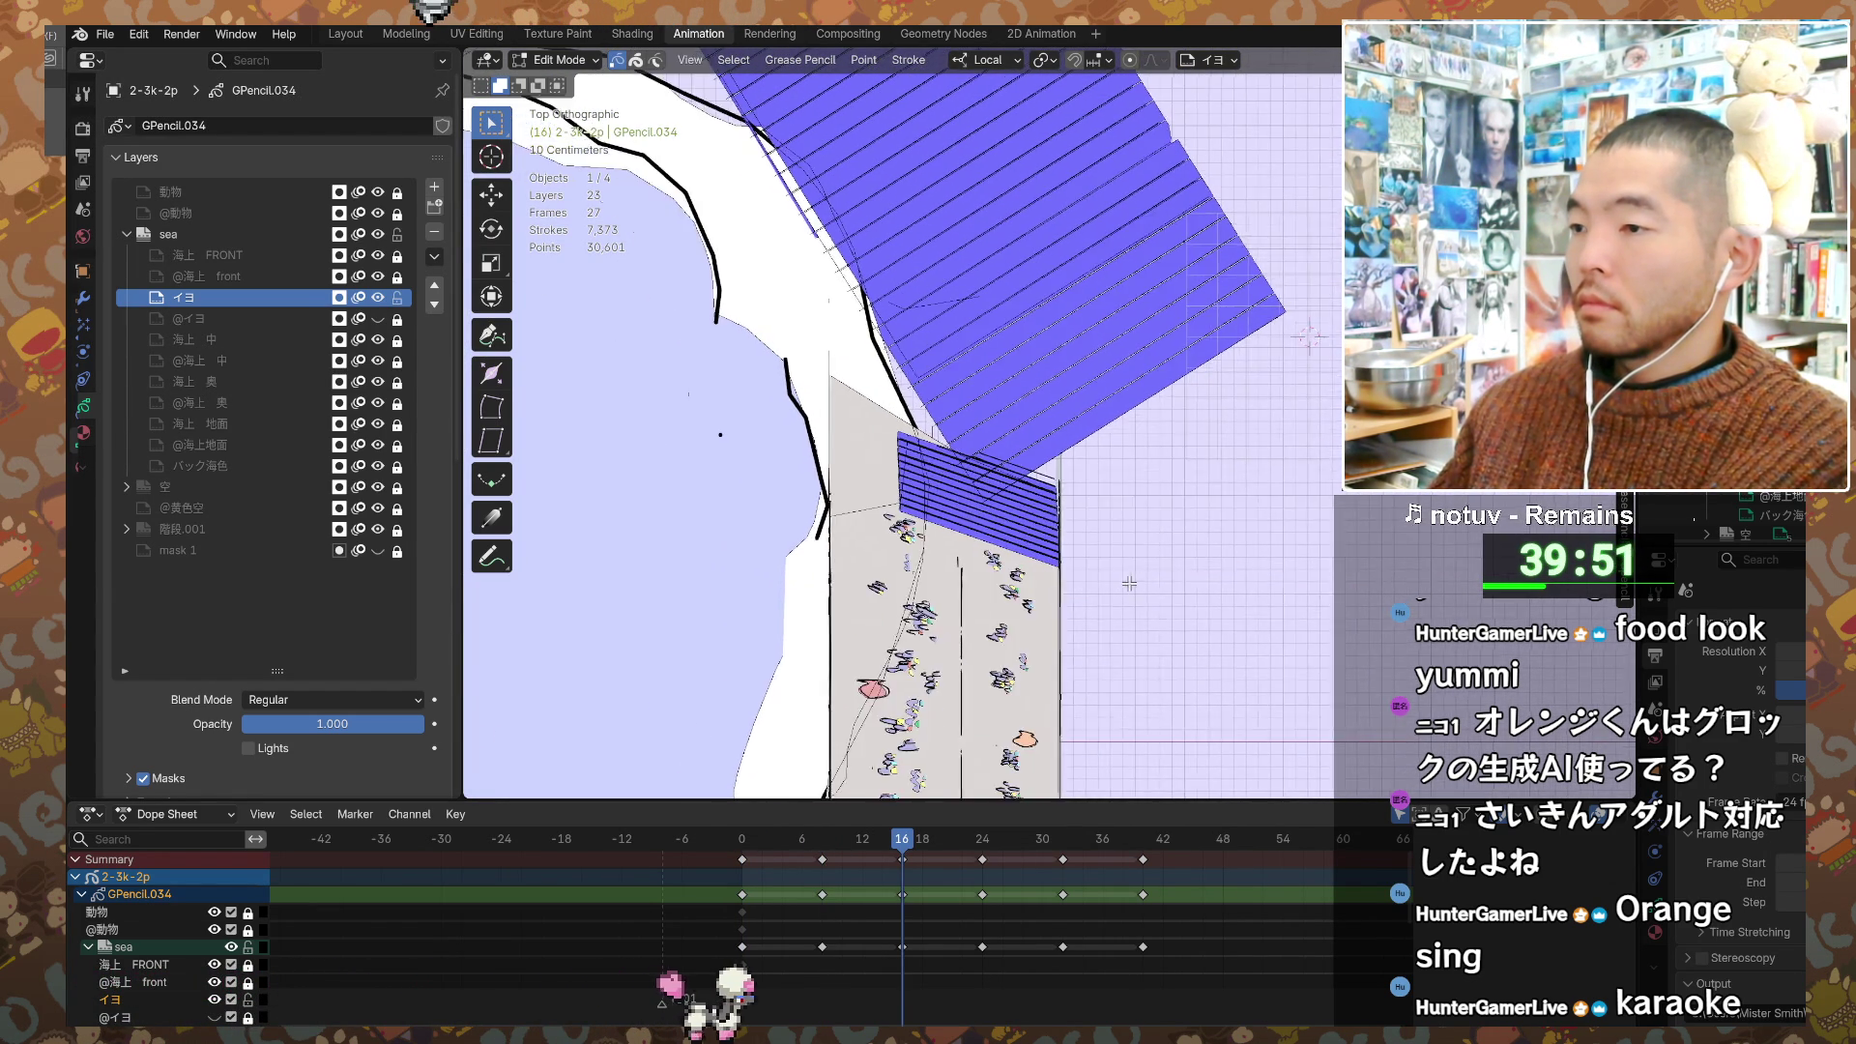
{"action": "middle_click_drag", "start_coordinate": [1121, 582], "coordinate": [953, 660], "text": "shift"}
{"action": "key", "text": "g"}
{"action": "key", "text": "y"}
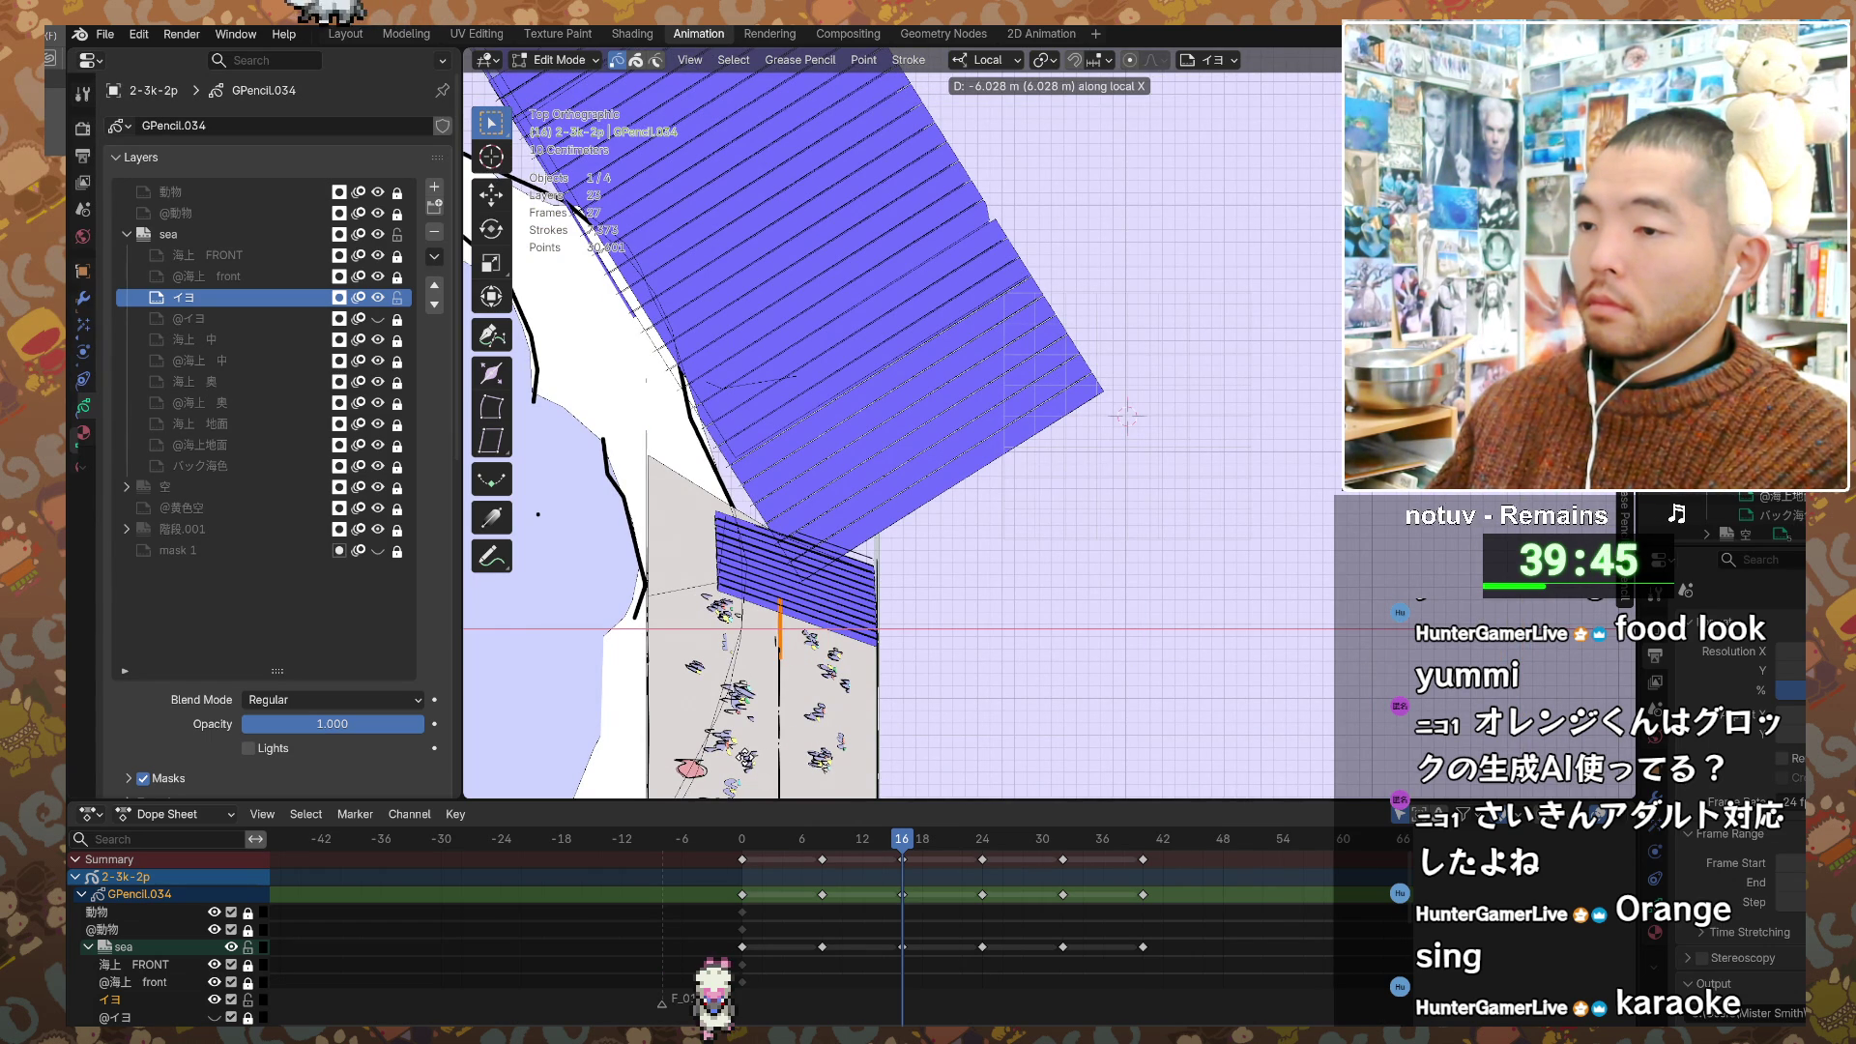
{"action": "left_click", "coordinate": [1041, 622]}
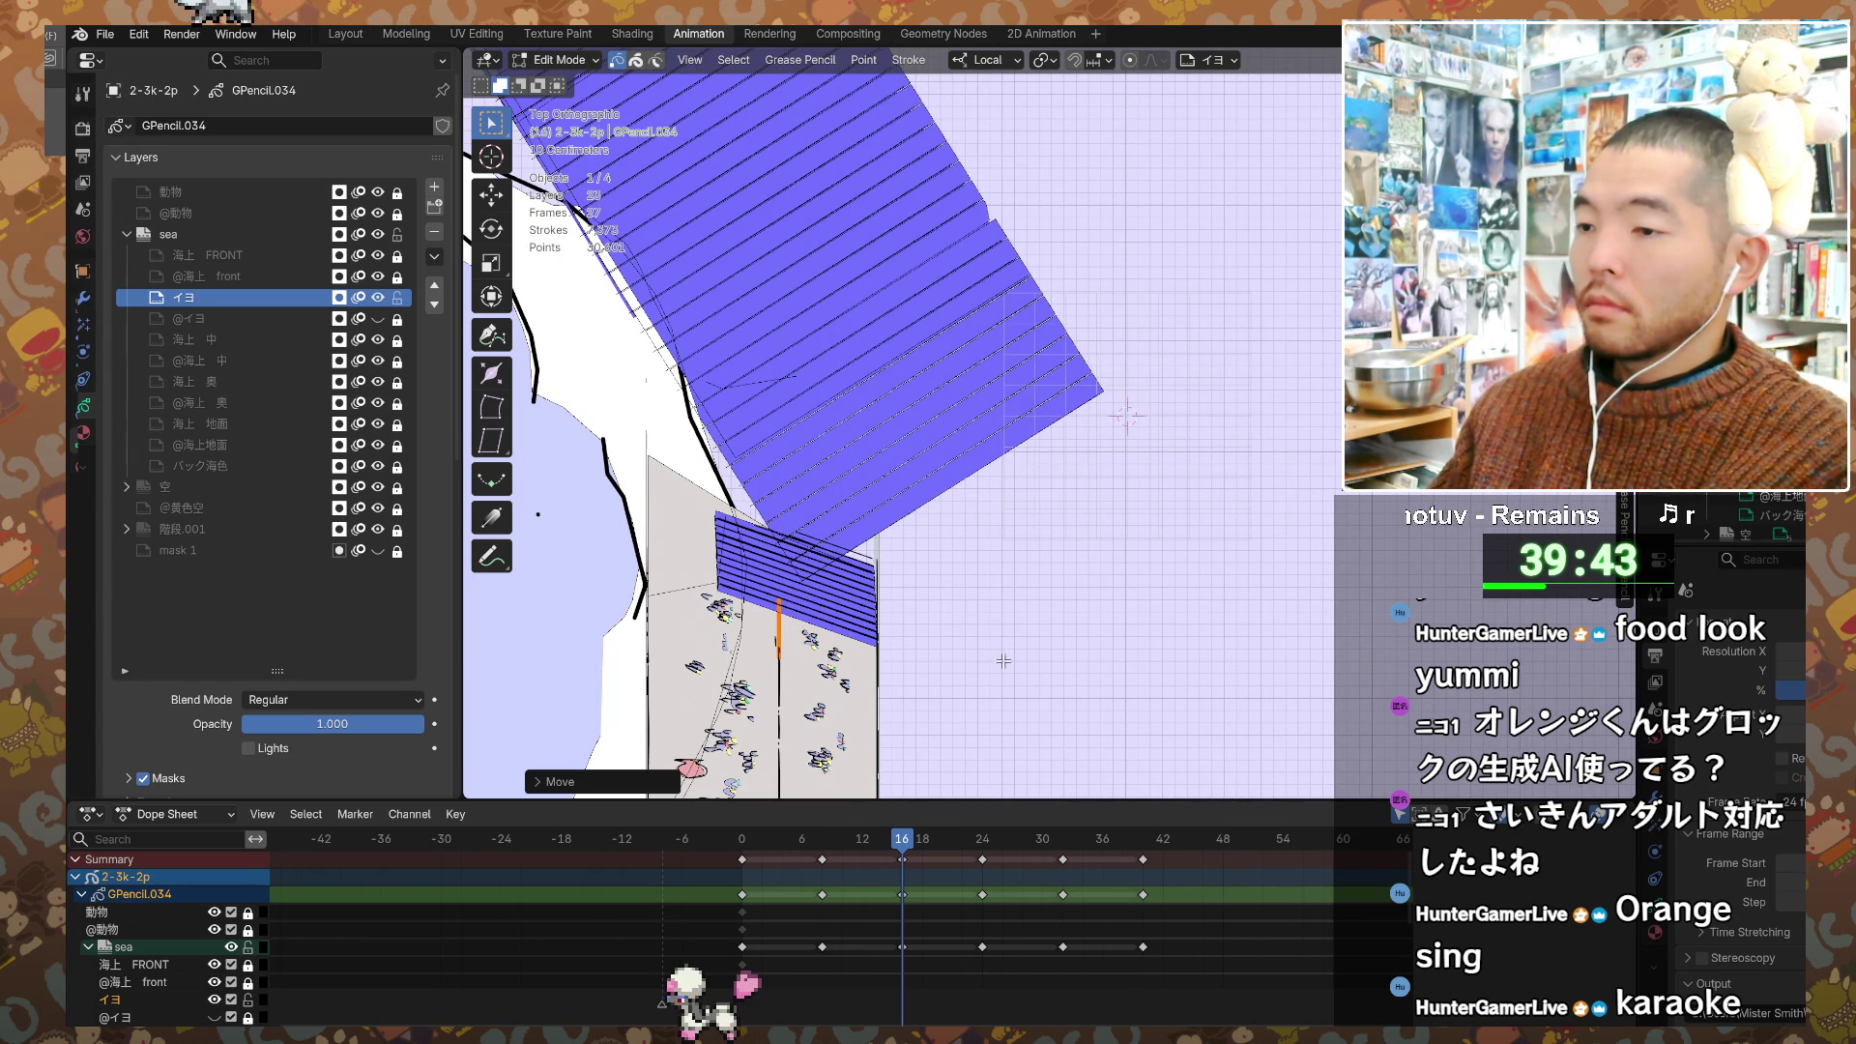
Step: Jump to frame 24 and slide its orange stroke along local X, then refine it
{"action": "key", "text": "Up"}
{"action": "middle_click_drag", "start_coordinate": [1041, 621], "coordinate": [952, 541], "text": "shift"}
{"action": "key", "text": "g"}
{"action": "key", "text": "x"}
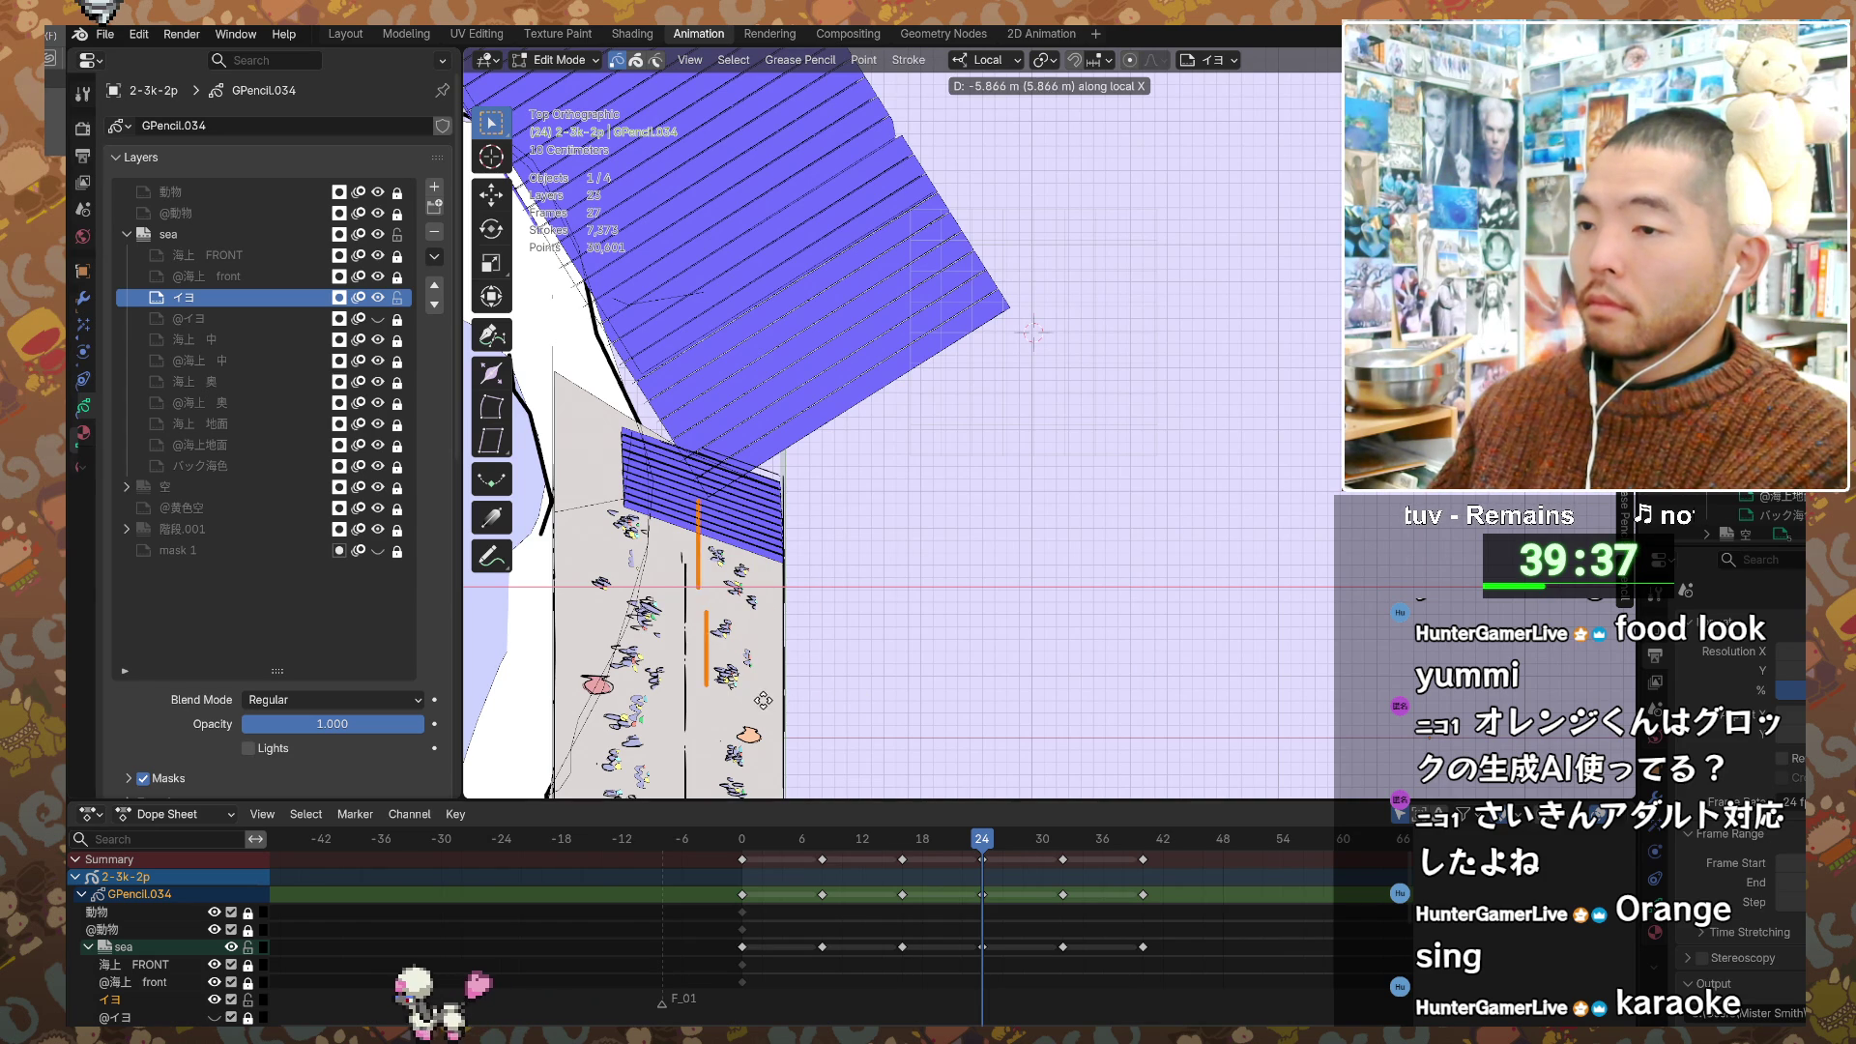
{"action": "left_click", "coordinate": [723, 692]}
{"action": "middle_click_drag", "start_coordinate": [755, 697], "coordinate": [808, 700], "text": "shift"}
{"action": "scroll", "coordinate": [808, 700], "scroll_direction": "up", "scroll_amount": 3, "text": "shift"}
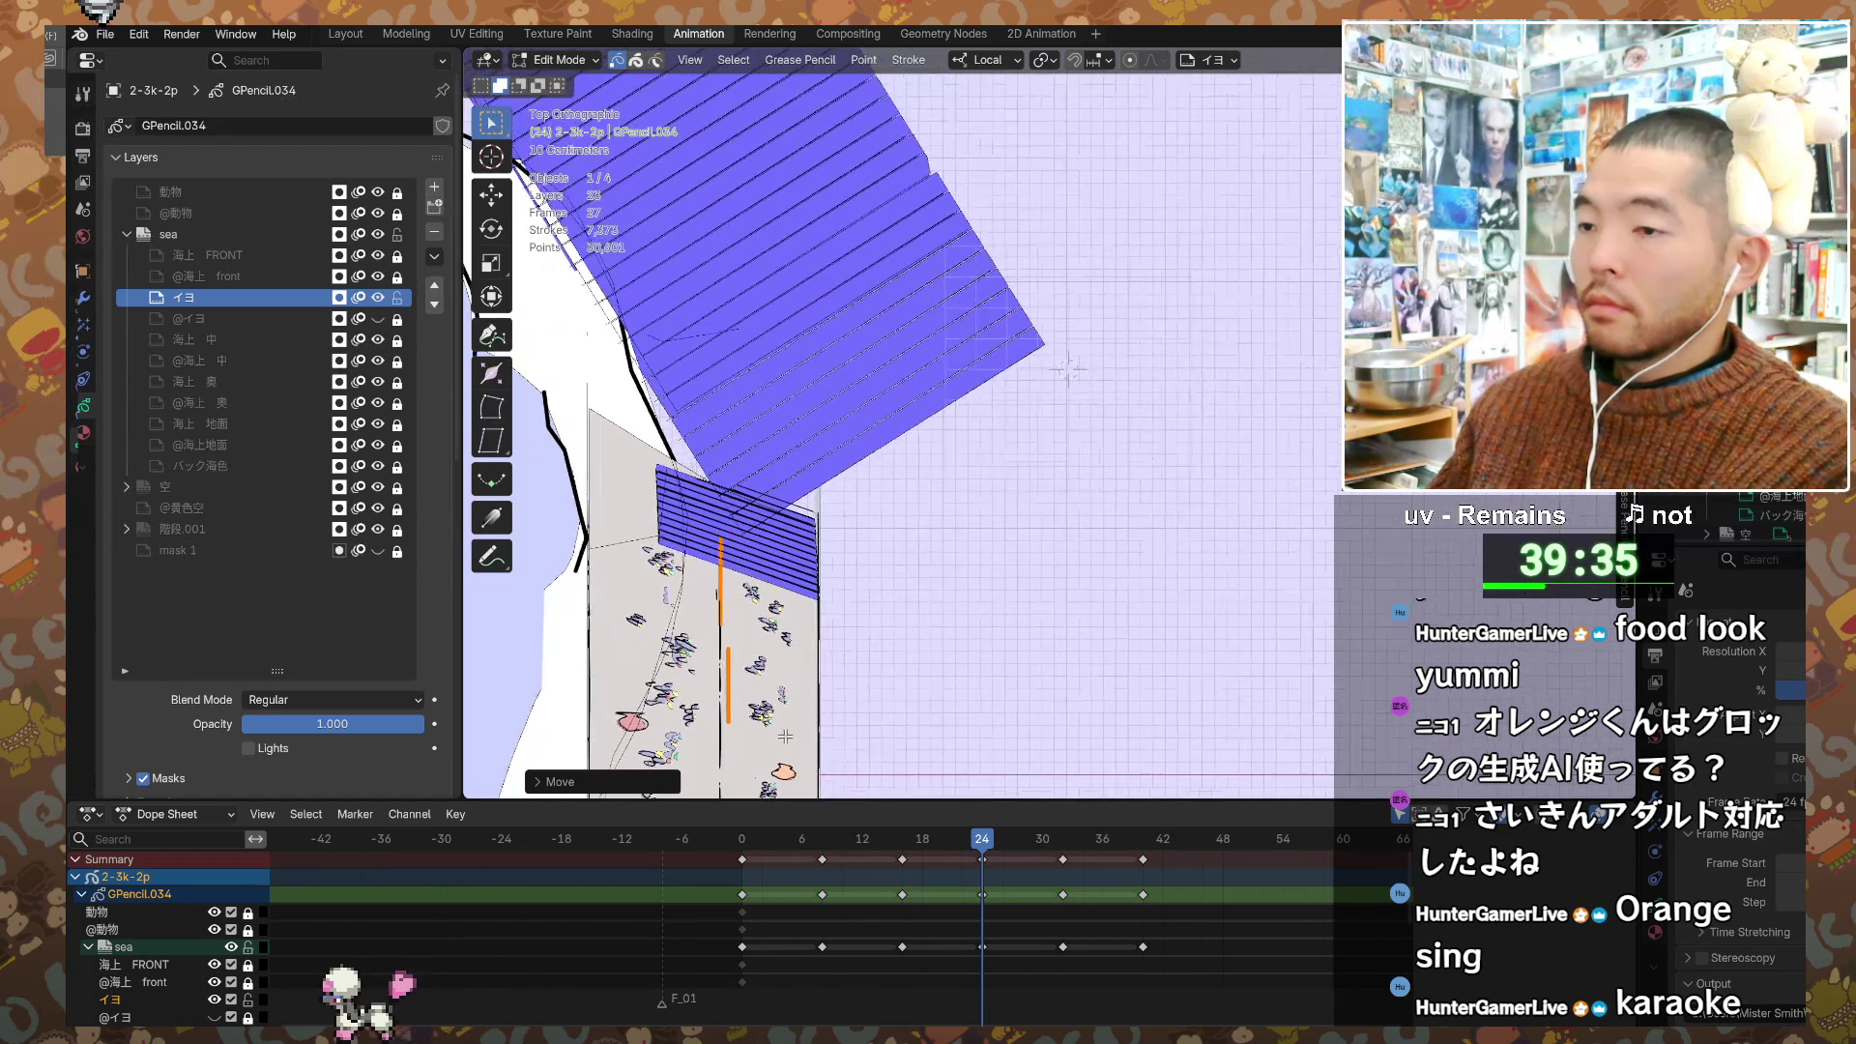
{"action": "scroll", "coordinate": [823, 720], "scroll_direction": "up", "scroll_amount": 3, "text": "ctrl"}
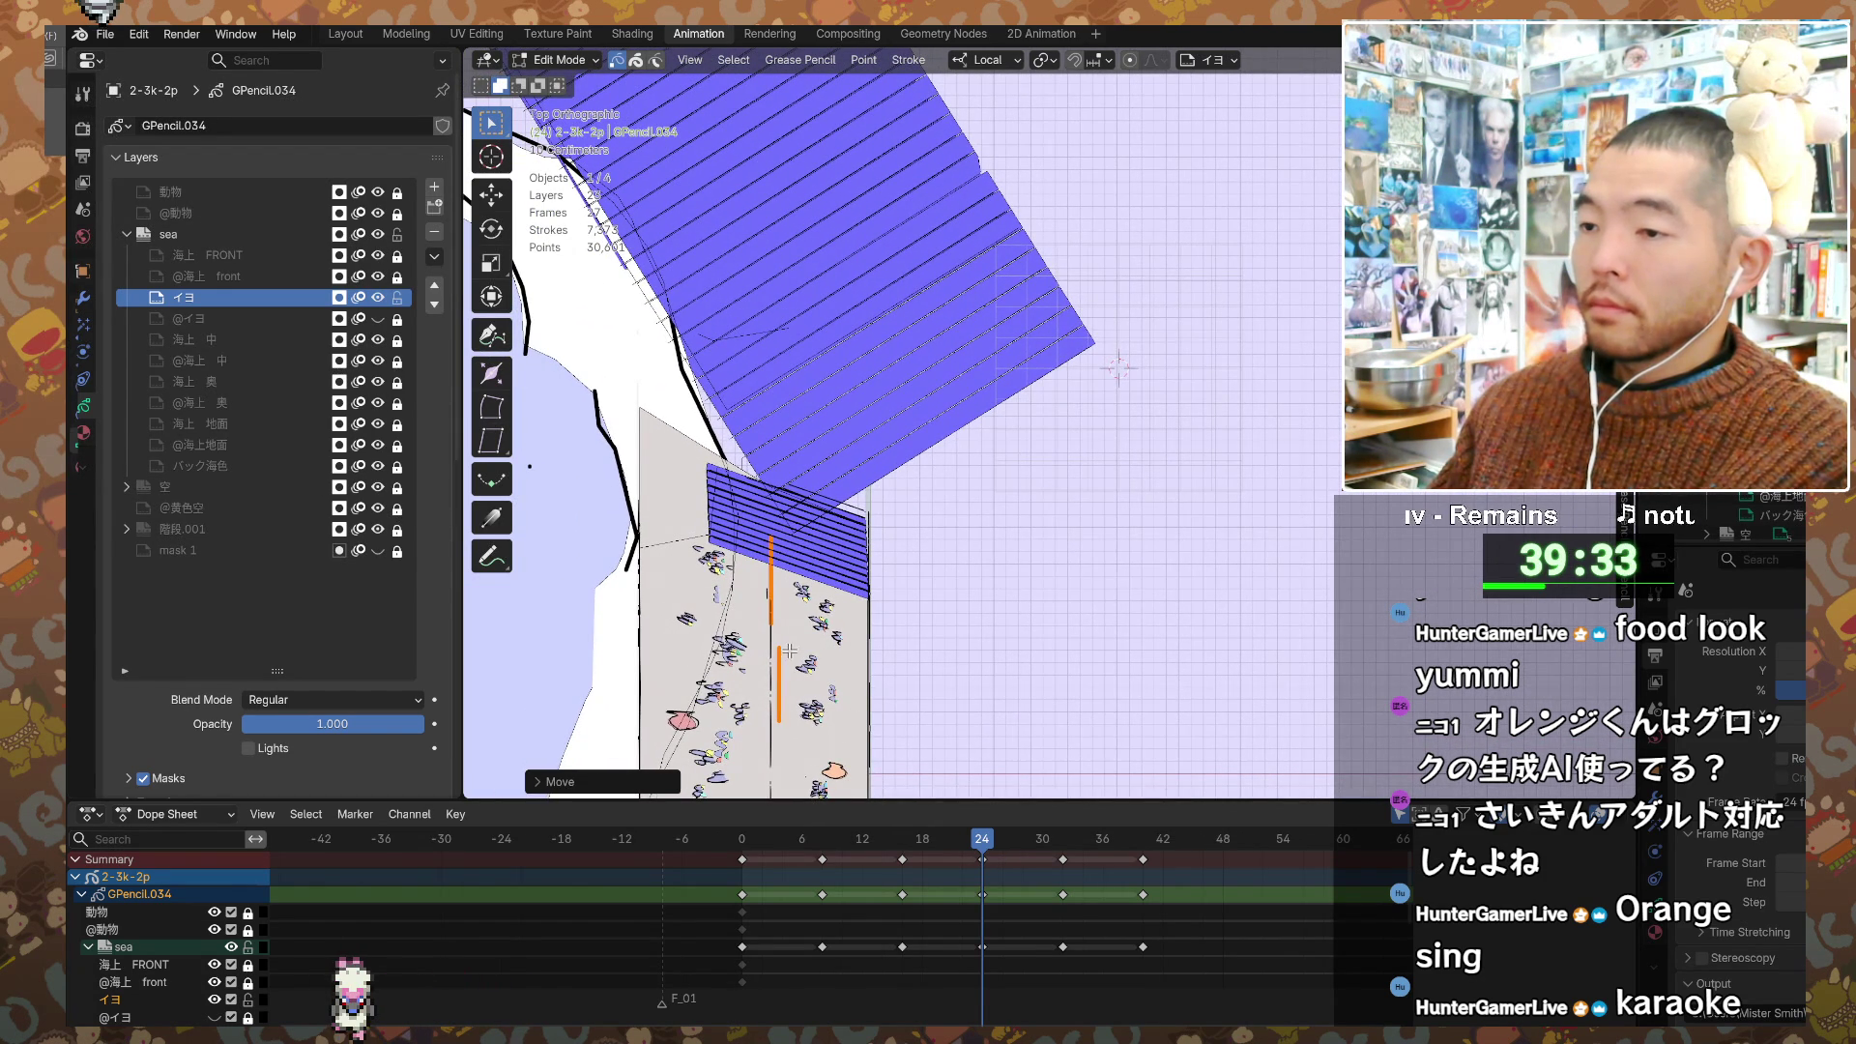
{"action": "key", "text": "g"}
{"action": "key", "text": "x"}
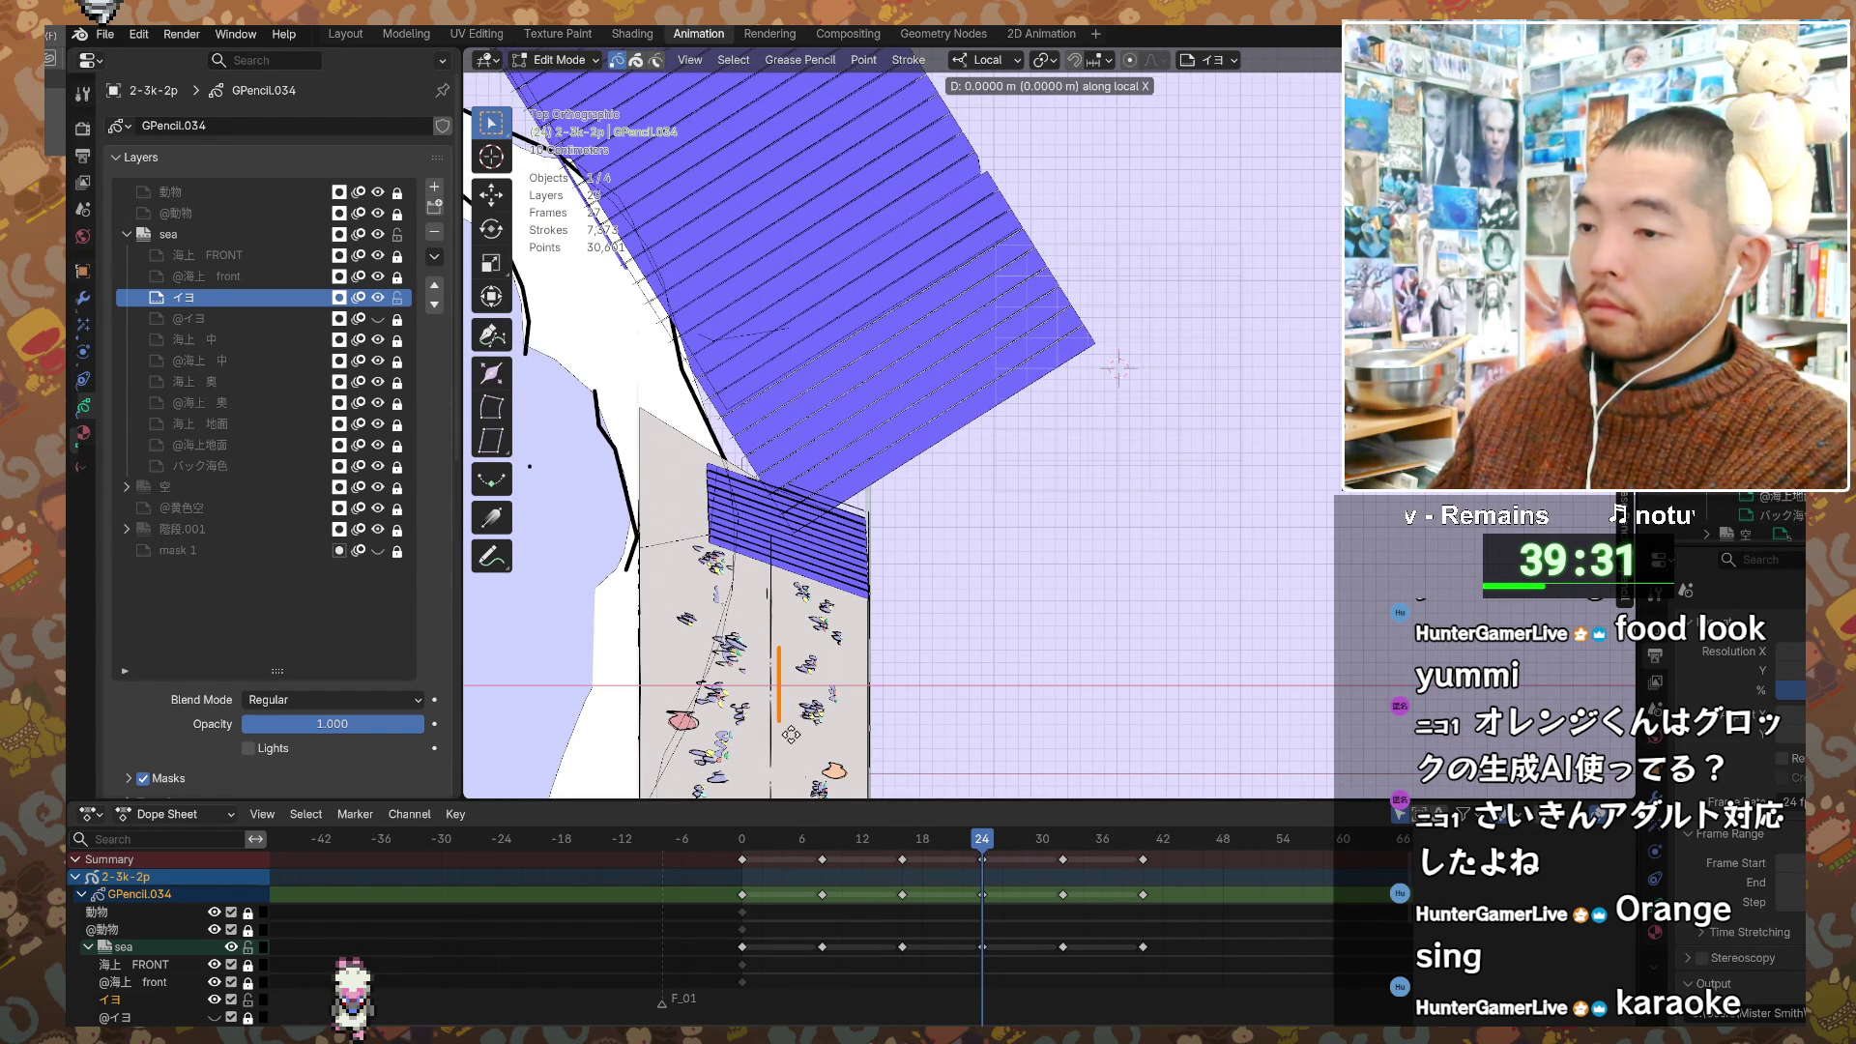
{"action": "left_click", "coordinate": [784, 738]}
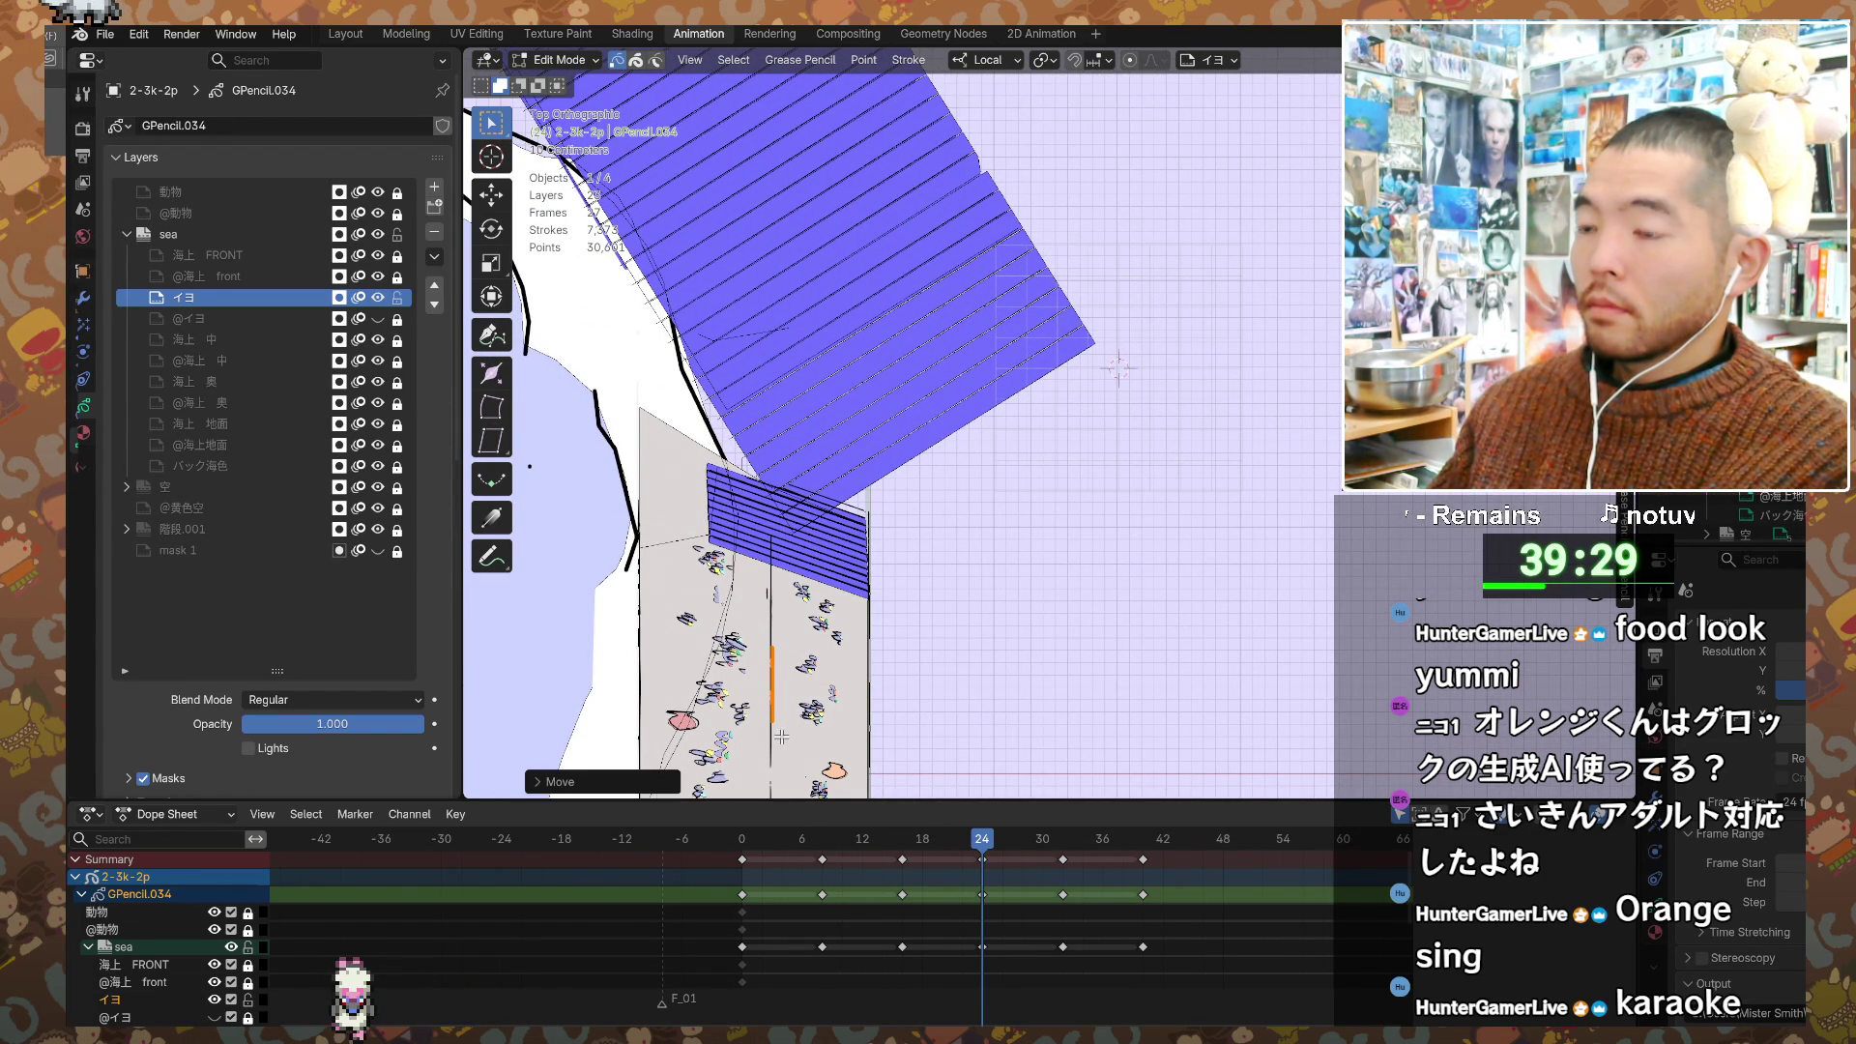
Step: Advance to the frame 32 keyframe and reposition the orange stroke along local X with follow-up tweaks
{"action": "key", "text": "Up"}
{"action": "key", "text": "g"}
{"action": "key", "text": "x"}
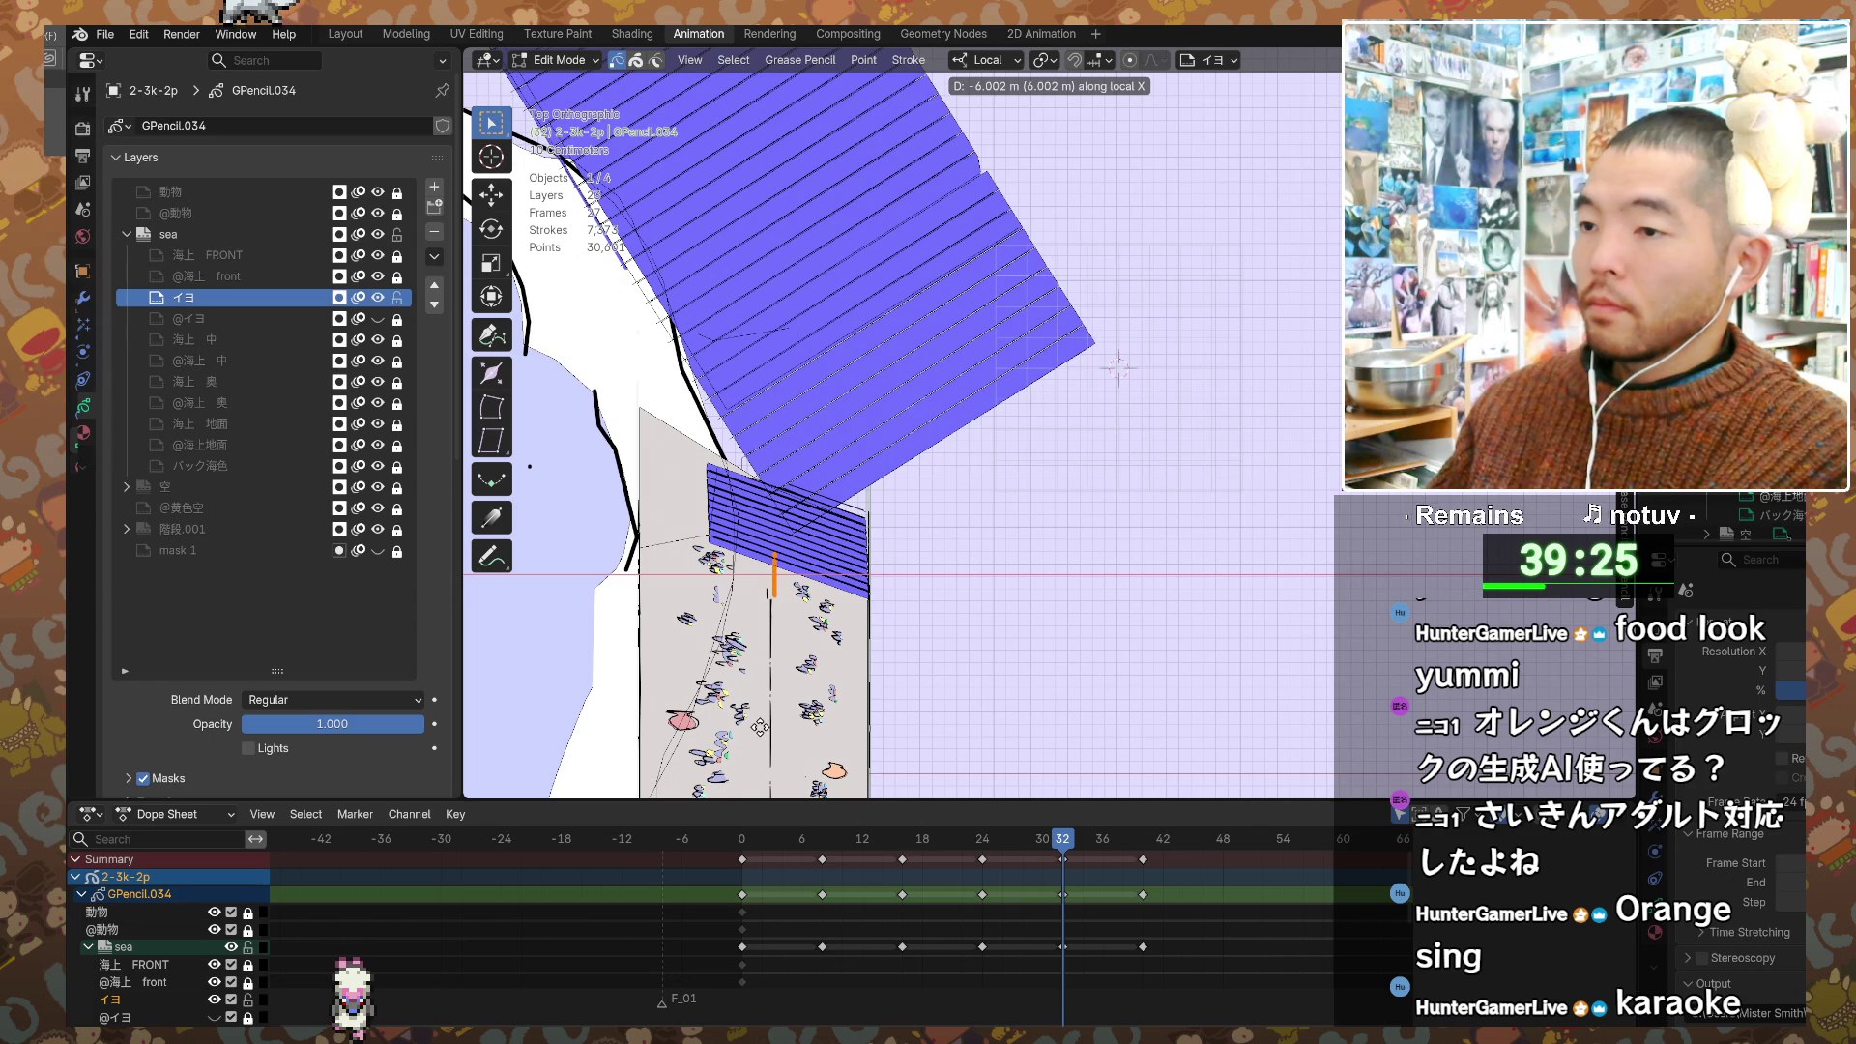
{"action": "left_click", "coordinate": [757, 730]}
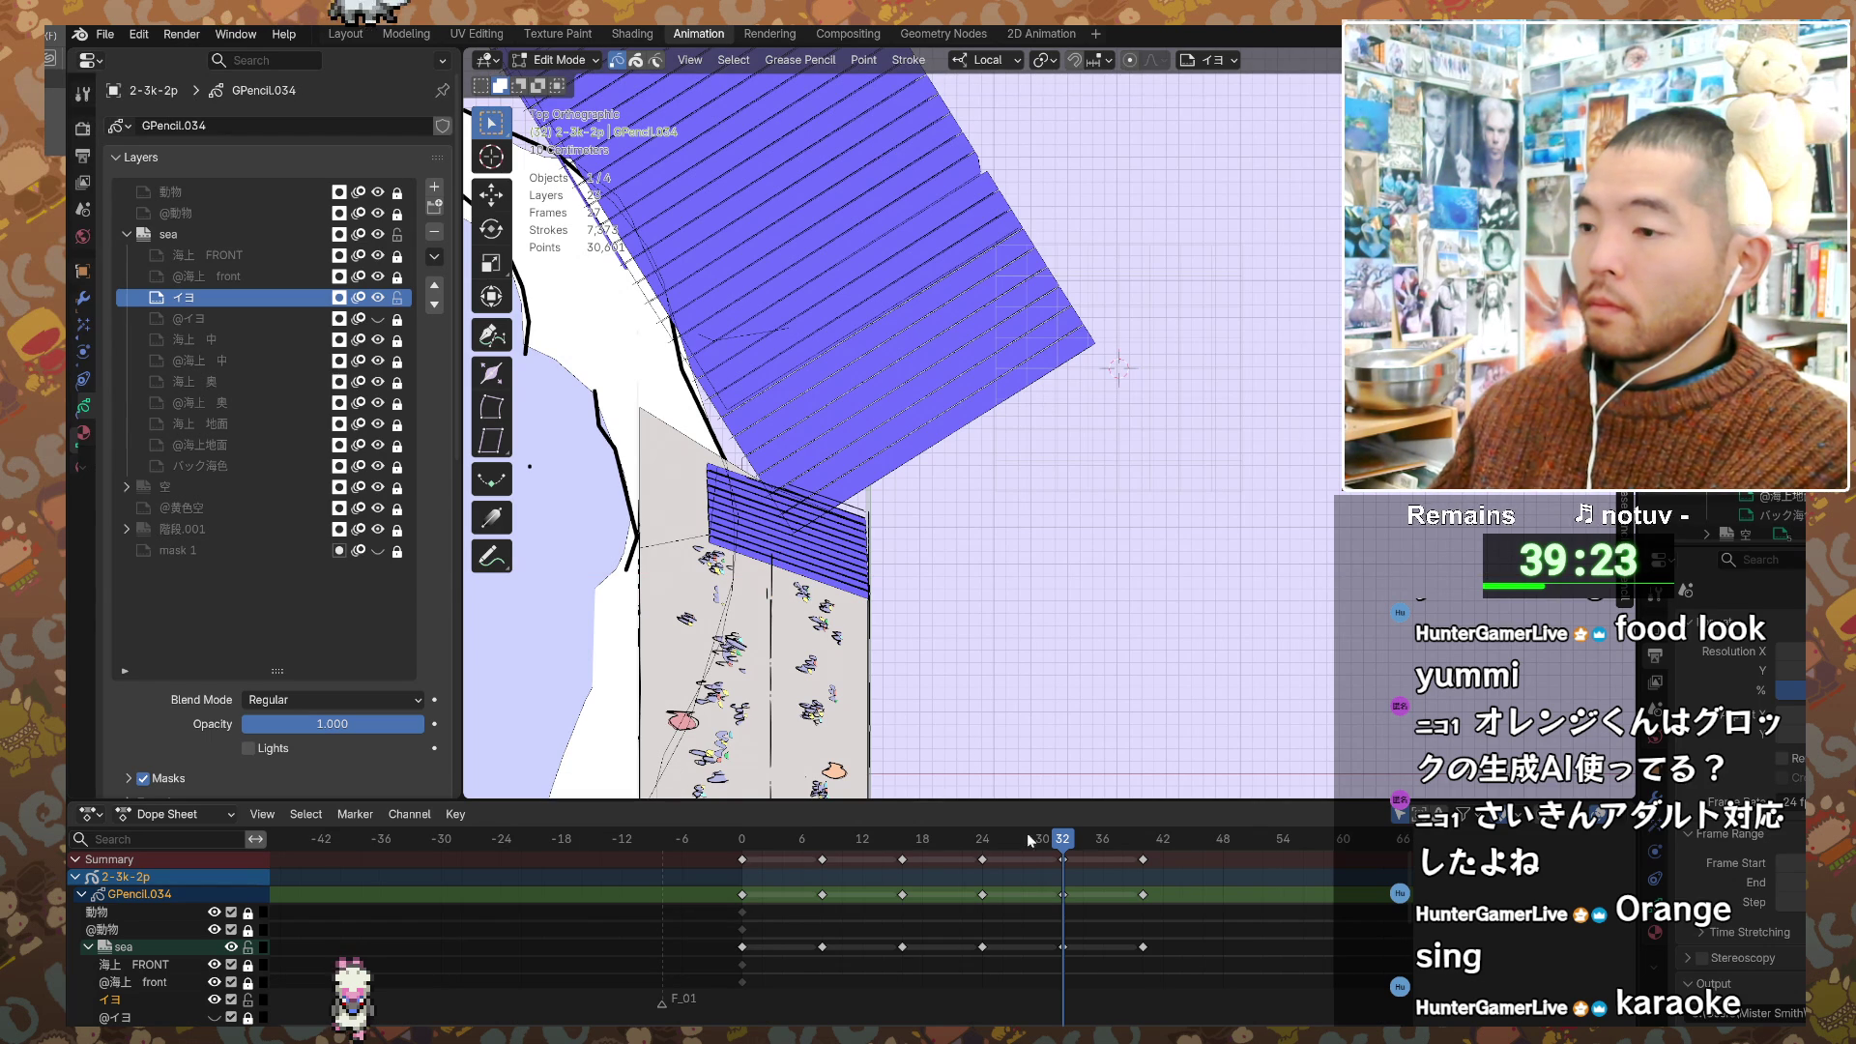
{"action": "key", "text": "g"}
{"action": "key", "text": "x"}
{"action": "key", "text": "x"}
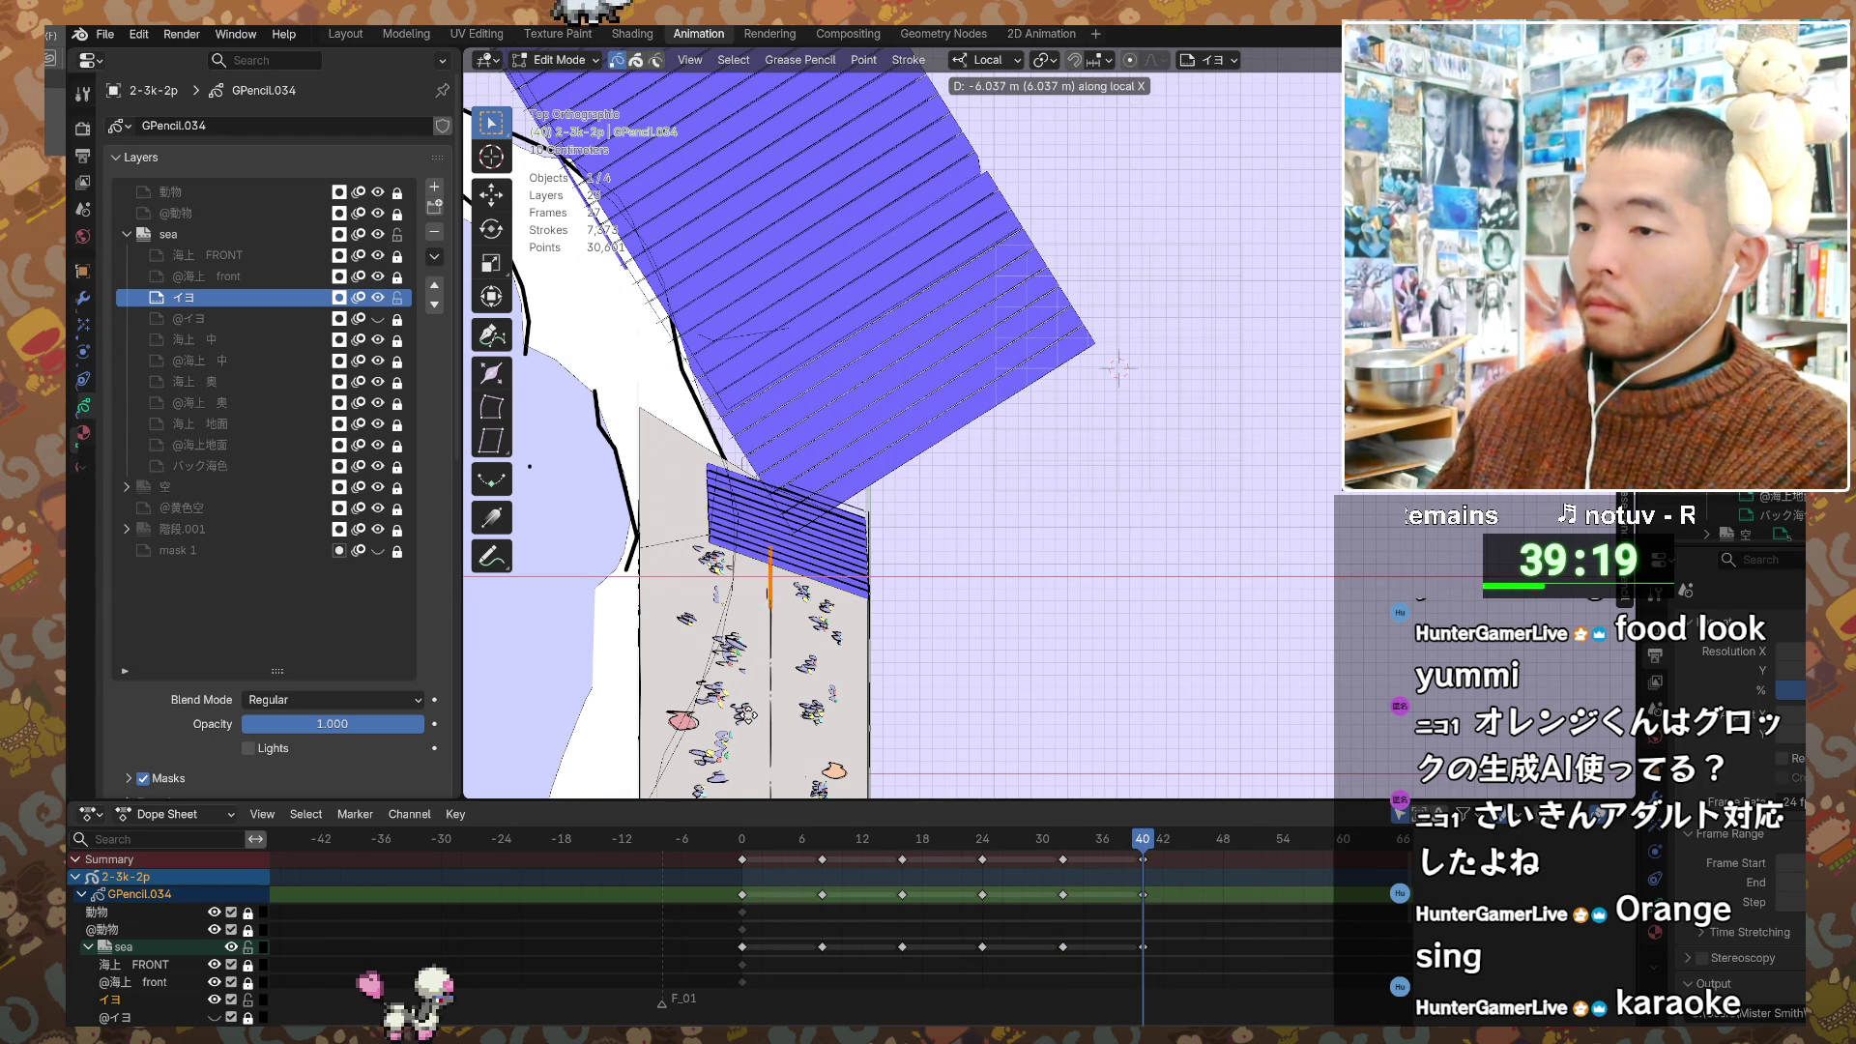
{"action": "key", "text": "Return"}
{"action": "key", "text": "g"}
{"action": "key", "text": "x"}
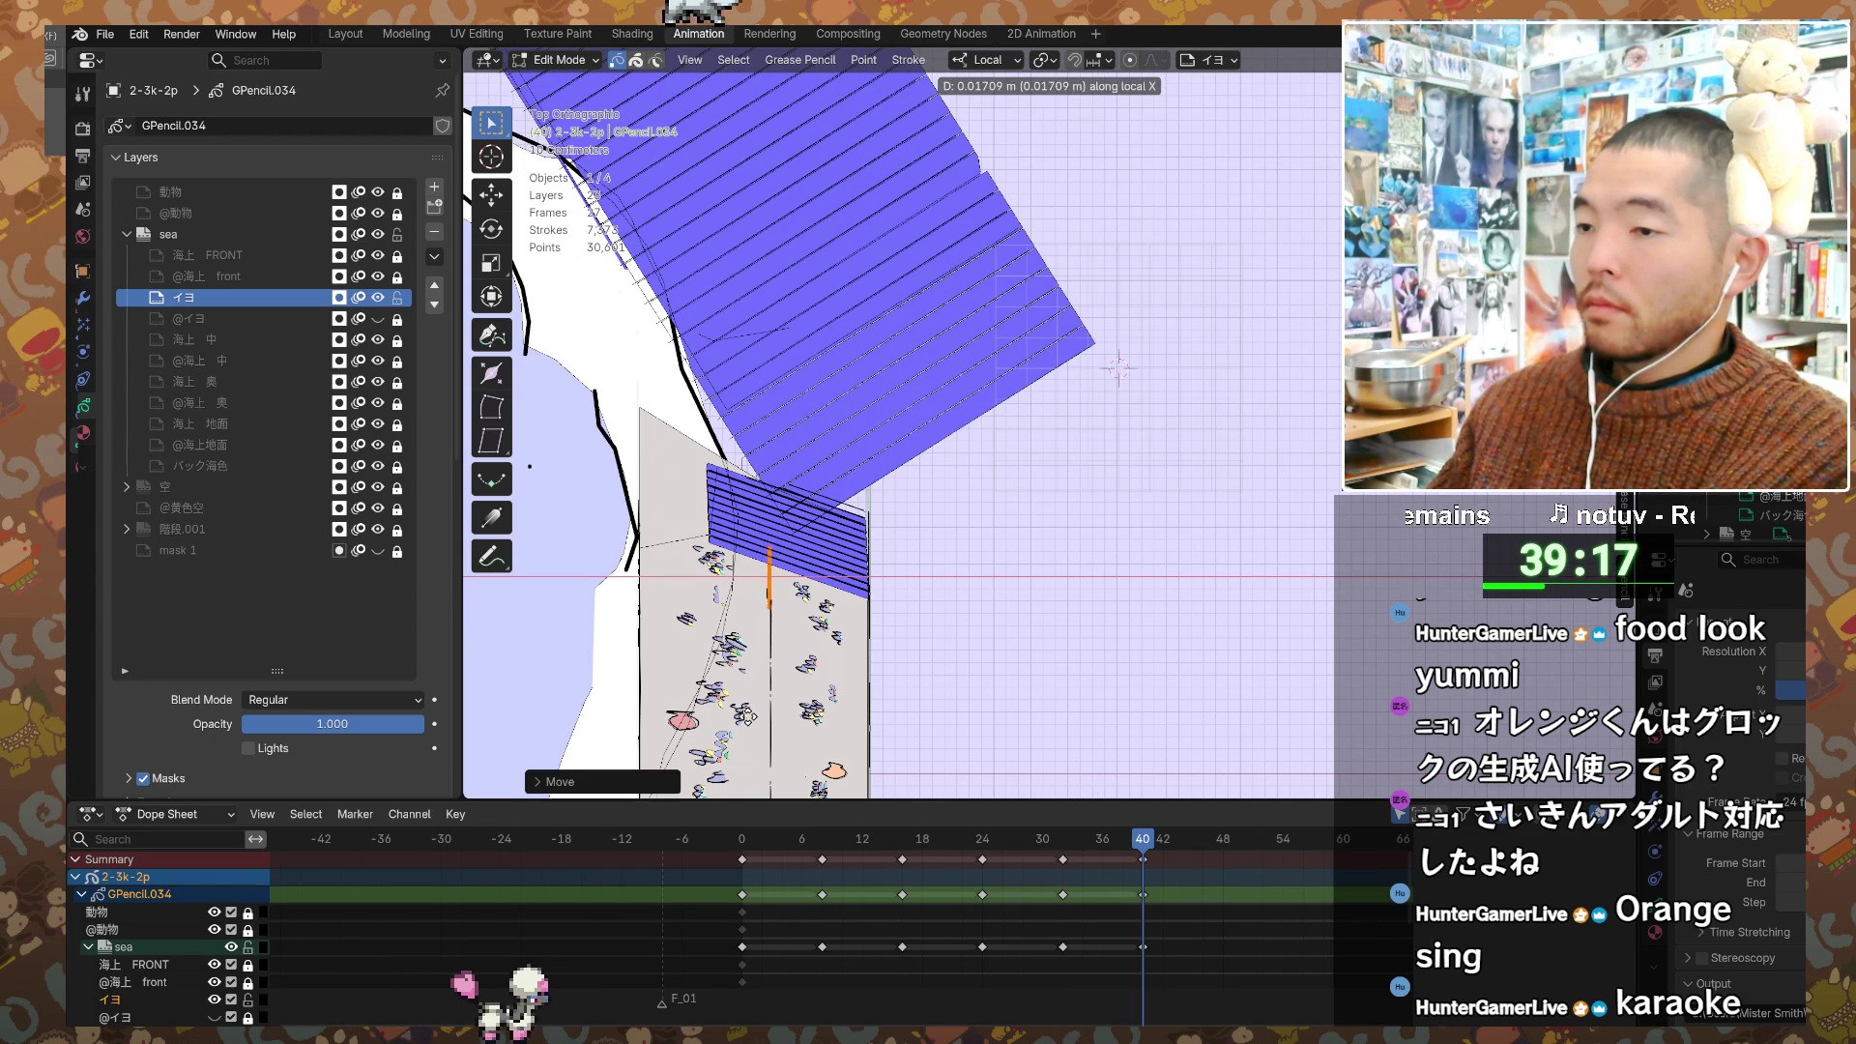
{"action": "left_click", "coordinate": [744, 714]}
{"action": "middle_click_drag", "start_coordinate": [794, 710], "coordinate": [847, 714], "text": "shift"}
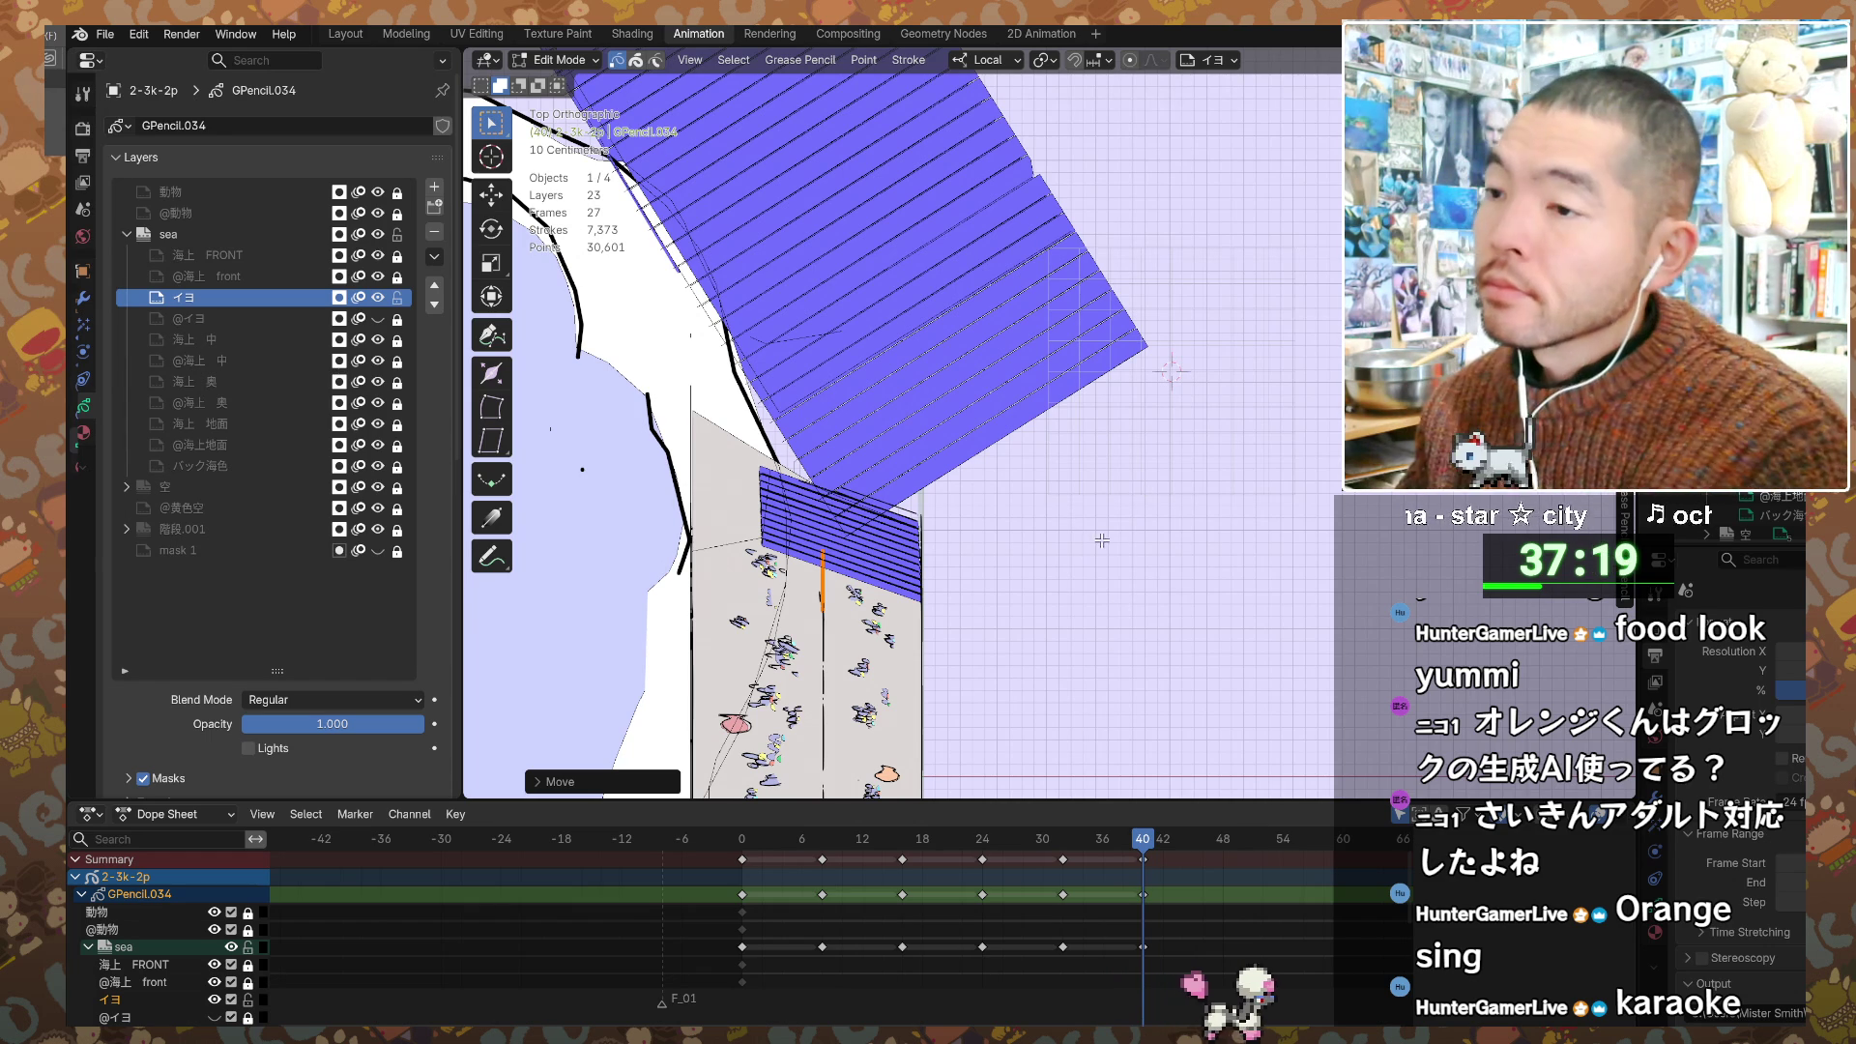
Step: Pan and orbit from top orthographic into a perspective view looking up the stairs
{"action": "middle_click_drag", "start_coordinate": [1077, 518], "coordinate": [1151, 375], "text": "shift"}
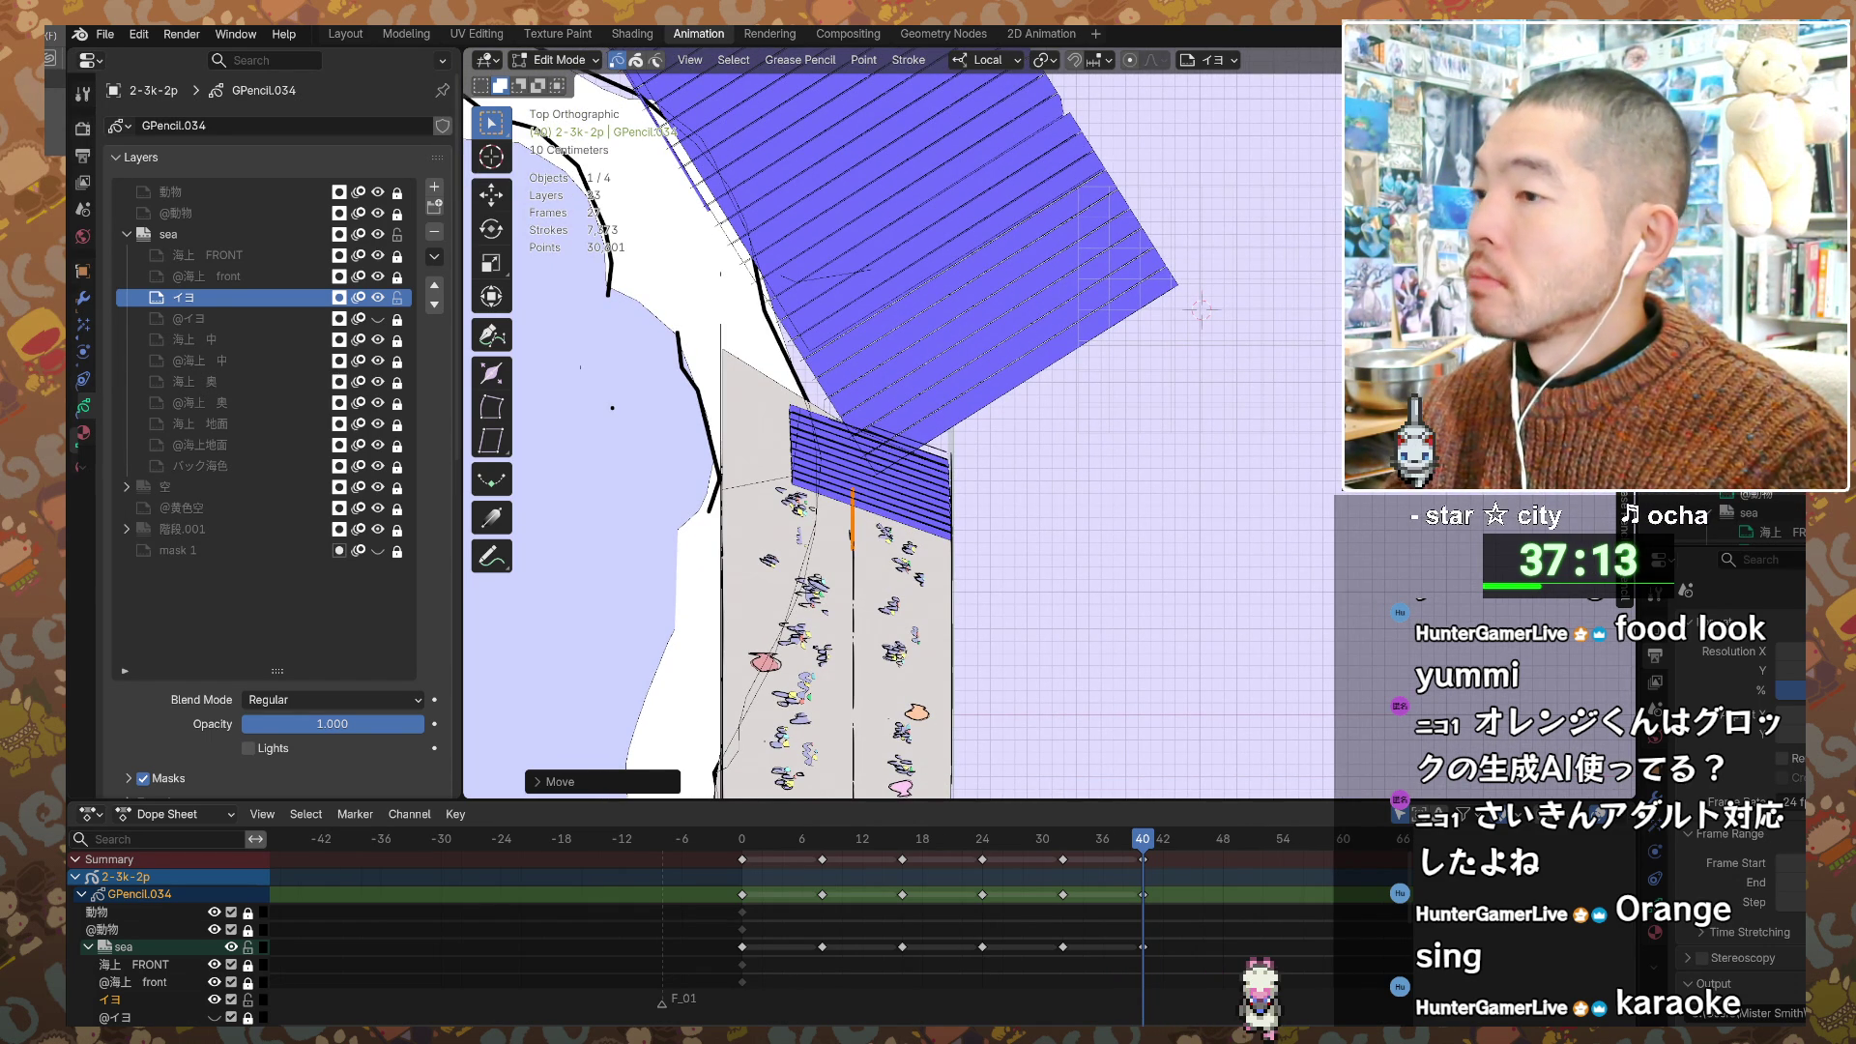
{"action": "mouse_move", "coordinate": [1168, 531]}
{"action": "middle_mouse_down"}
{"action": "mouse_move", "coordinate": [1020, 313]}
{"action": "mouse_move", "coordinate": [1051, 209]}
{"action": "mouse_move", "coordinate": [1201, 186]}
{"action": "middle_mouse_up"}
{"action": "mouse_move", "coordinate": [877, 329]}
{"action": "middle_mouse_down"}
{"action": "mouse_move", "coordinate": [988, 280]}
{"action": "mouse_move", "coordinate": [855, 367]}
{"action": "mouse_move", "coordinate": [913, 372]}
{"action": "middle_mouse_up"}
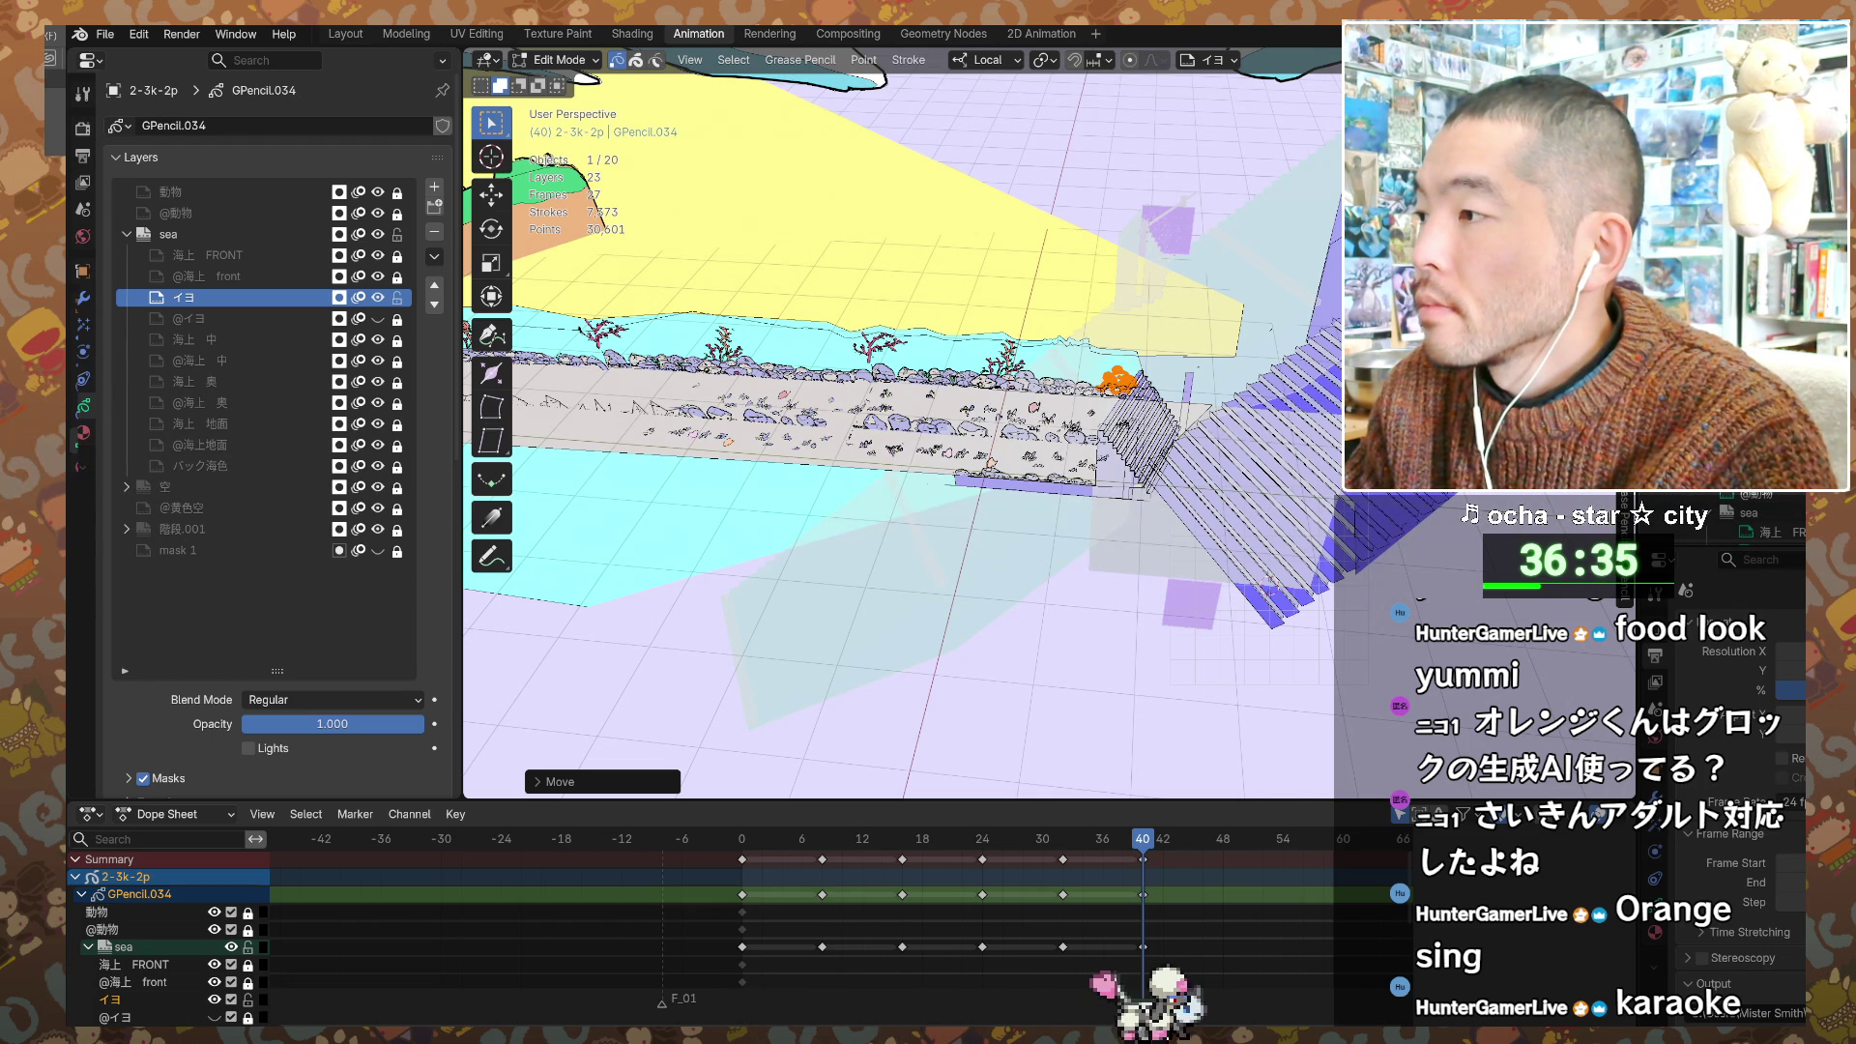
Step: Deselect the grease pencil strokes, zoom in, and switch to Right Orthographic side view
{"action": "key", "text": "alt+a"}
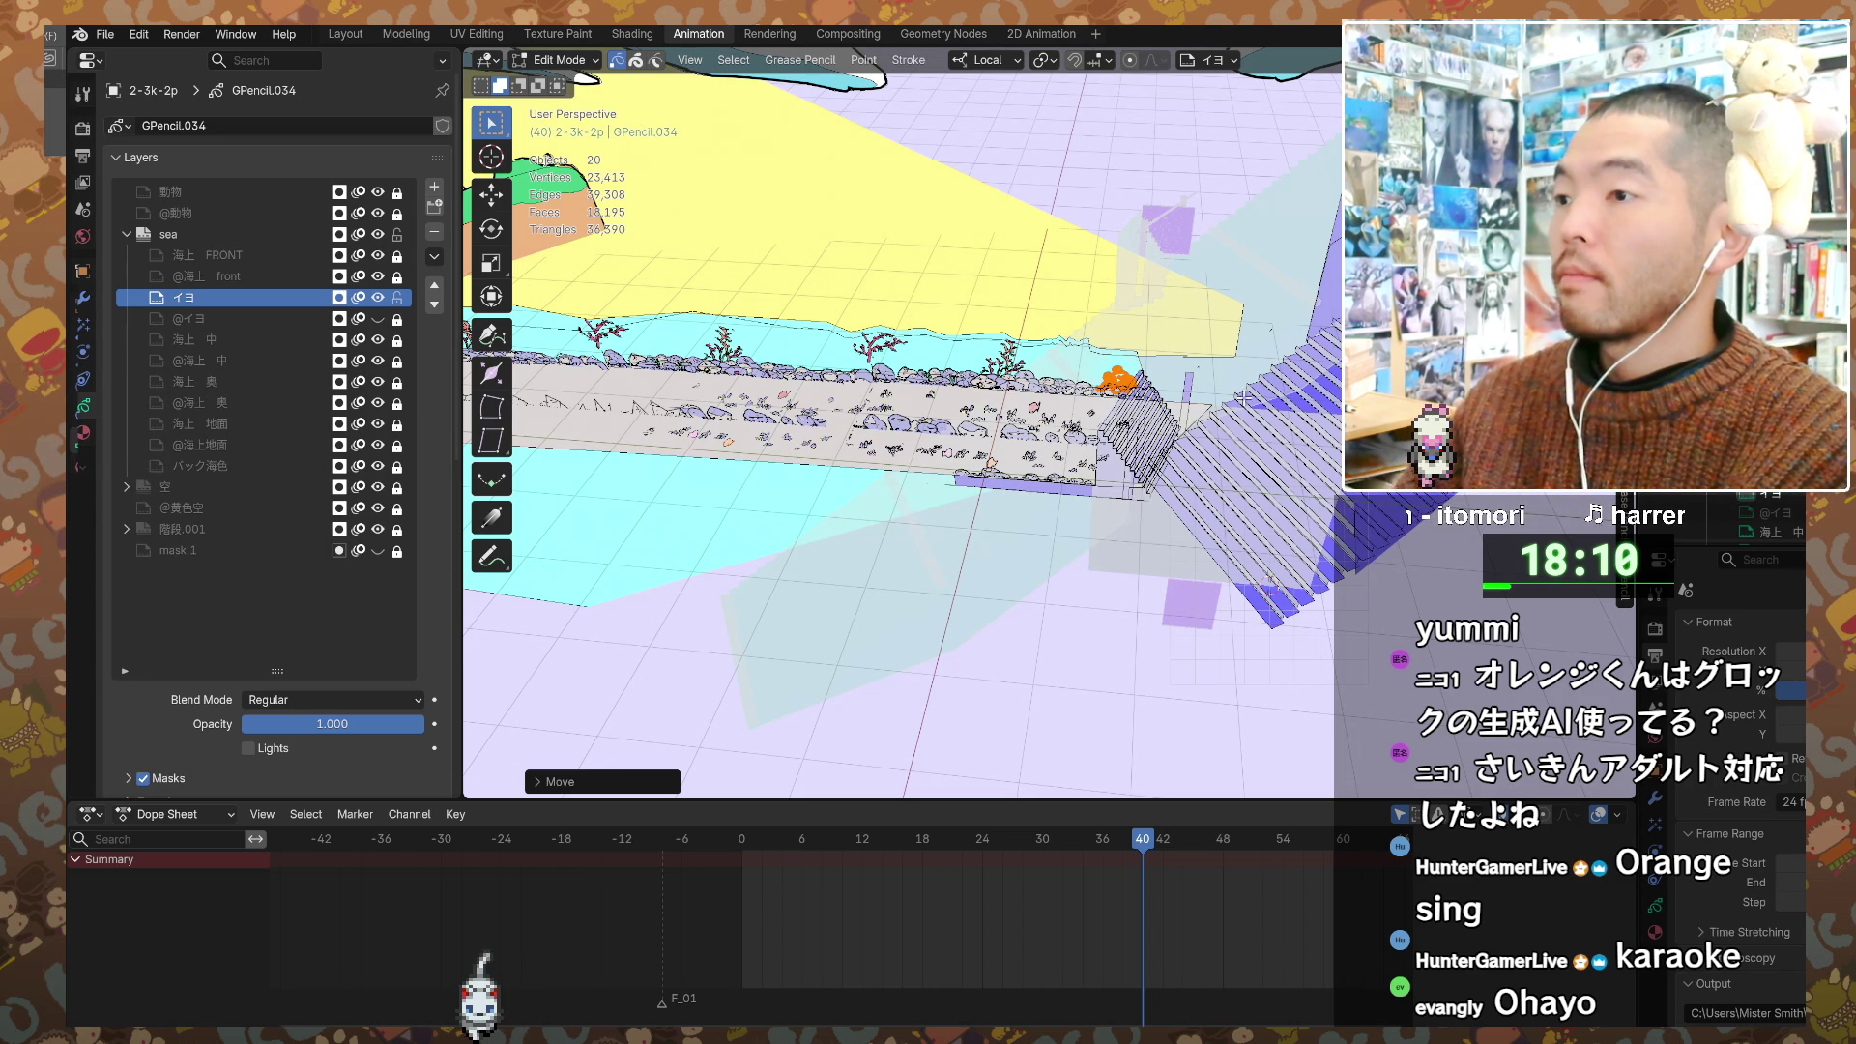
{"action": "scroll", "coordinate": [1034, 504], "scroll_direction": "up", "scroll_amount": 5}
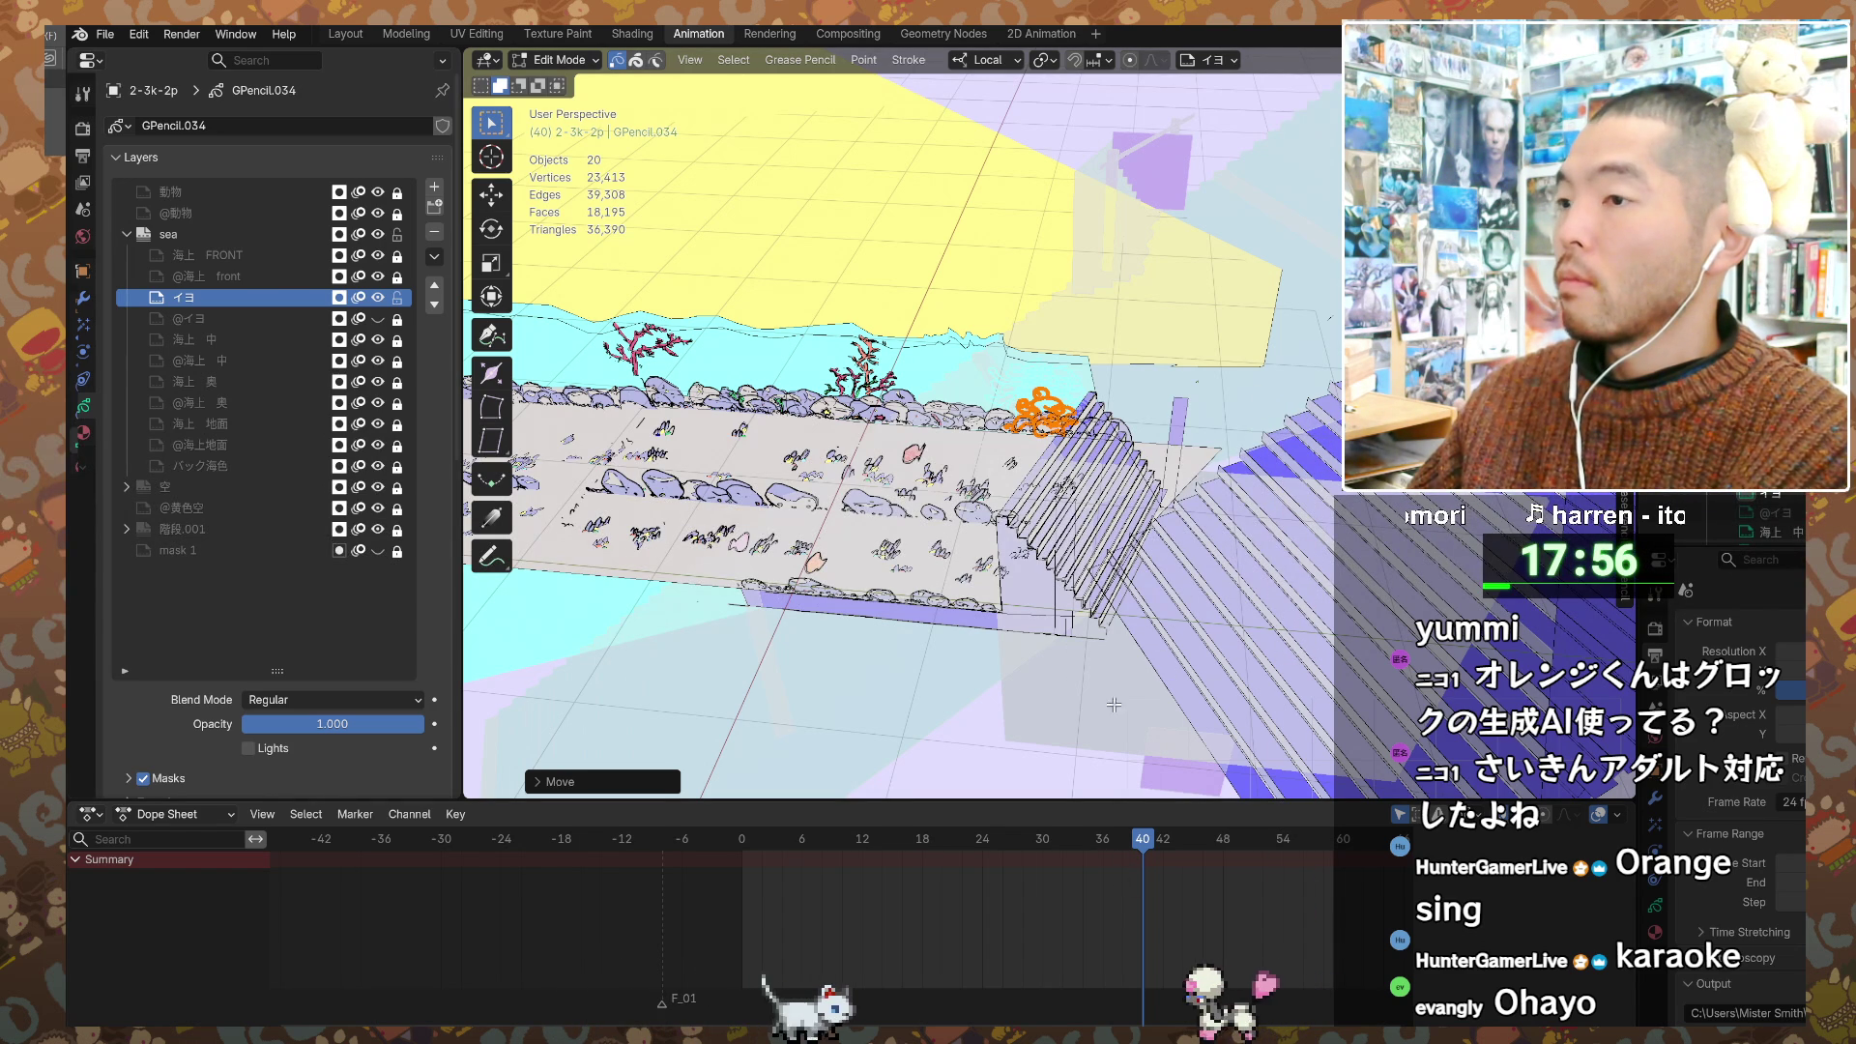
{"action": "key", "text": "KP_3"}
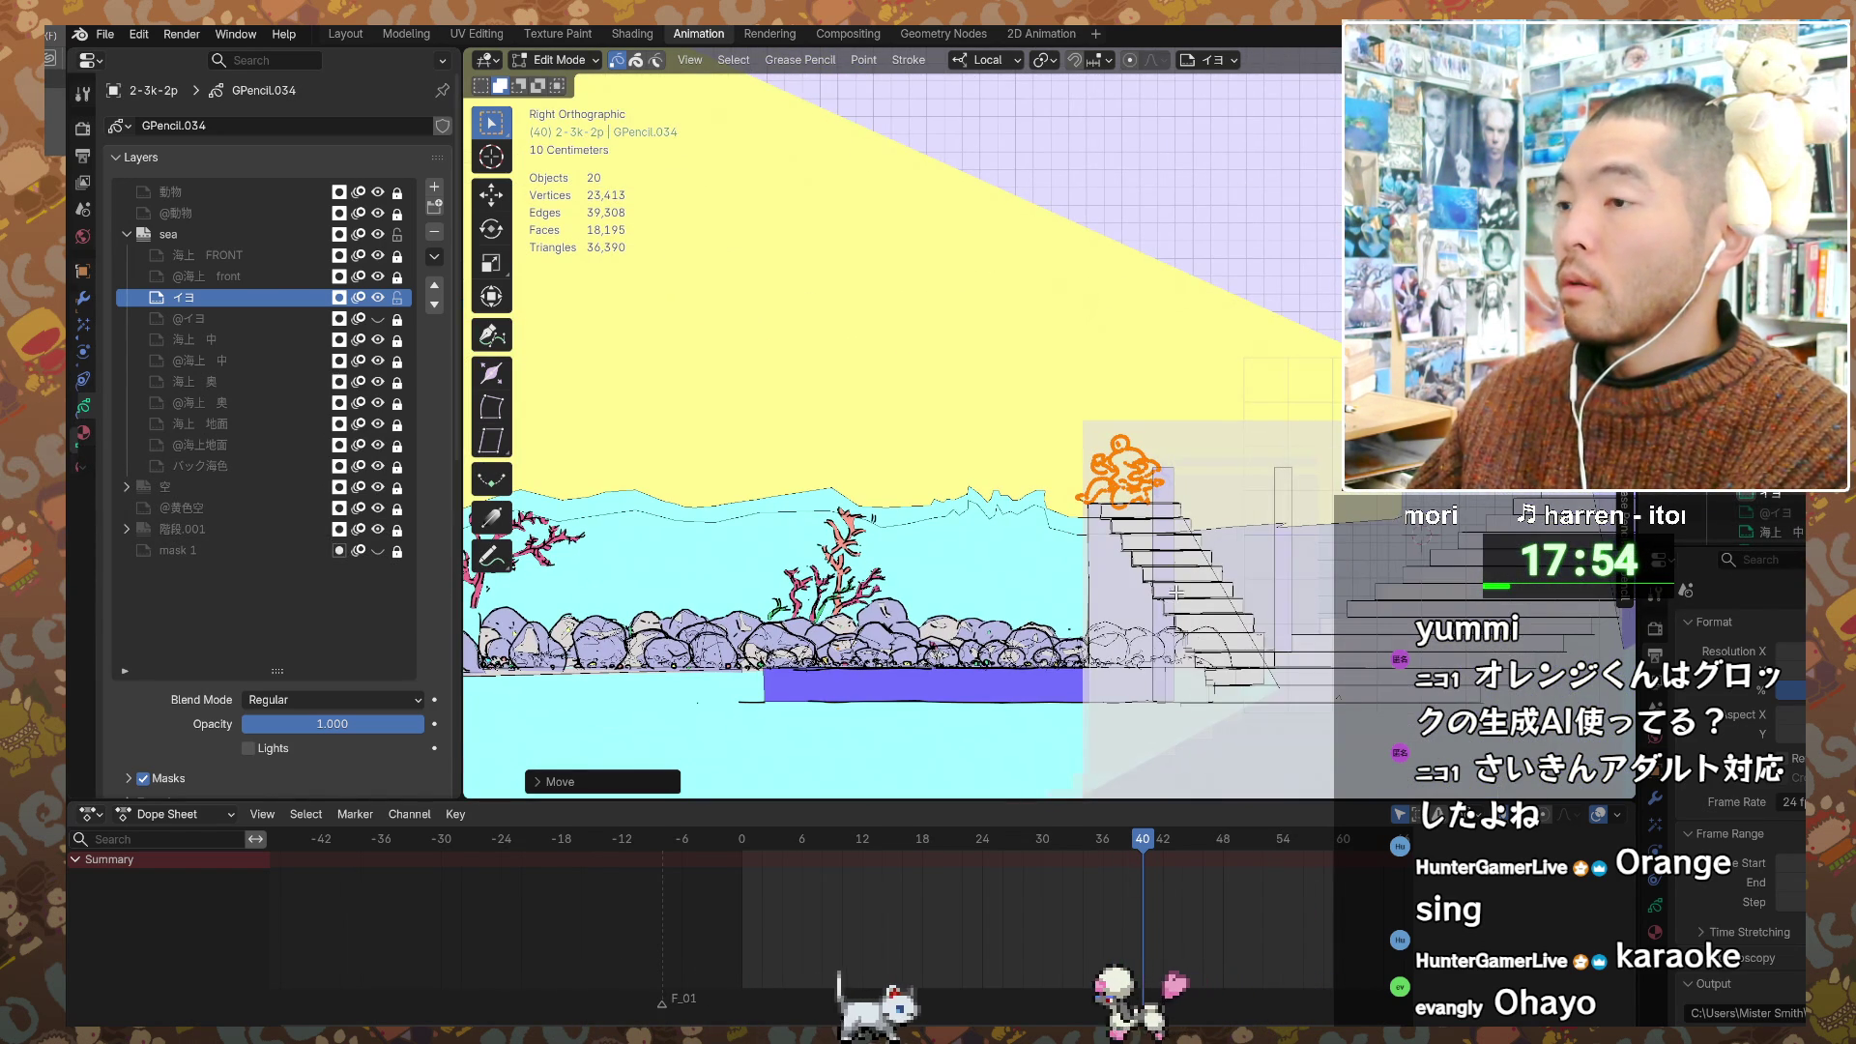
Step: Step from frame 0 to the frame-6 keyframe, then jump to frame 24 showing the leap
{"action": "left_click", "coordinate": [745, 838]}
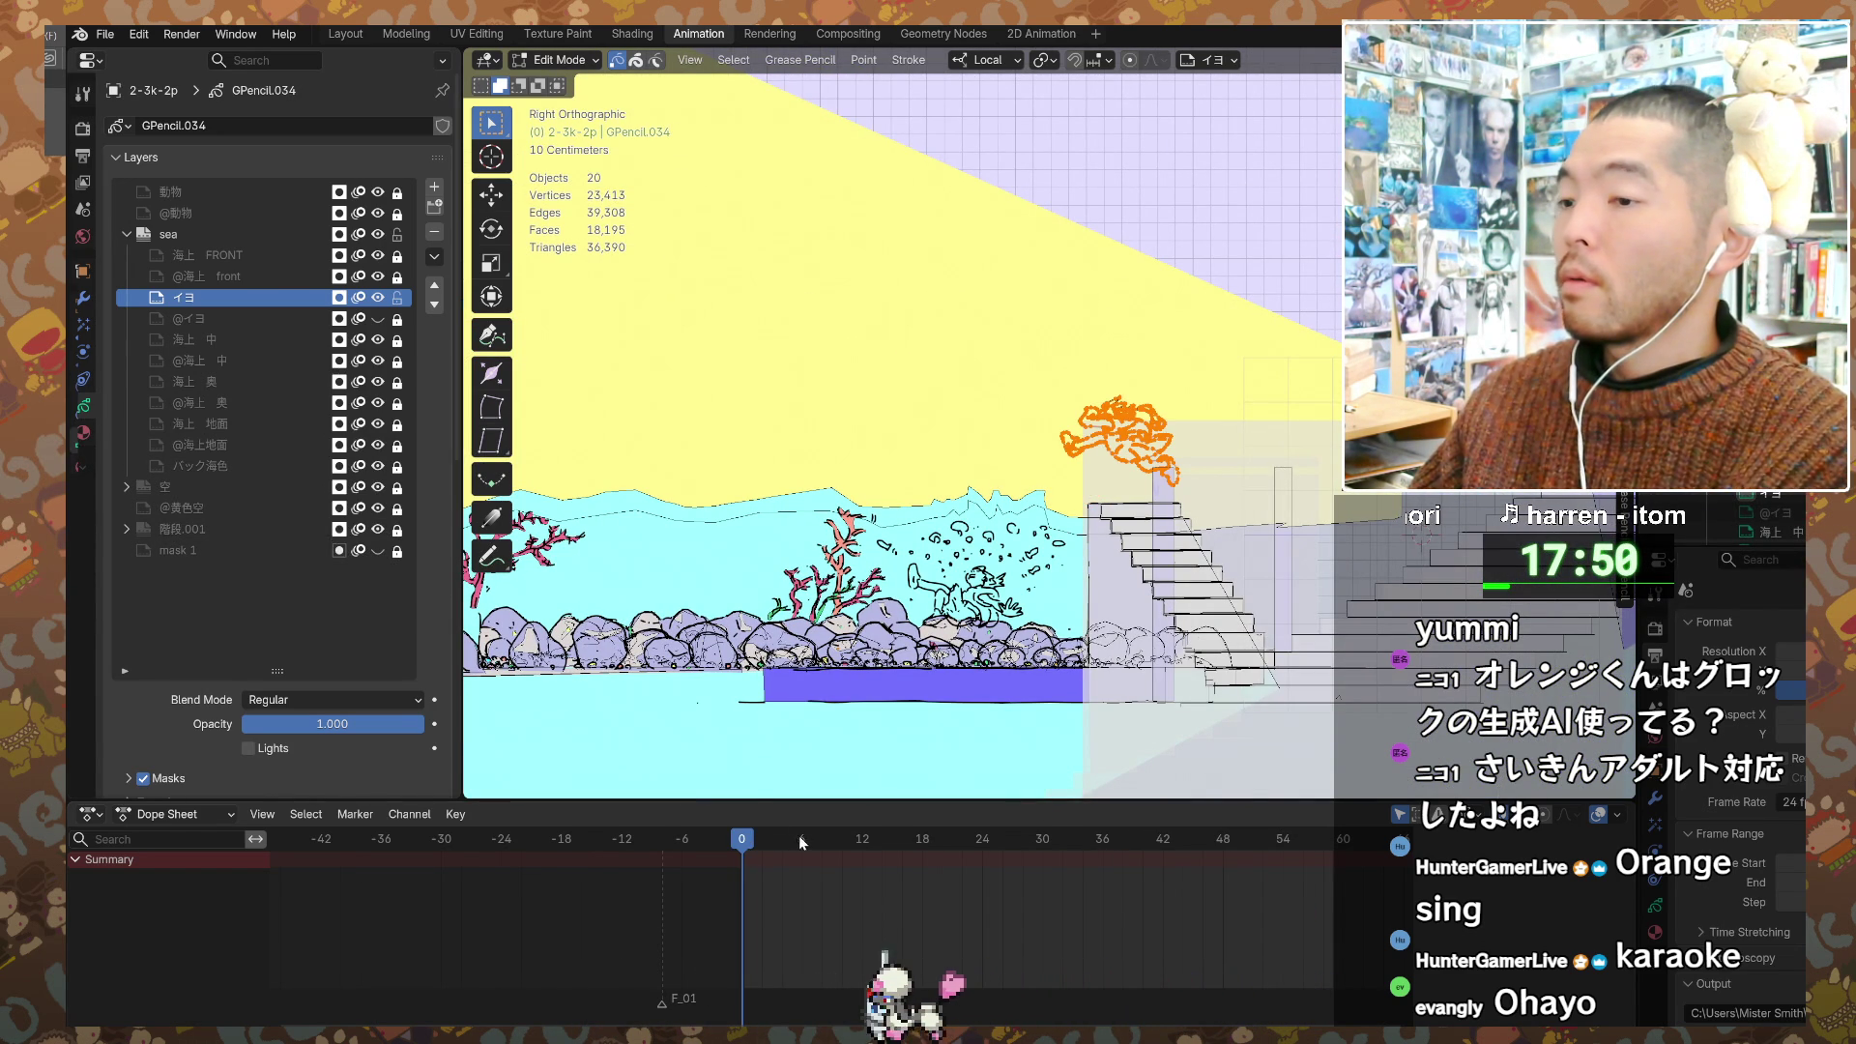
{"action": "key", "text": "space"}
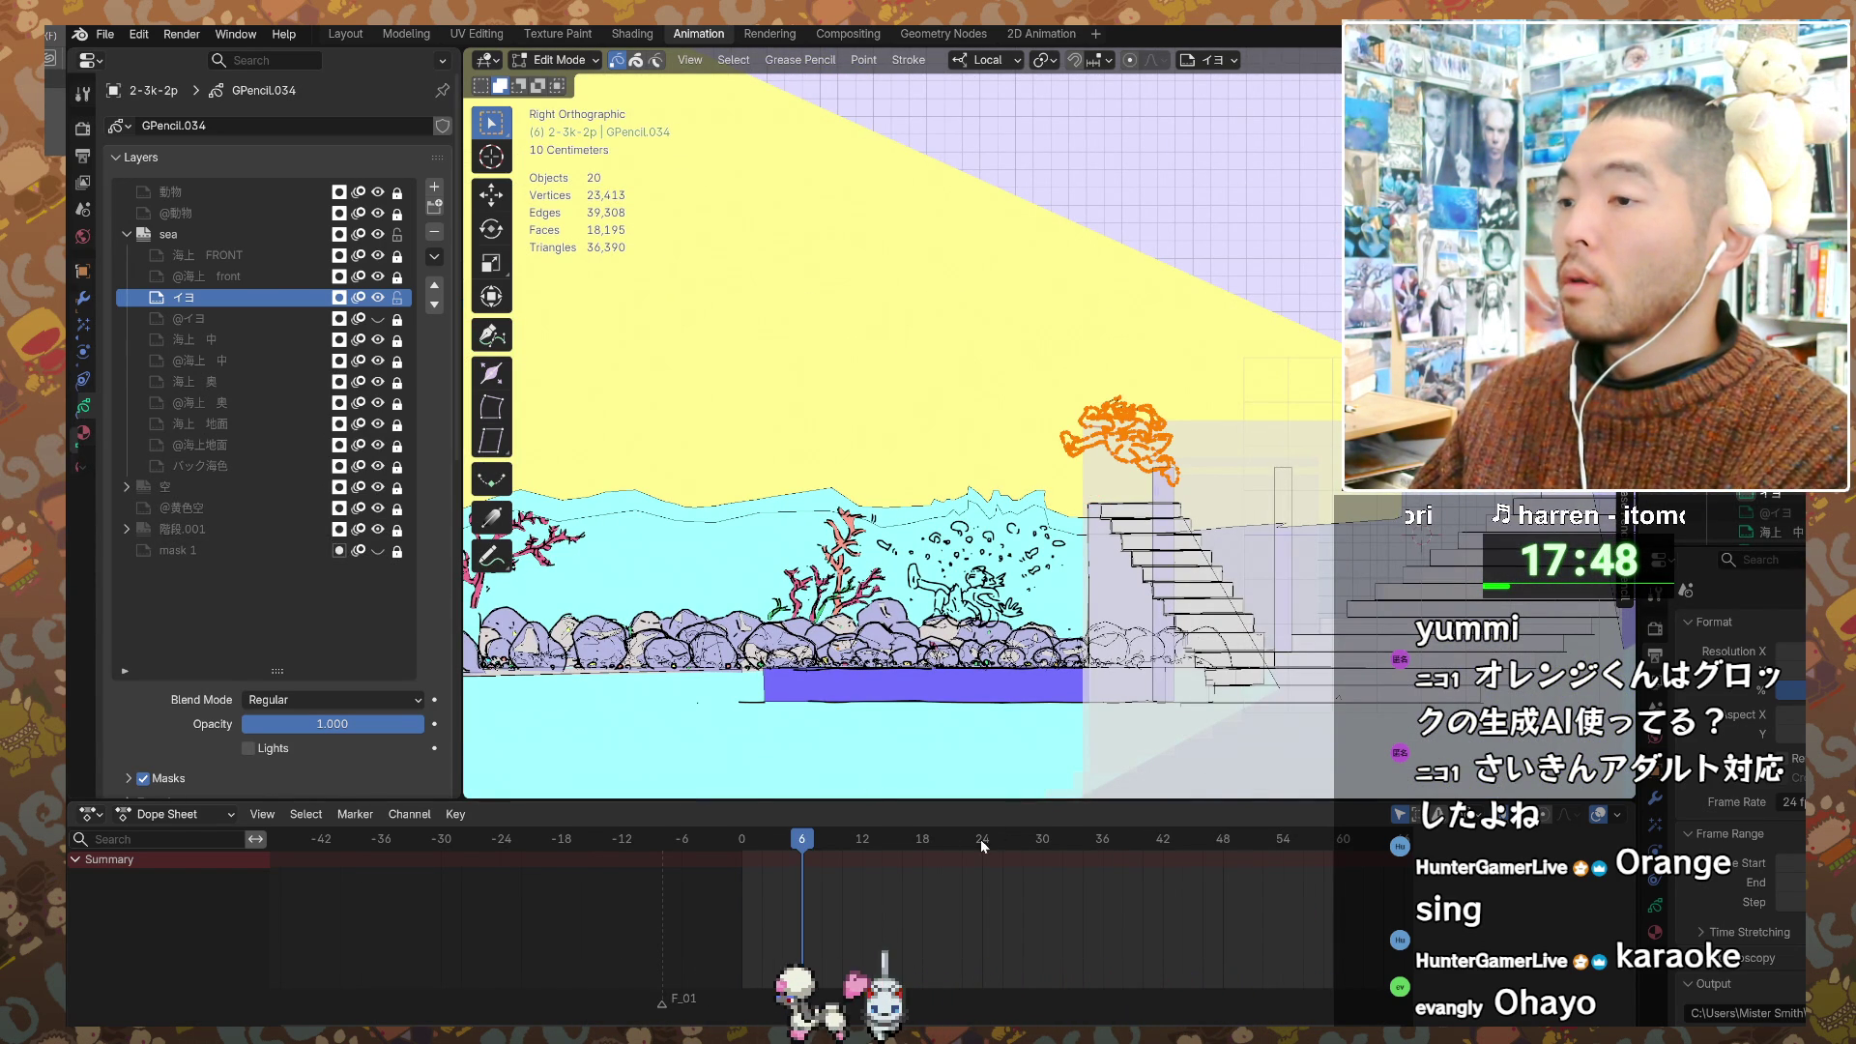
{"action": "left_click", "coordinate": [983, 837]}
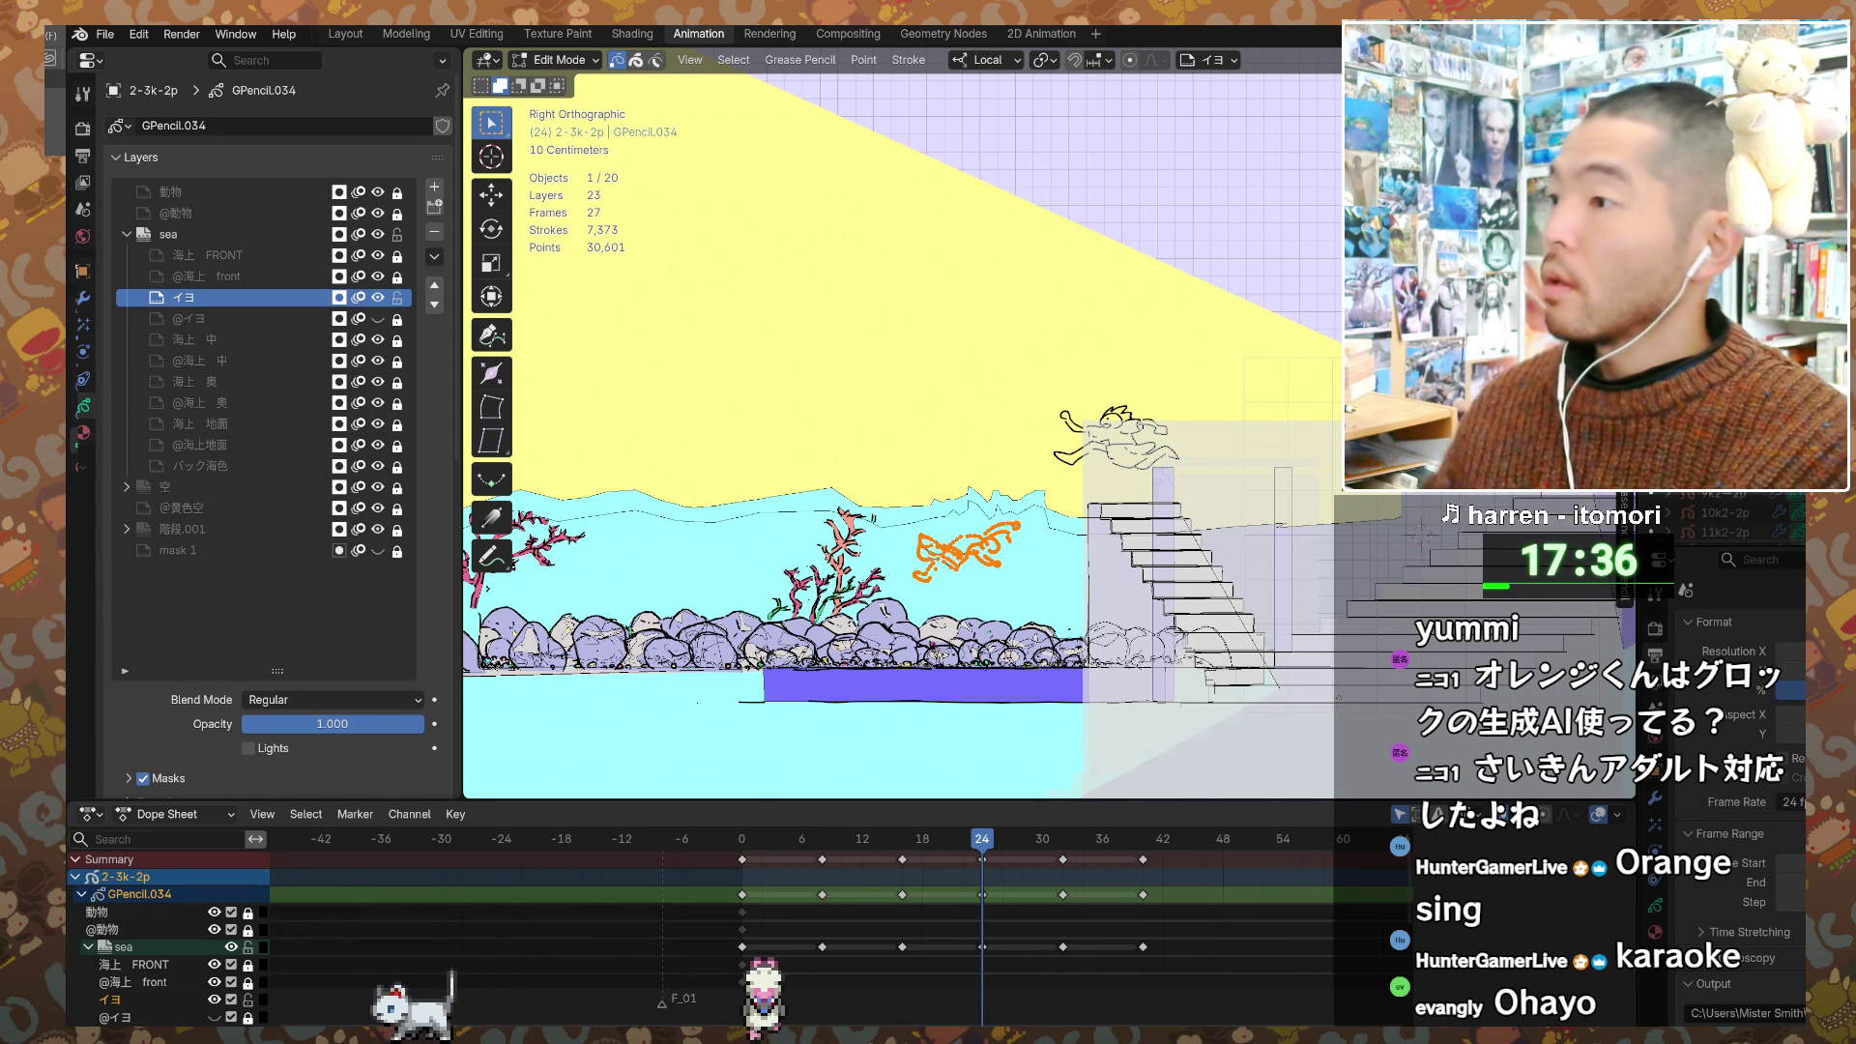
Step: Duplicate the 2-3k-2p collection from its Outliner context menu
{"action": "right_click", "coordinate": [1643, 527]}
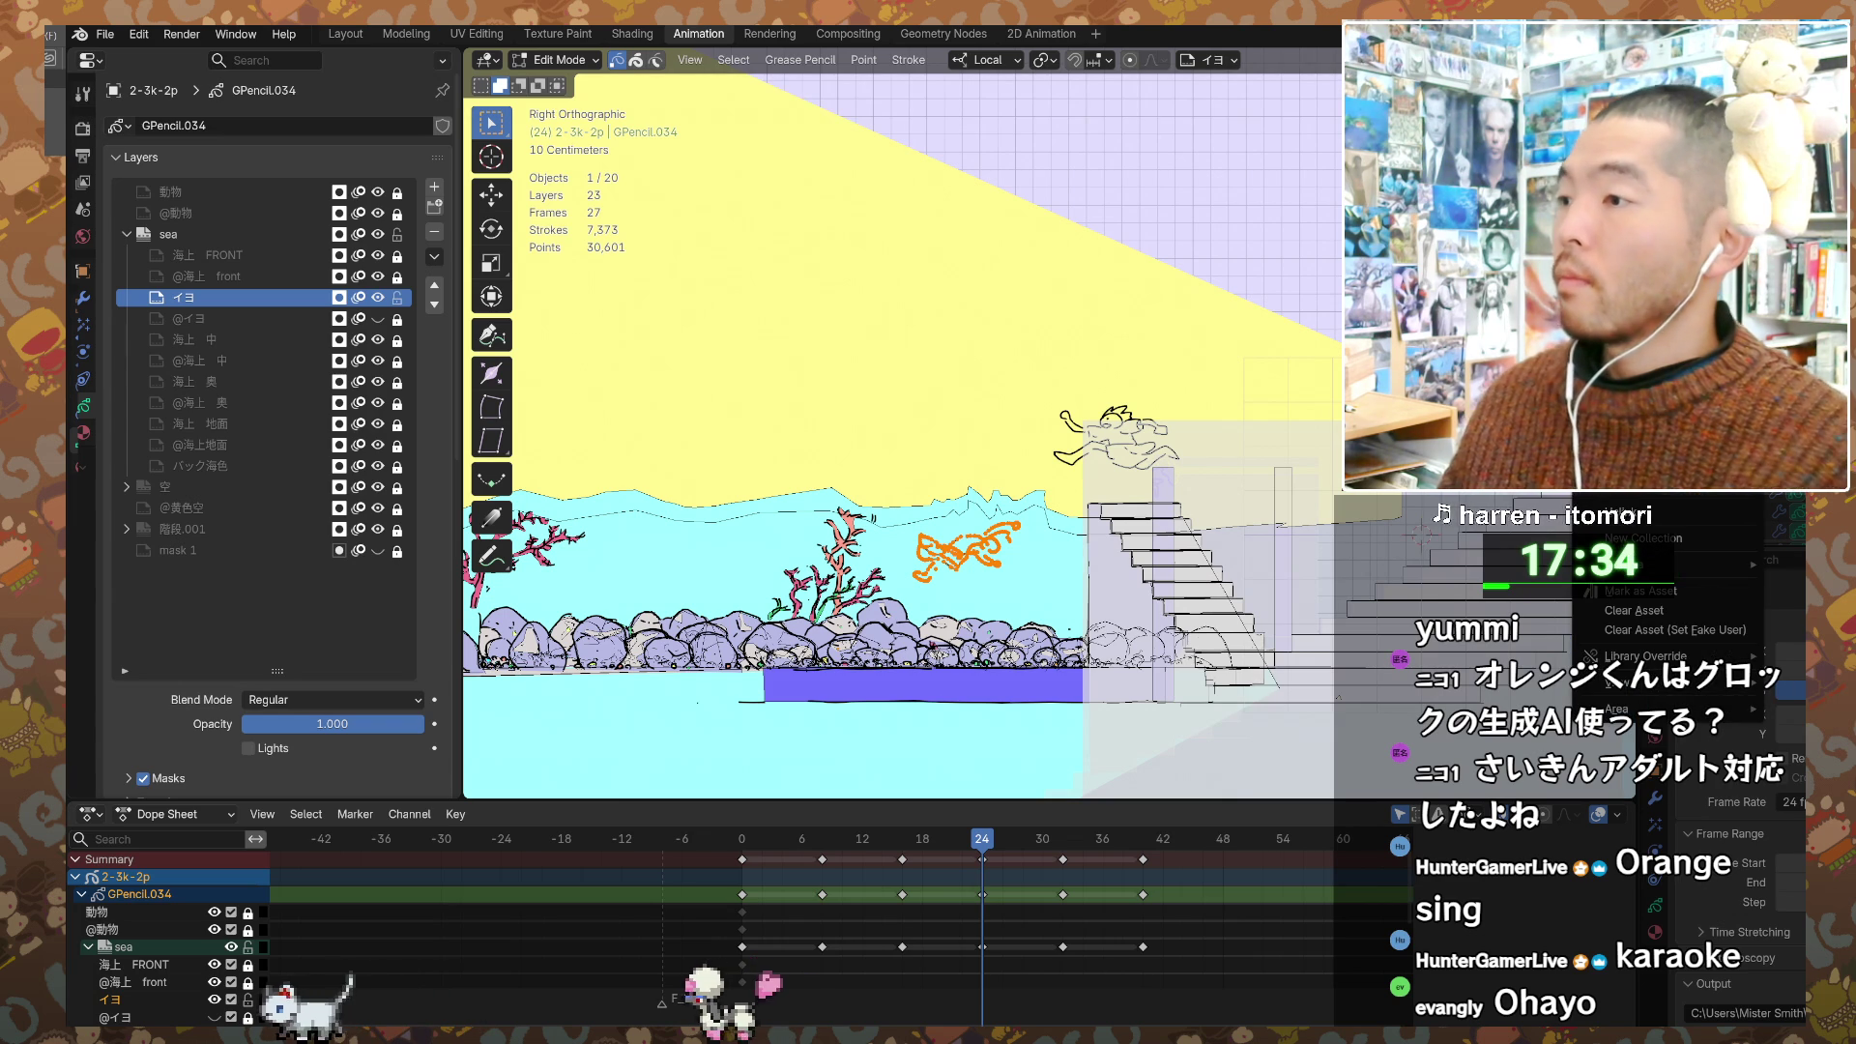
{"action": "right_click", "coordinate": [1643, 515]}
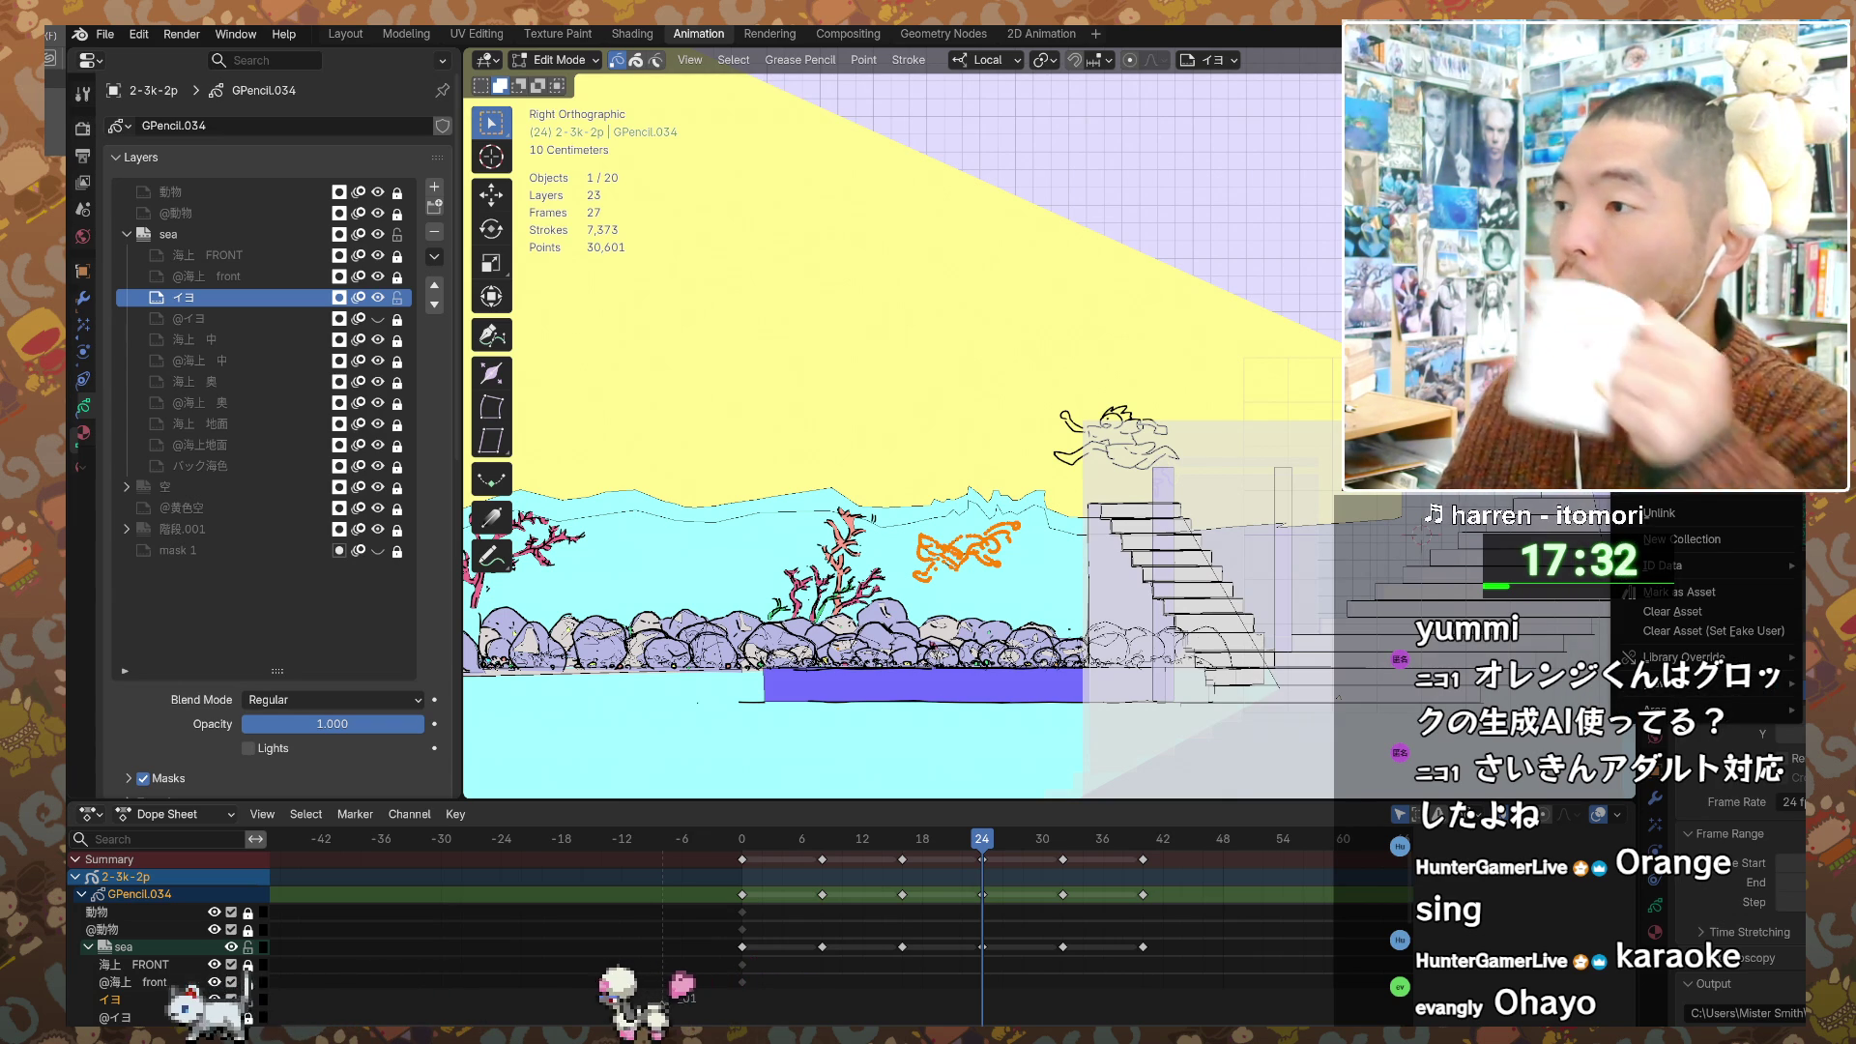
{"action": "left_click", "coordinate": [1682, 478]}
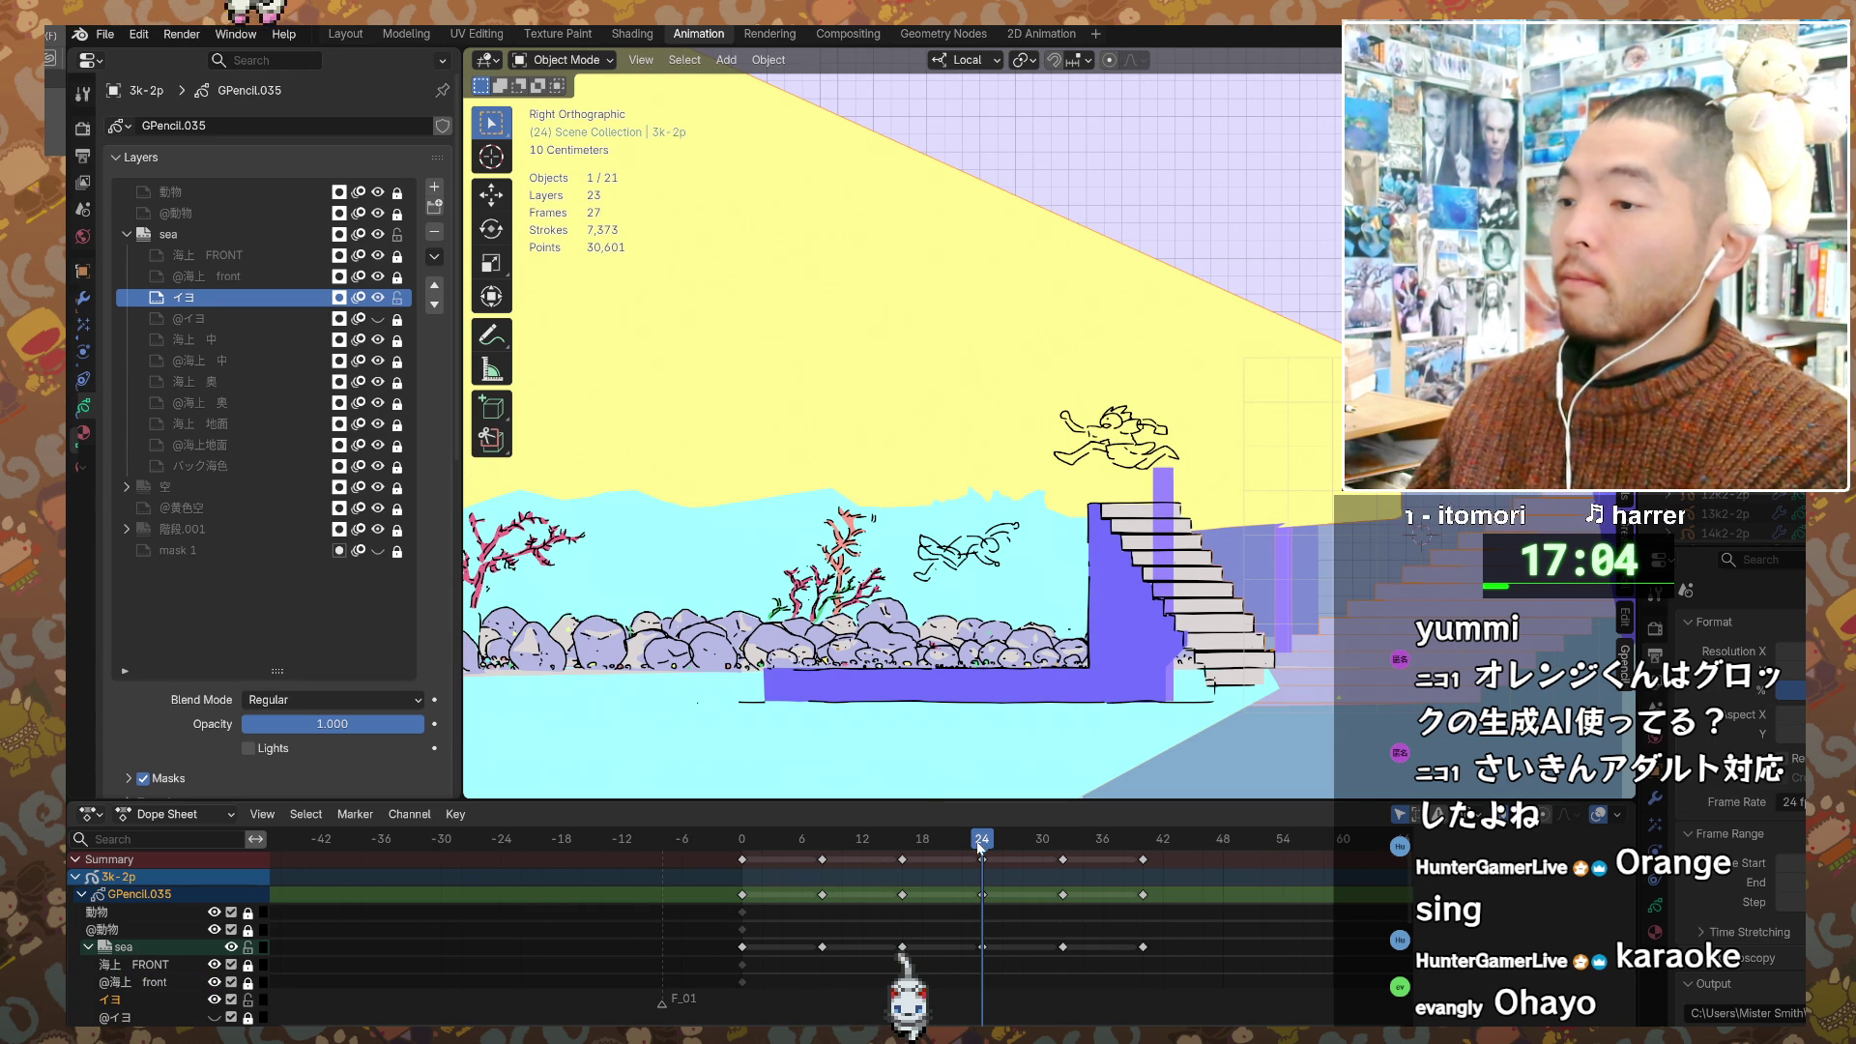
Step: Scrub the copied shot through frames 23, 32 and 16, then fit the timeline to all keyframes
{"action": "left_click_drag", "start_coordinate": [984, 840], "coordinate": [953, 837]}
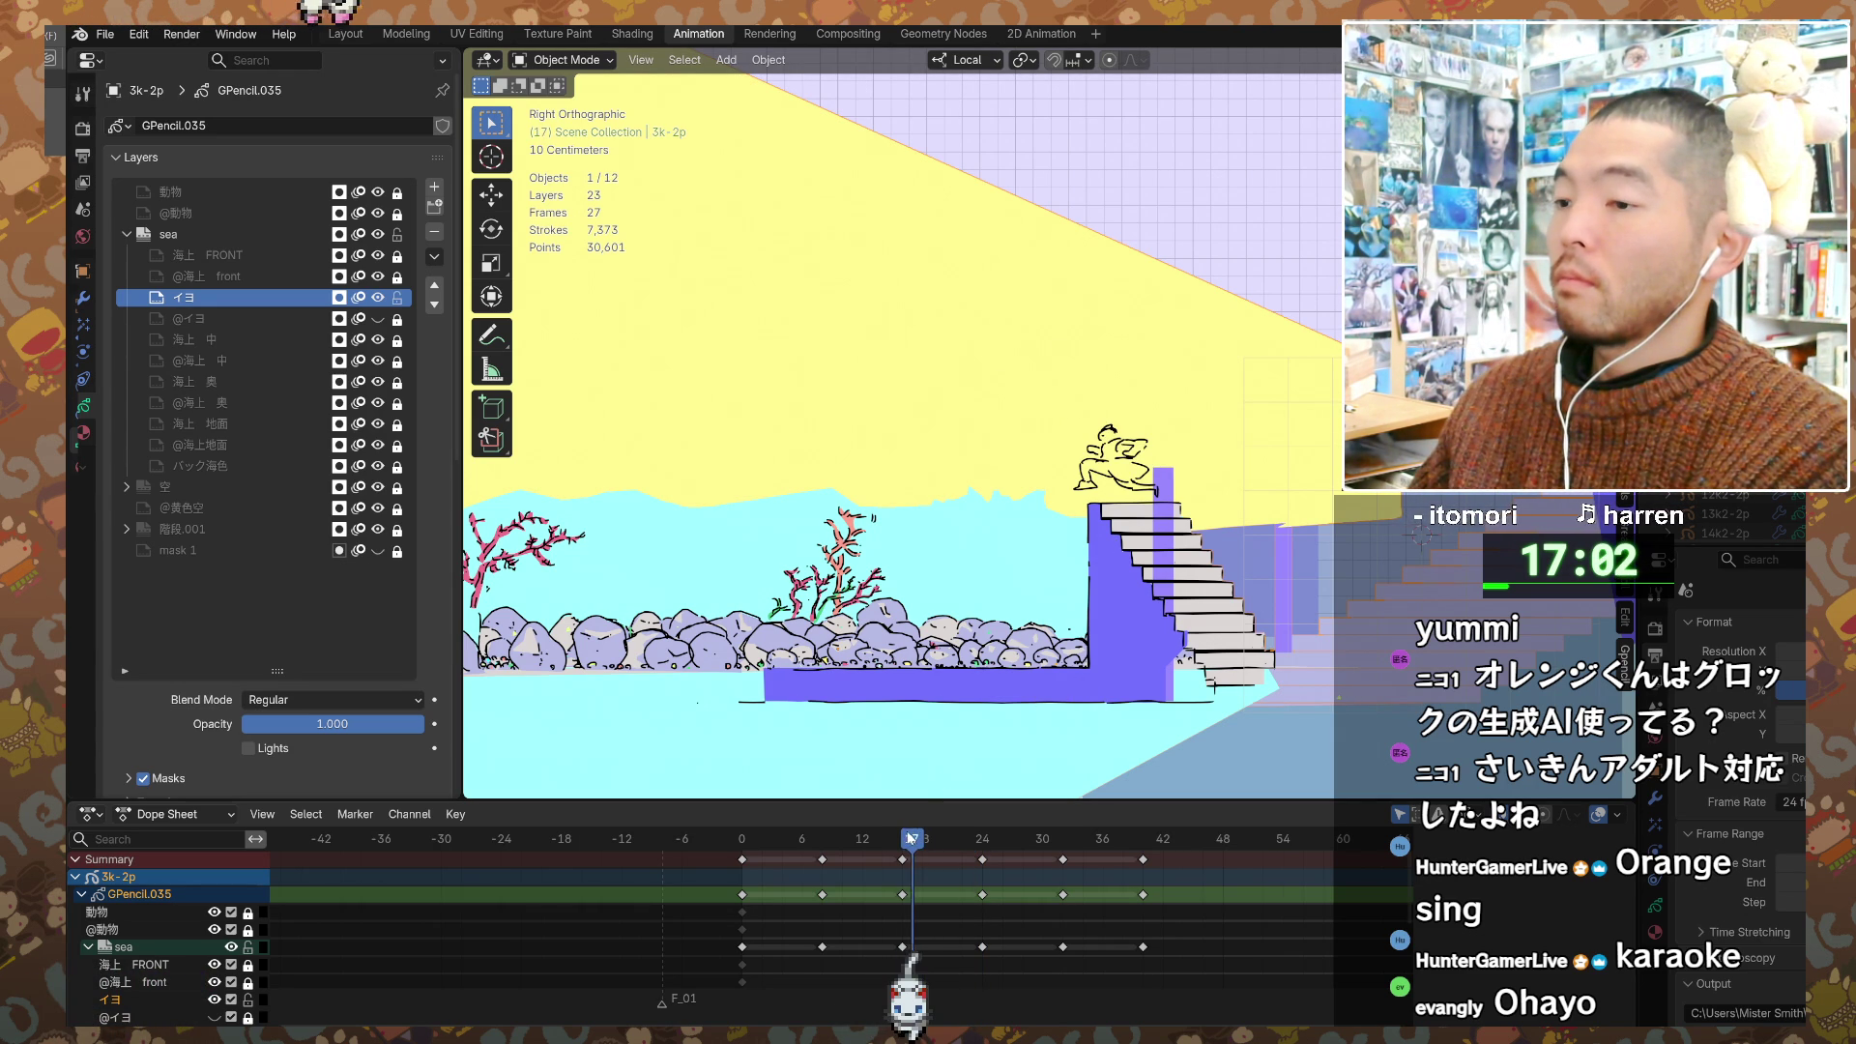
{"action": "key", "text": "Up"}
{"action": "key", "text": "Up"}
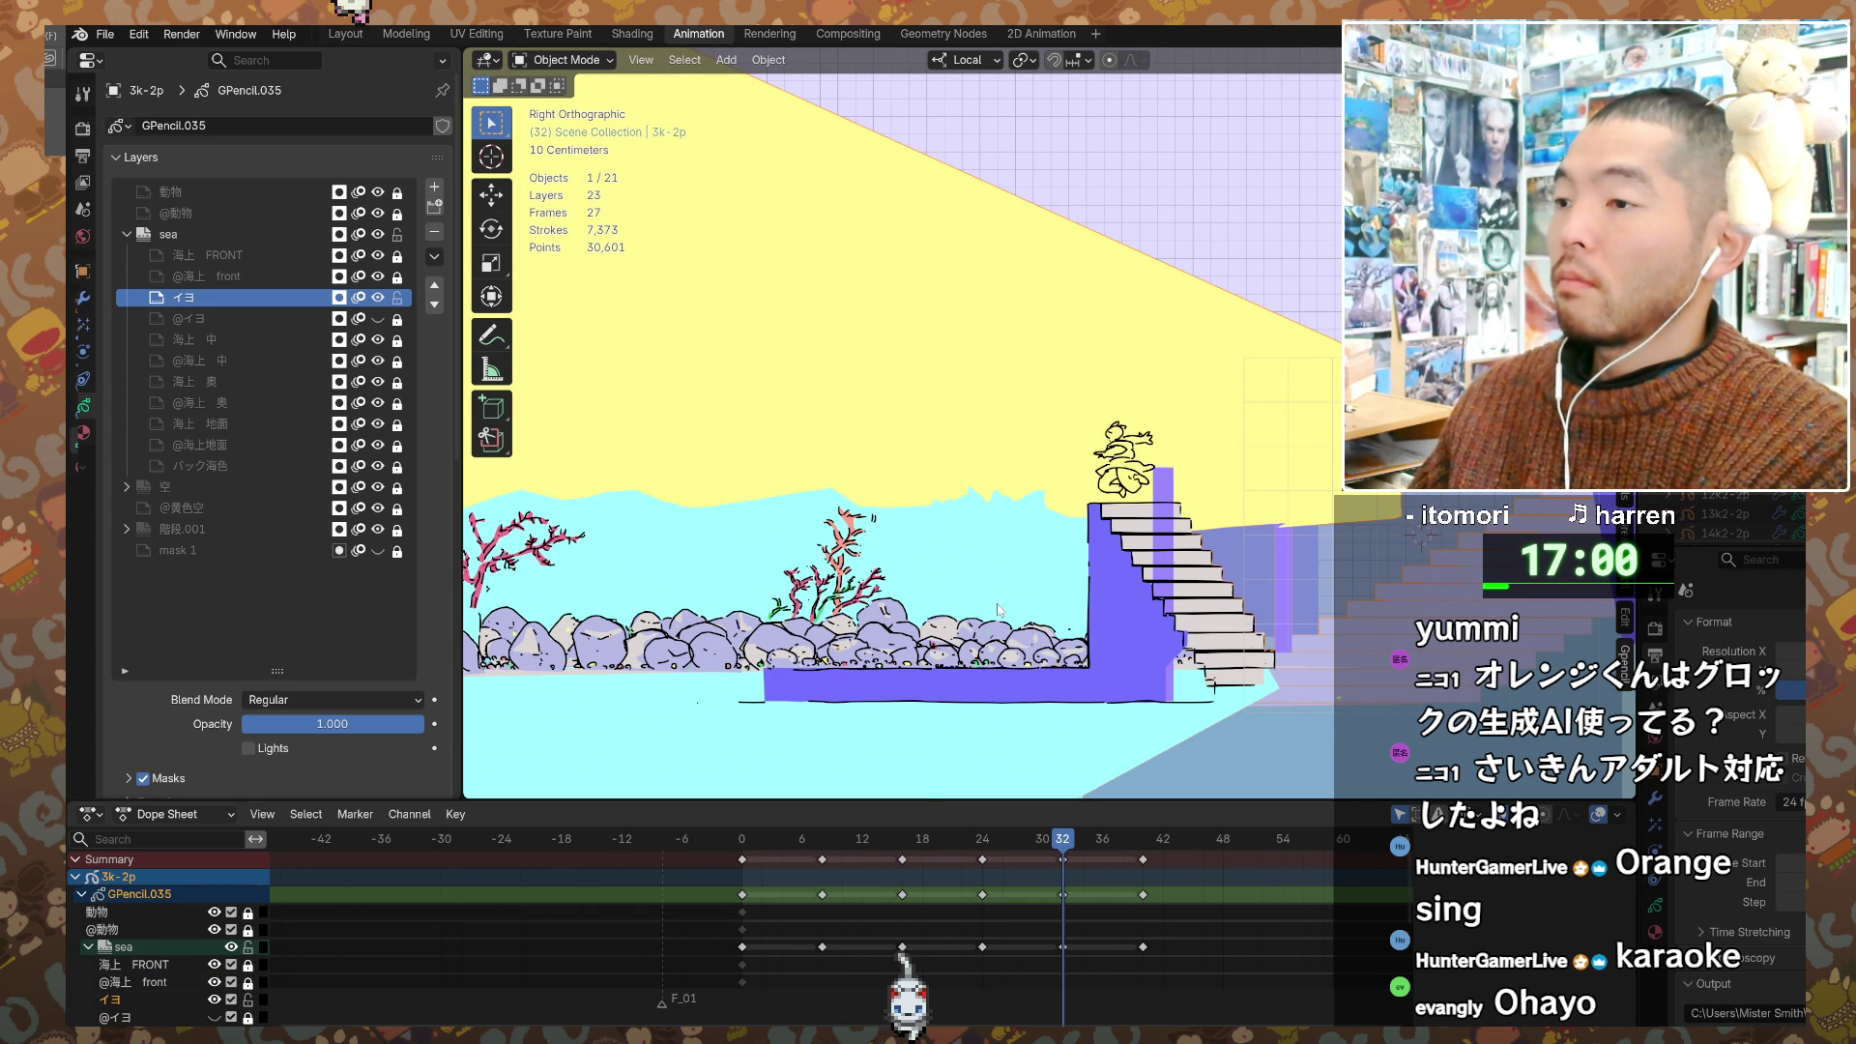
{"action": "key", "text": "Down"}
{"action": "key", "text": "Down"}
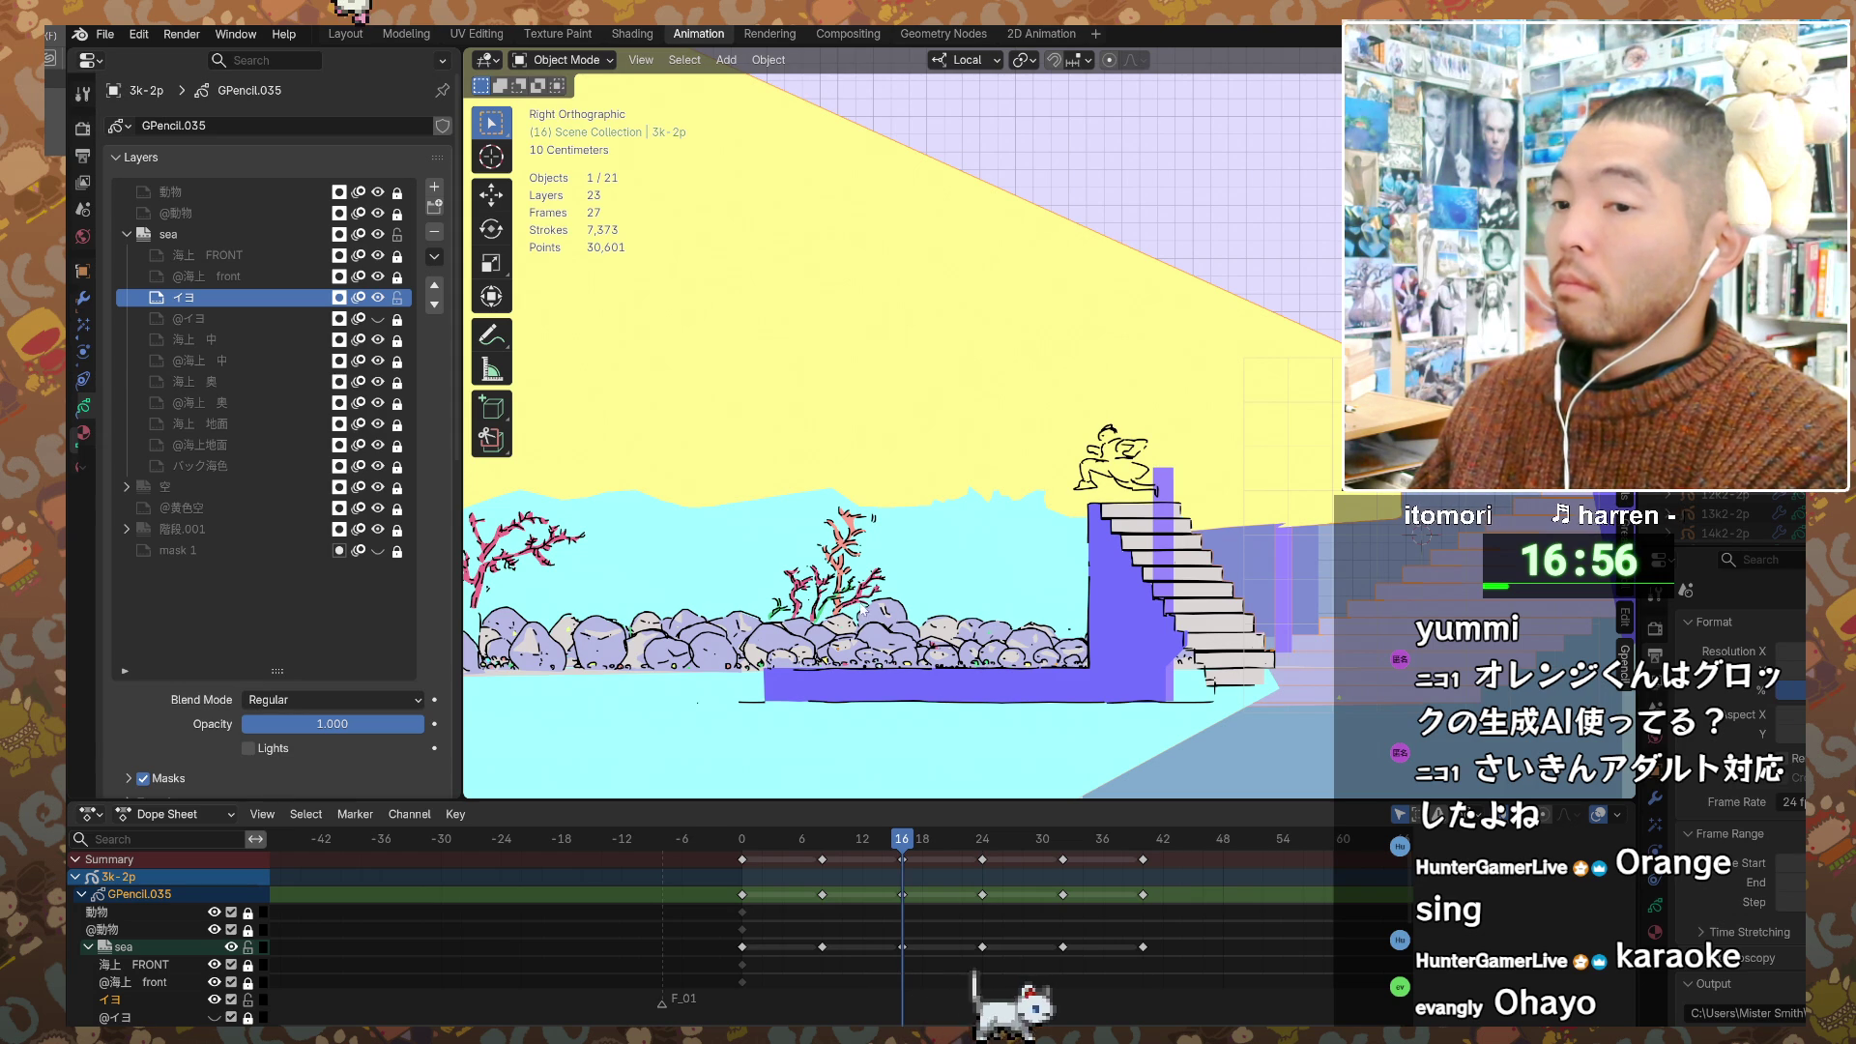
{"action": "mouse_move", "coordinate": [1147, 964]}
{"action": "middle_mouse_down"}
{"action": "mouse_move", "coordinate": [1160, 805]}
{"action": "mouse_move", "coordinate": [1156, 948]}
{"action": "mouse_move", "coordinate": [1184, 948]}
{"action": "middle_mouse_up"}
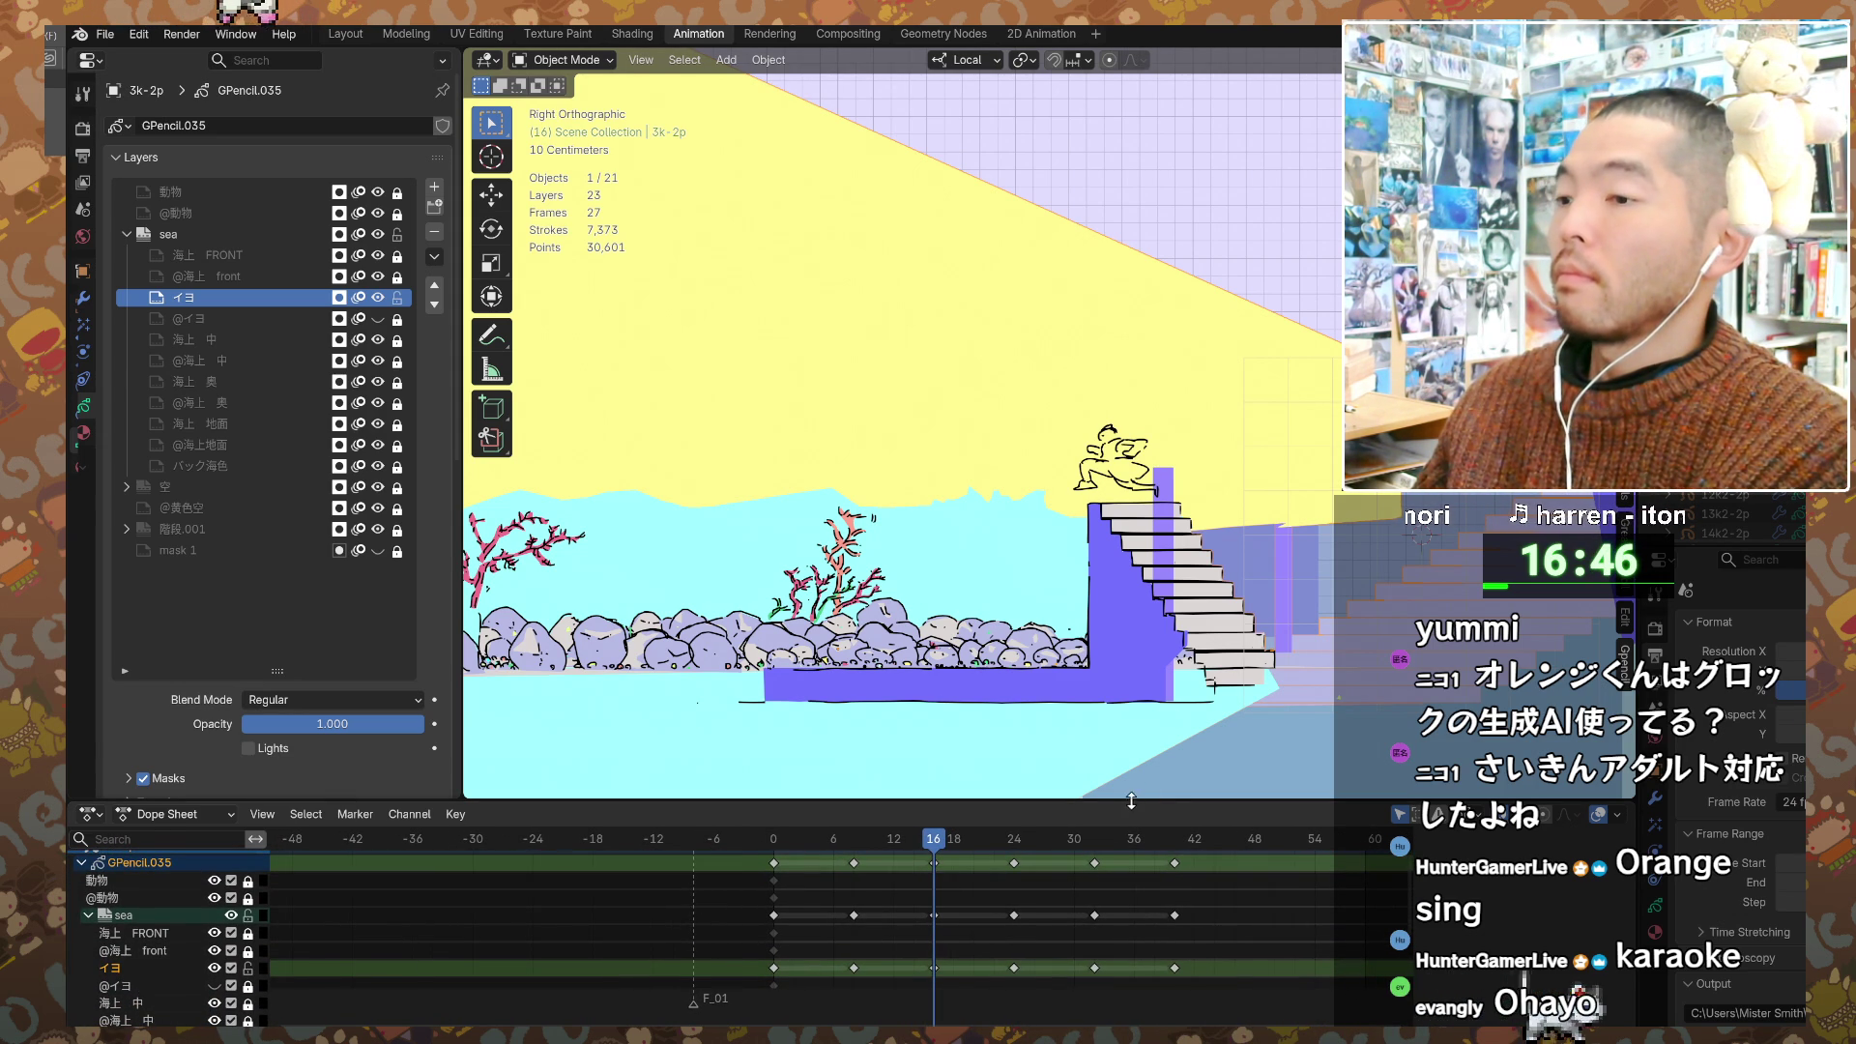
{"action": "middle_click_drag", "start_coordinate": [1137, 916], "coordinate": [1160, 942]}
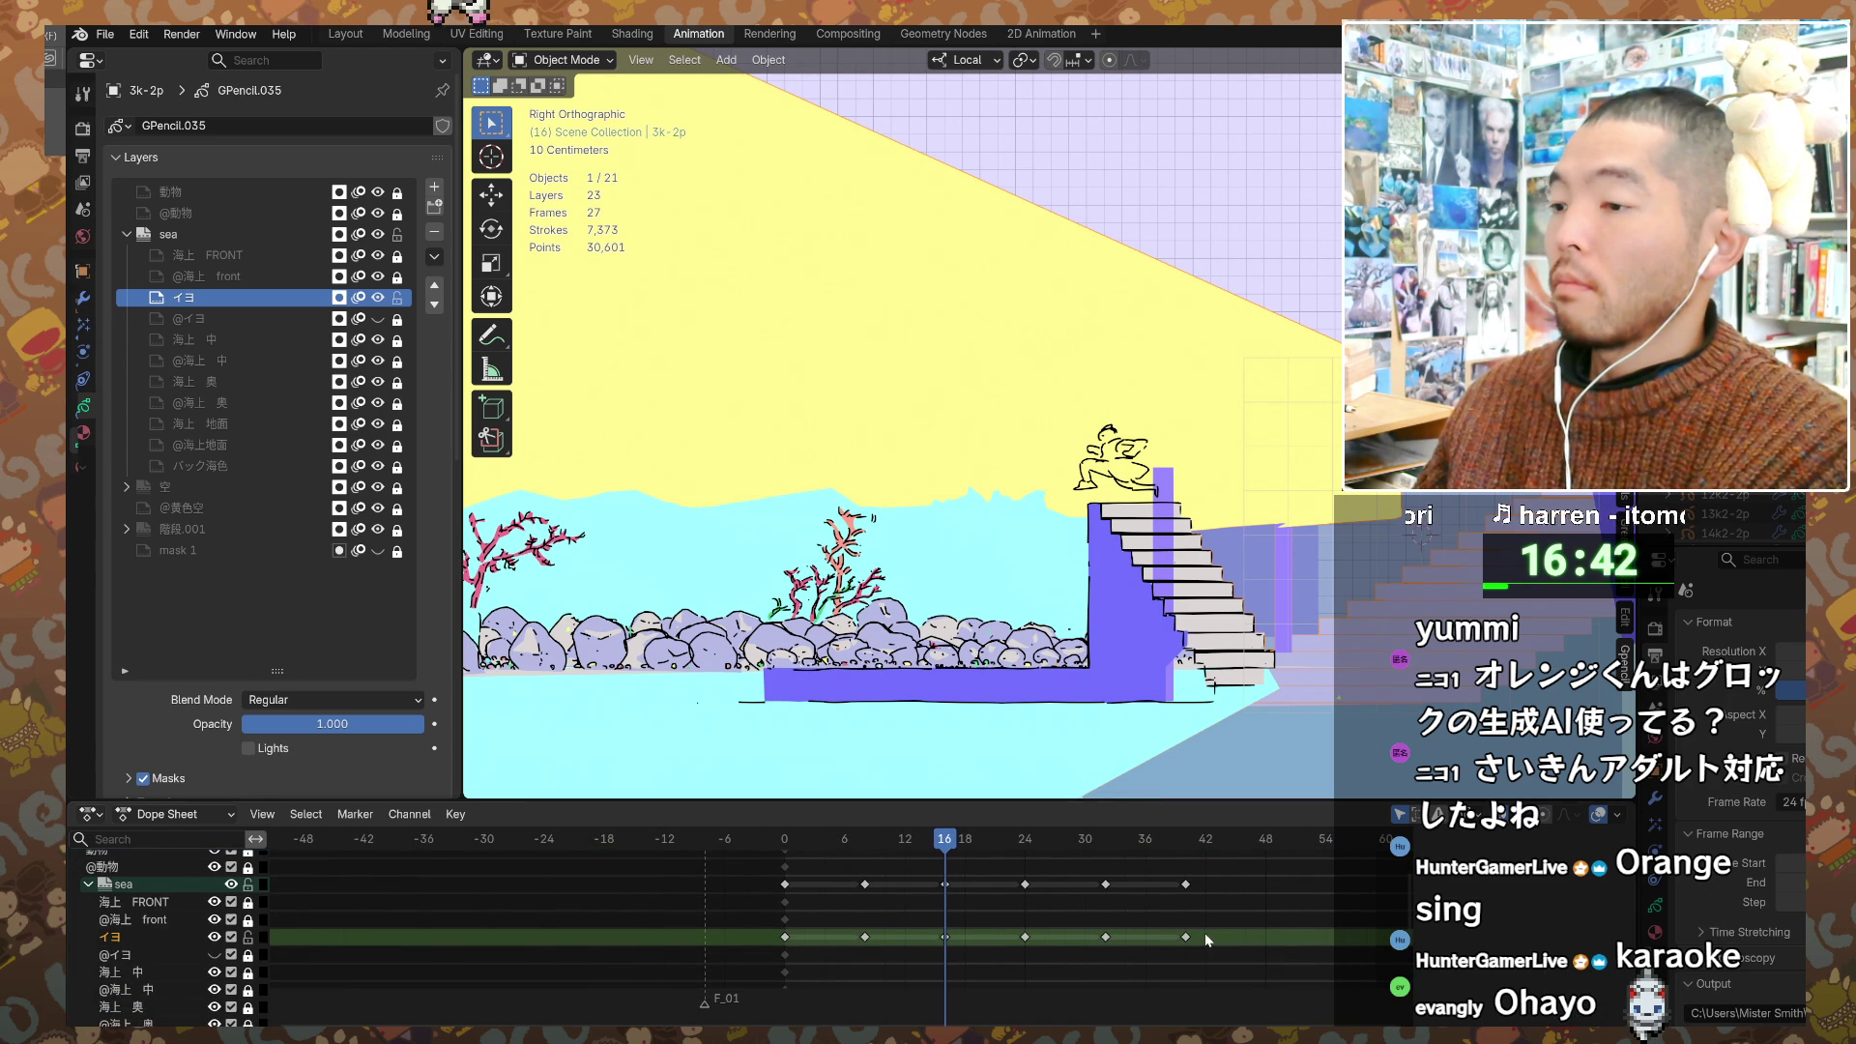
{"action": "key", "text": "Home"}
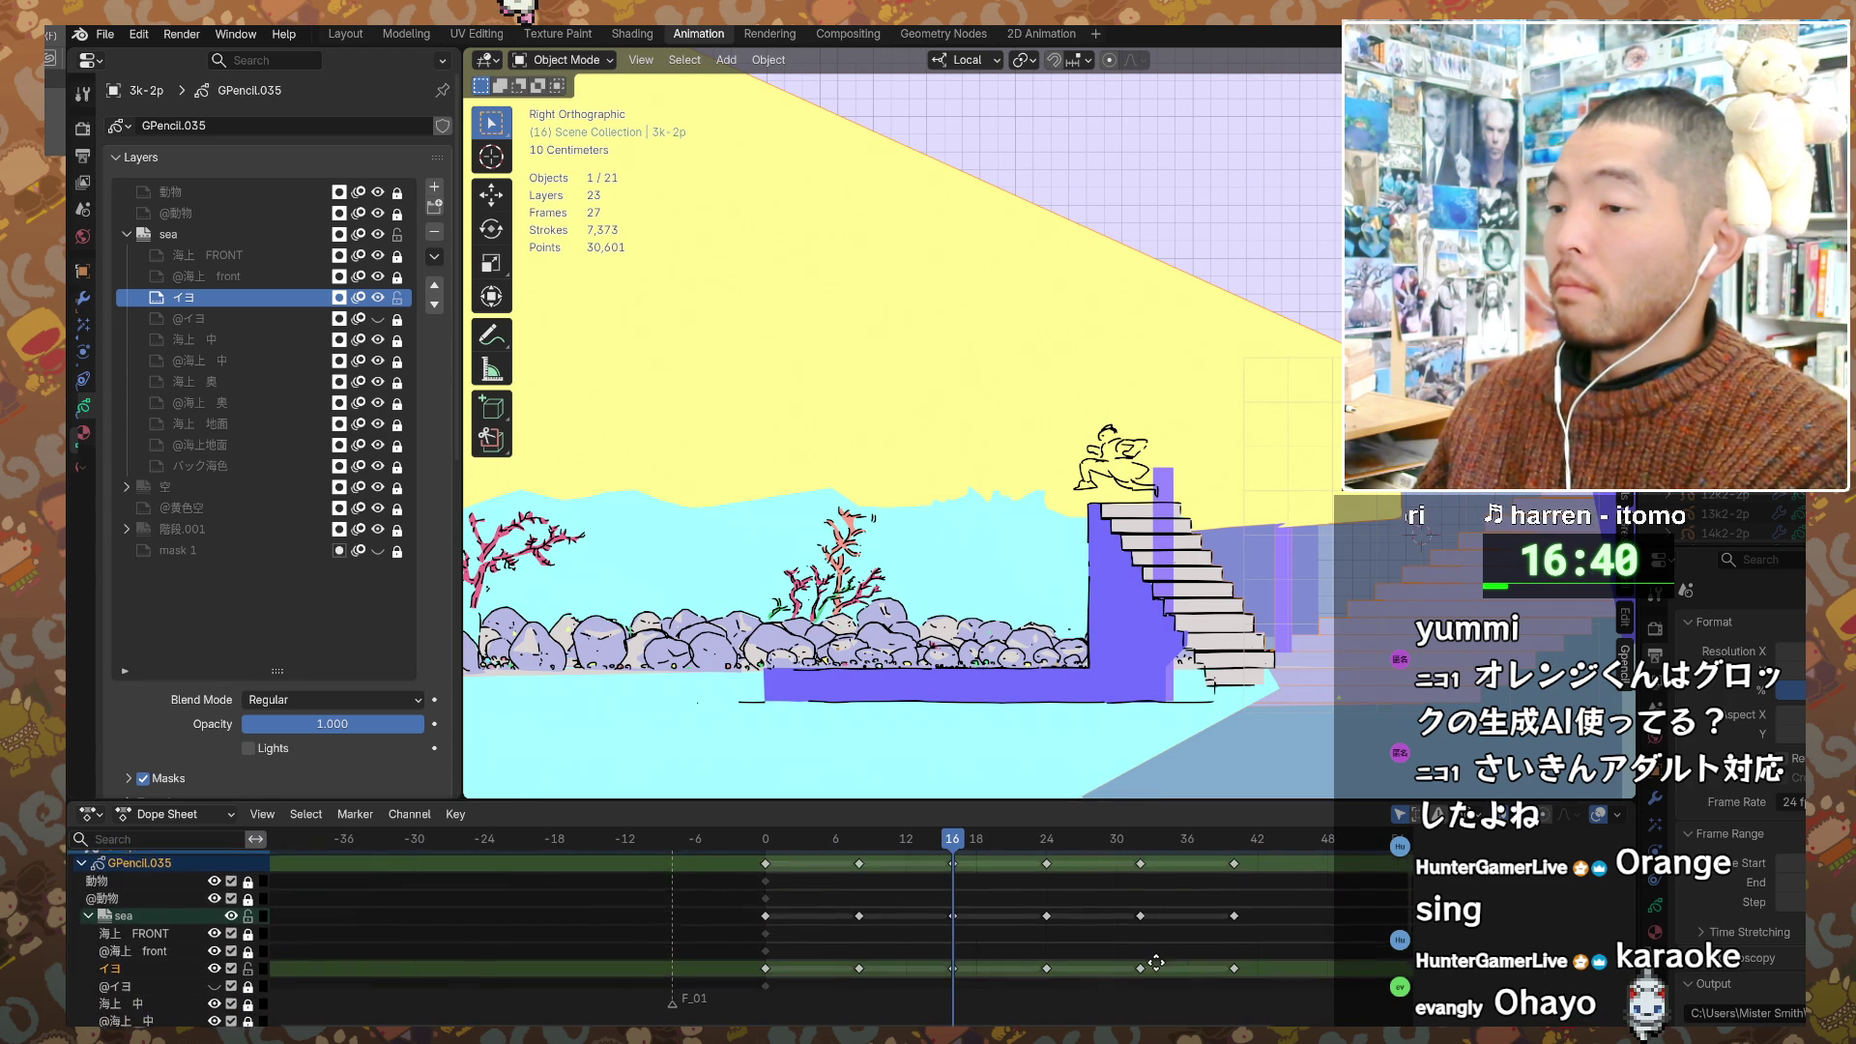
Step: Make the Dope Sheet taller and box-select the keyframes from frame 8 to 40
{"action": "left_click_drag", "start_coordinate": [1166, 799], "coordinate": [1163, 770]}
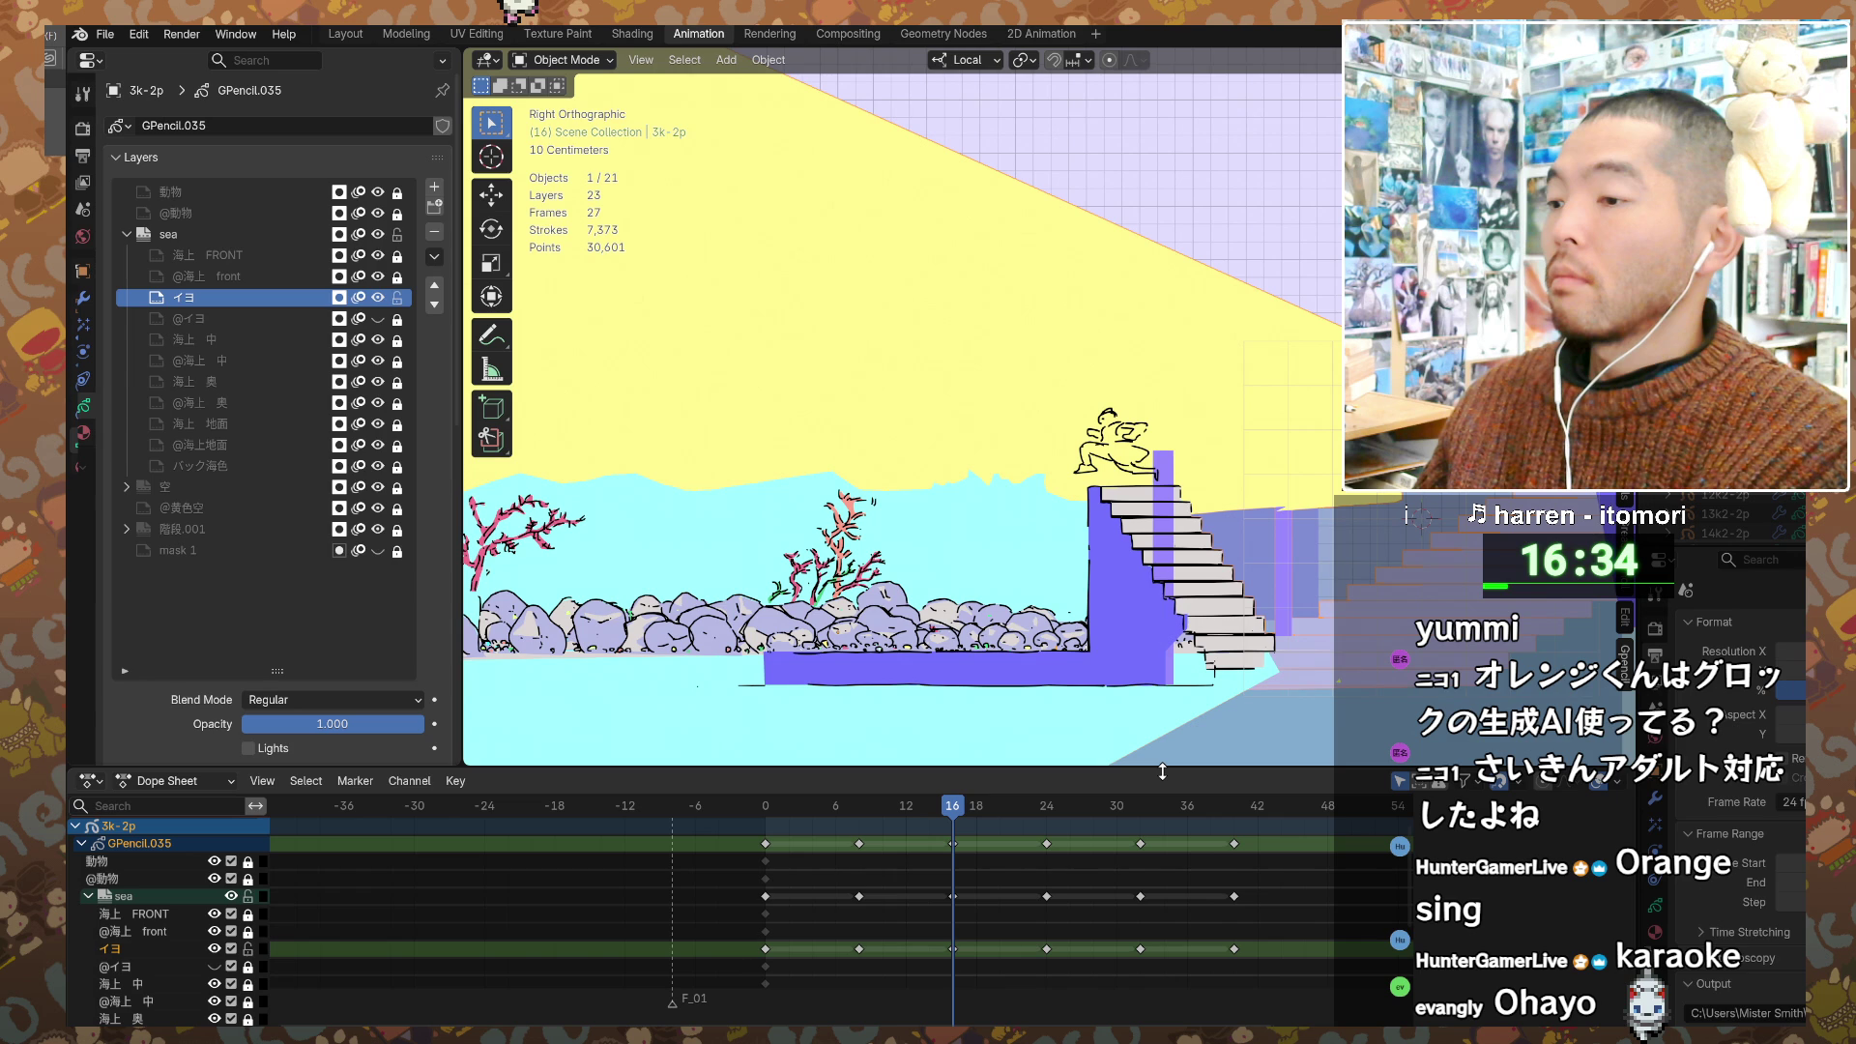
{"action": "scroll", "coordinate": [1164, 899], "scroll_direction": "up", "scroll_amount": 1}
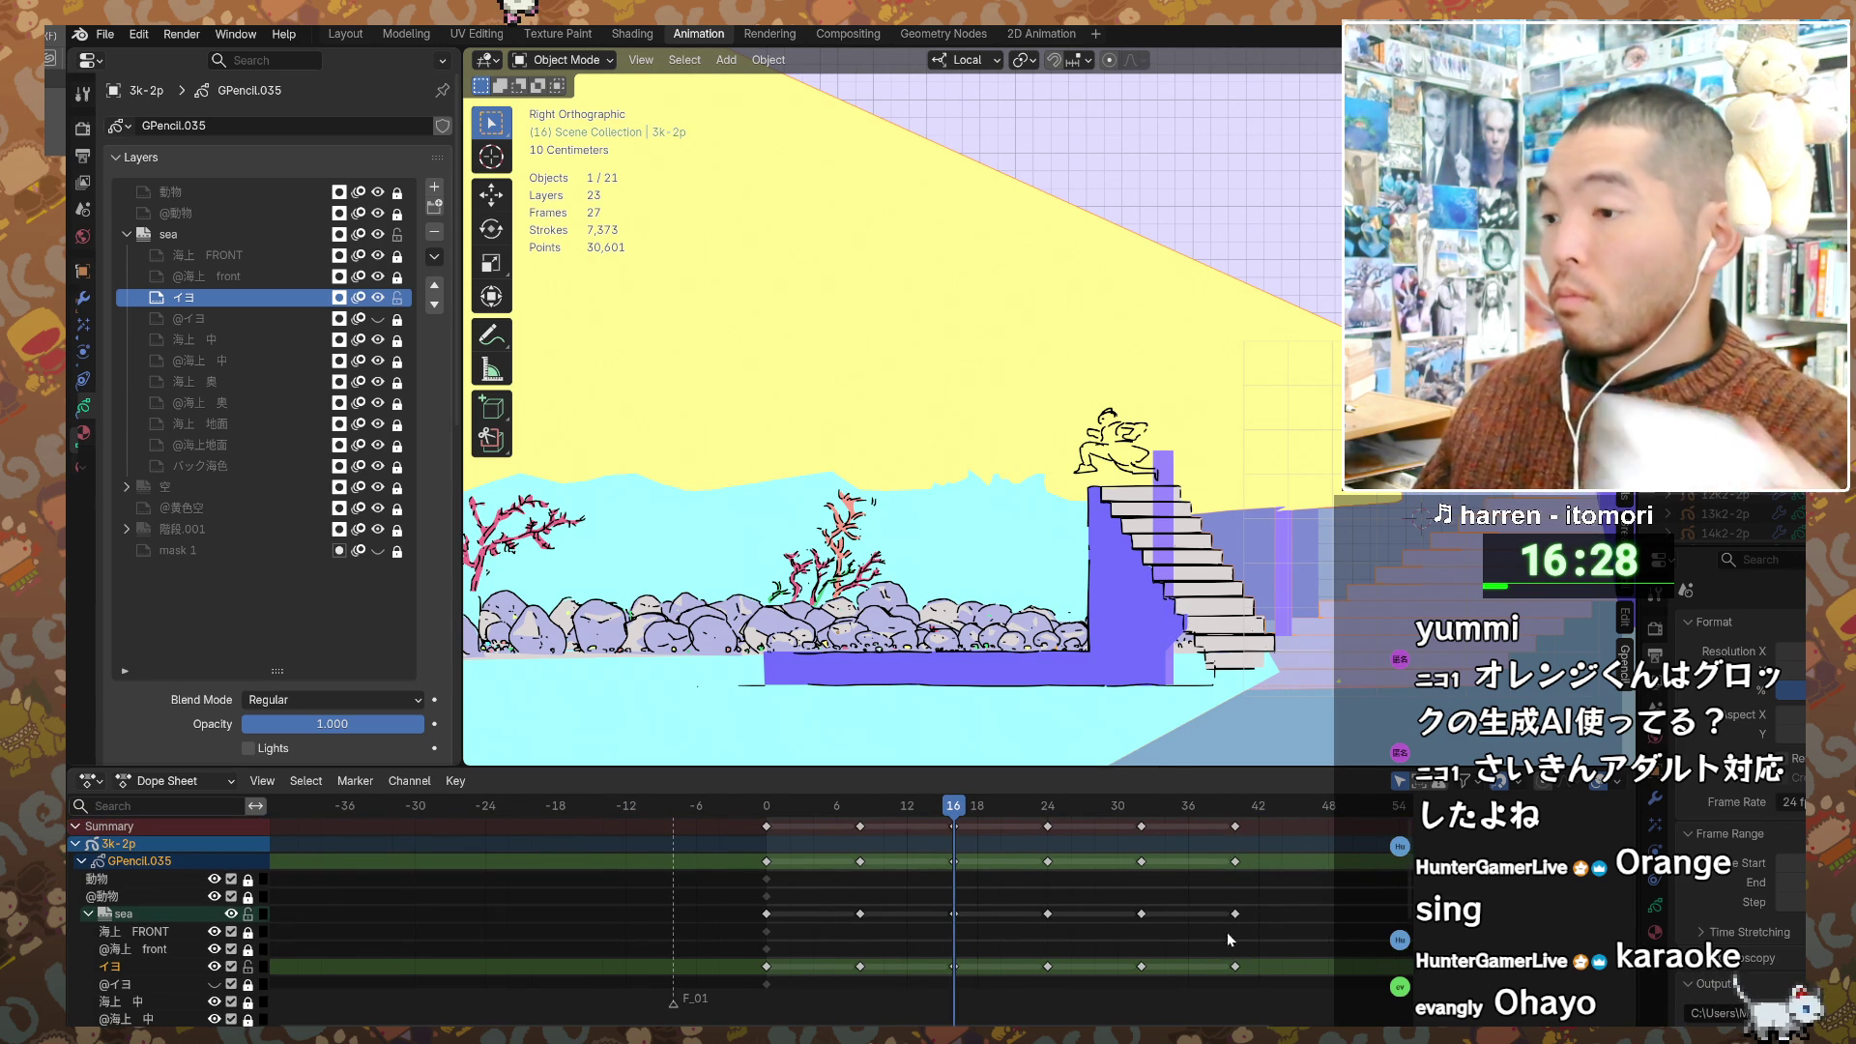
{"action": "left_click_drag", "start_coordinate": [1268, 998], "coordinate": [835, 845]}
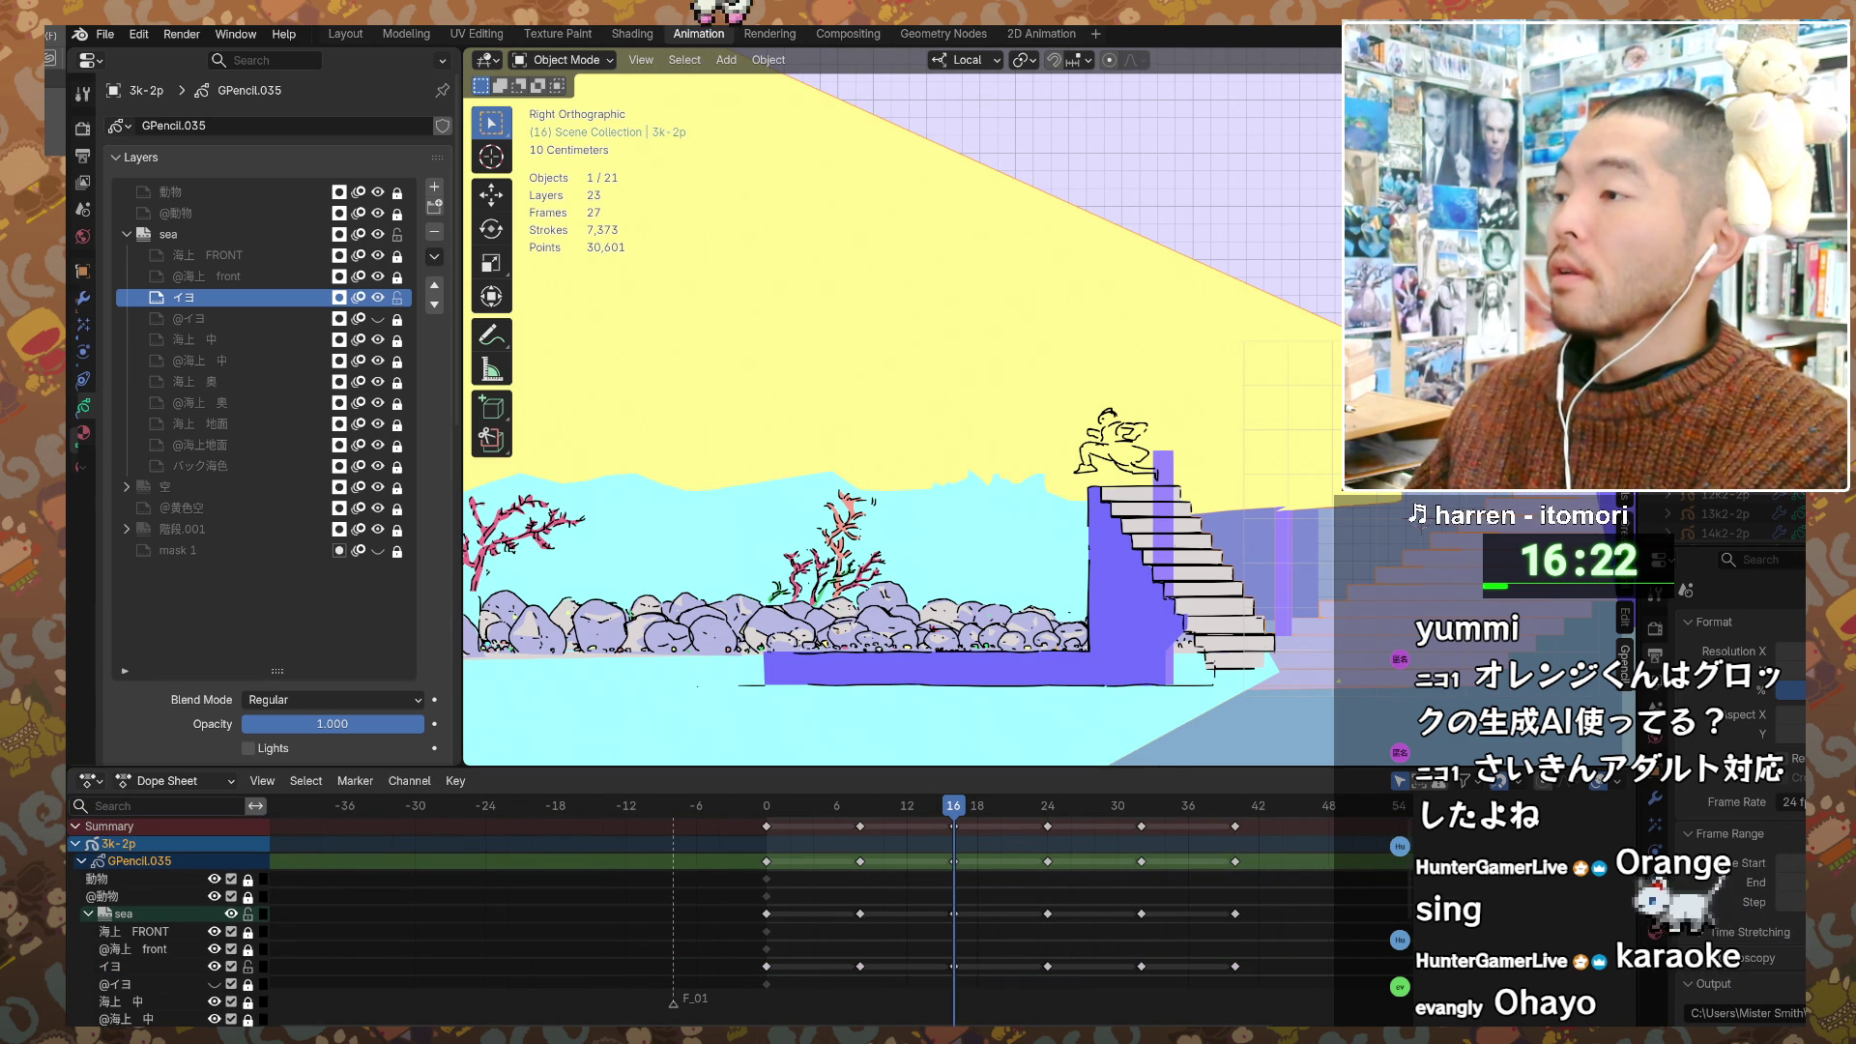
{"action": "left_click", "coordinate": [1235, 966]}
{"action": "mouse_move", "coordinate": [1257, 999]}
{"action": "left_mouse_down"}
{"action": "mouse_move", "coordinate": [946, 856]}
{"action": "mouse_move", "coordinate": [850, 849]}
{"action": "left_mouse_up"}
{"action": "left_click", "coordinate": [855, 859]}
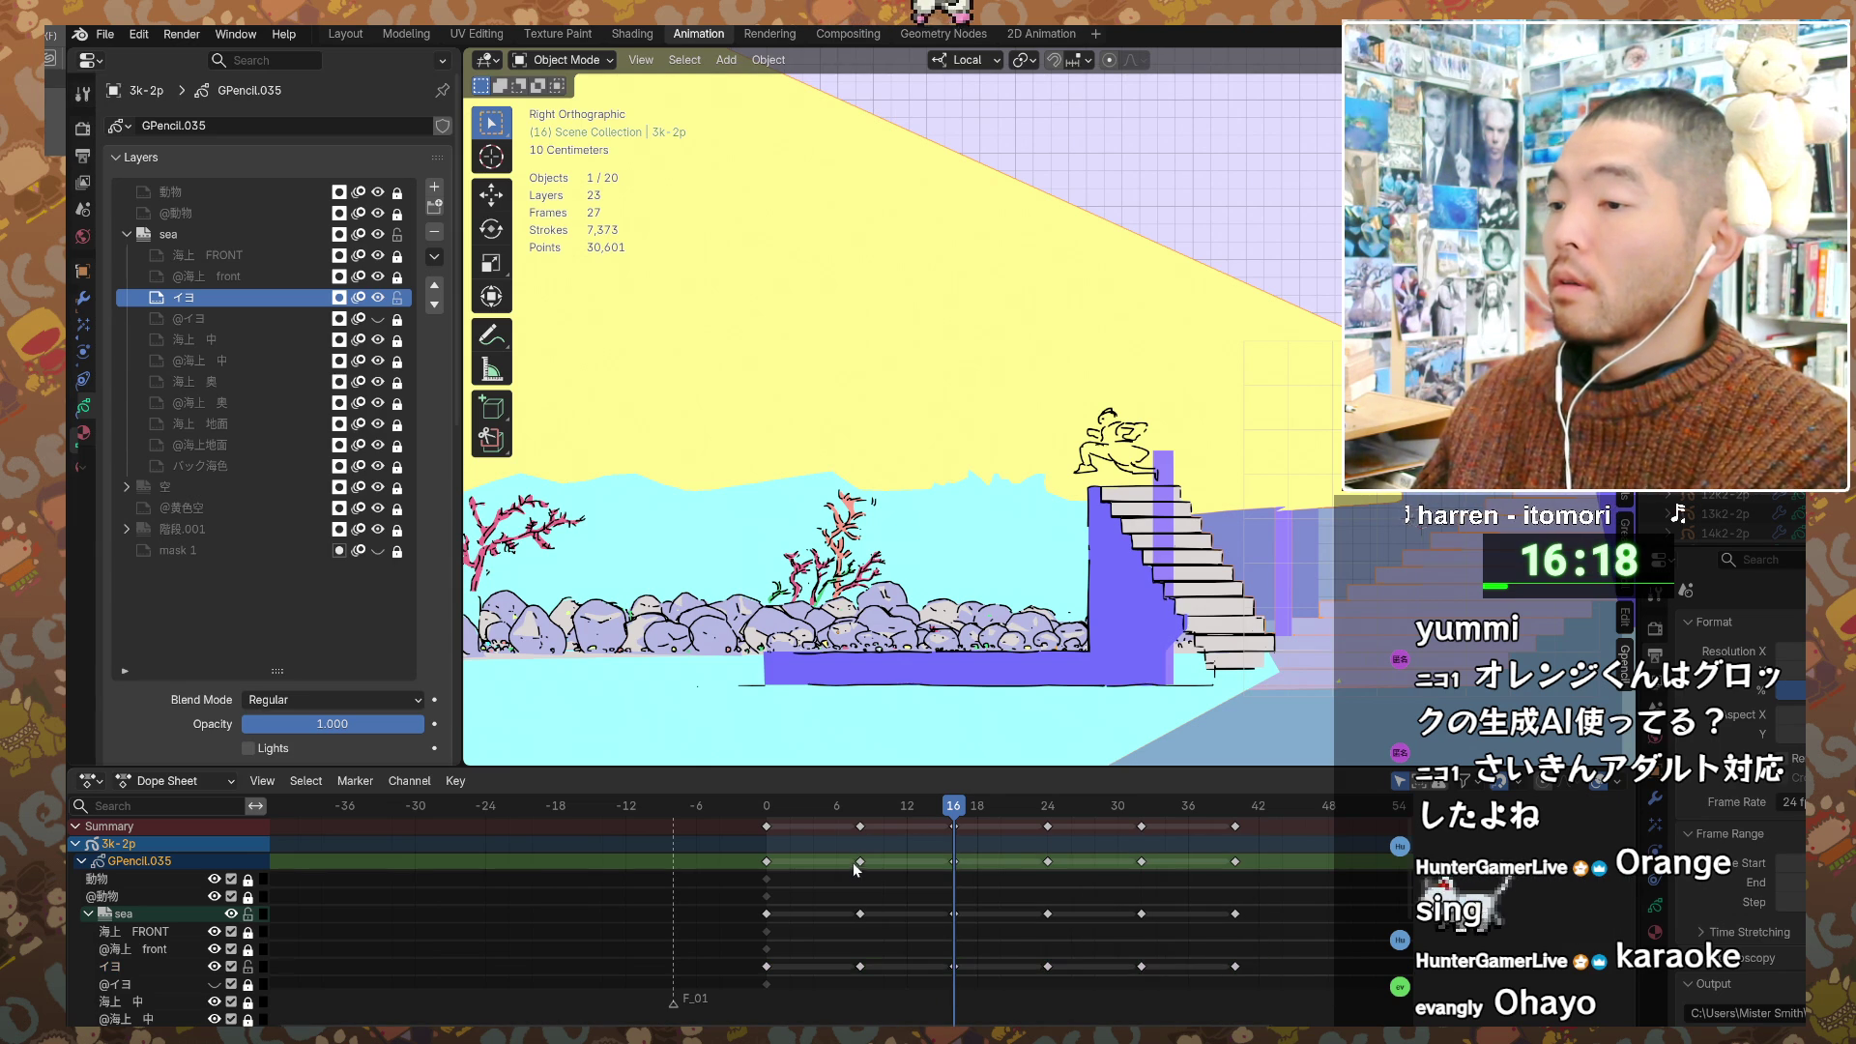
{"action": "mouse_move", "coordinate": [848, 858]}
{"action": "left_mouse_down"}
{"action": "mouse_move", "coordinate": [895, 926]}
{"action": "mouse_move", "coordinate": [1257, 1010]}
{"action": "mouse_move", "coordinate": [1242, 979]}
{"action": "left_mouse_up"}
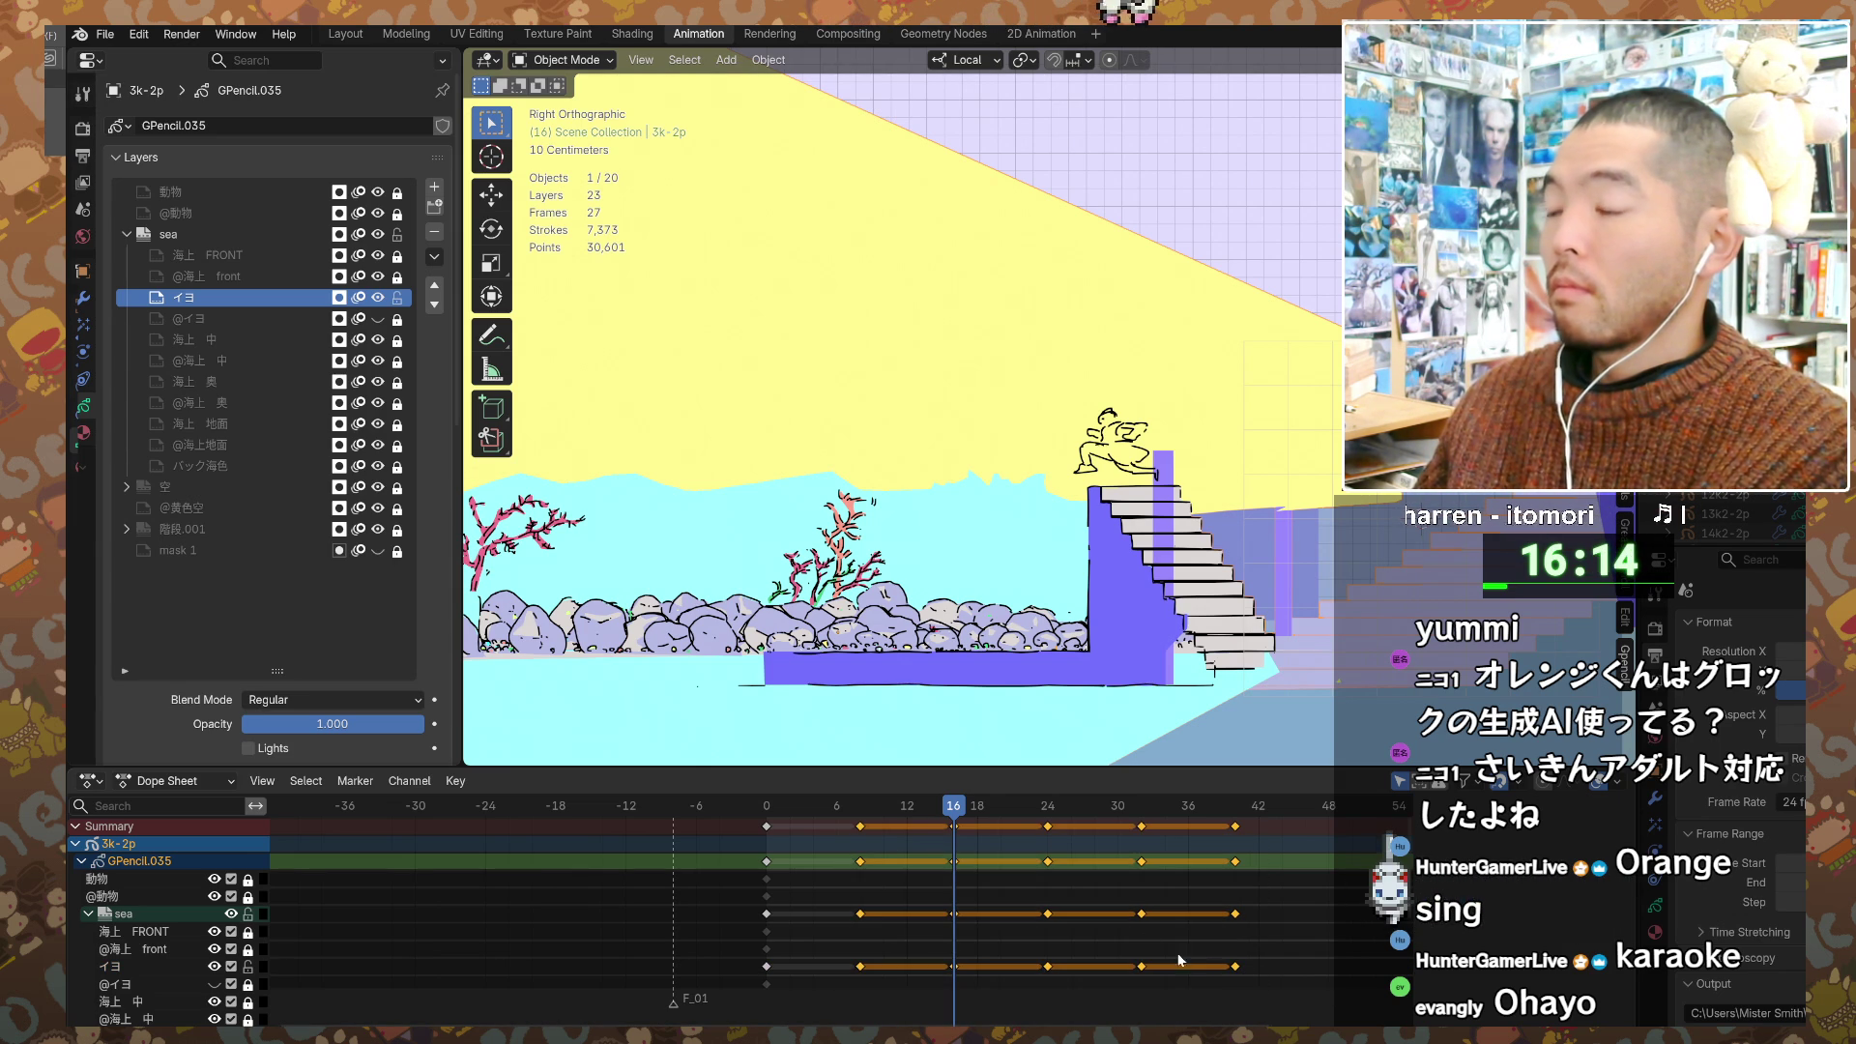
Step: Delete the frame 8–40 keyframes, undo to restore them, and bring up the mode pie menu
{"action": "key", "text": "x"}
{"action": "left_click", "coordinate": [1100, 831]}
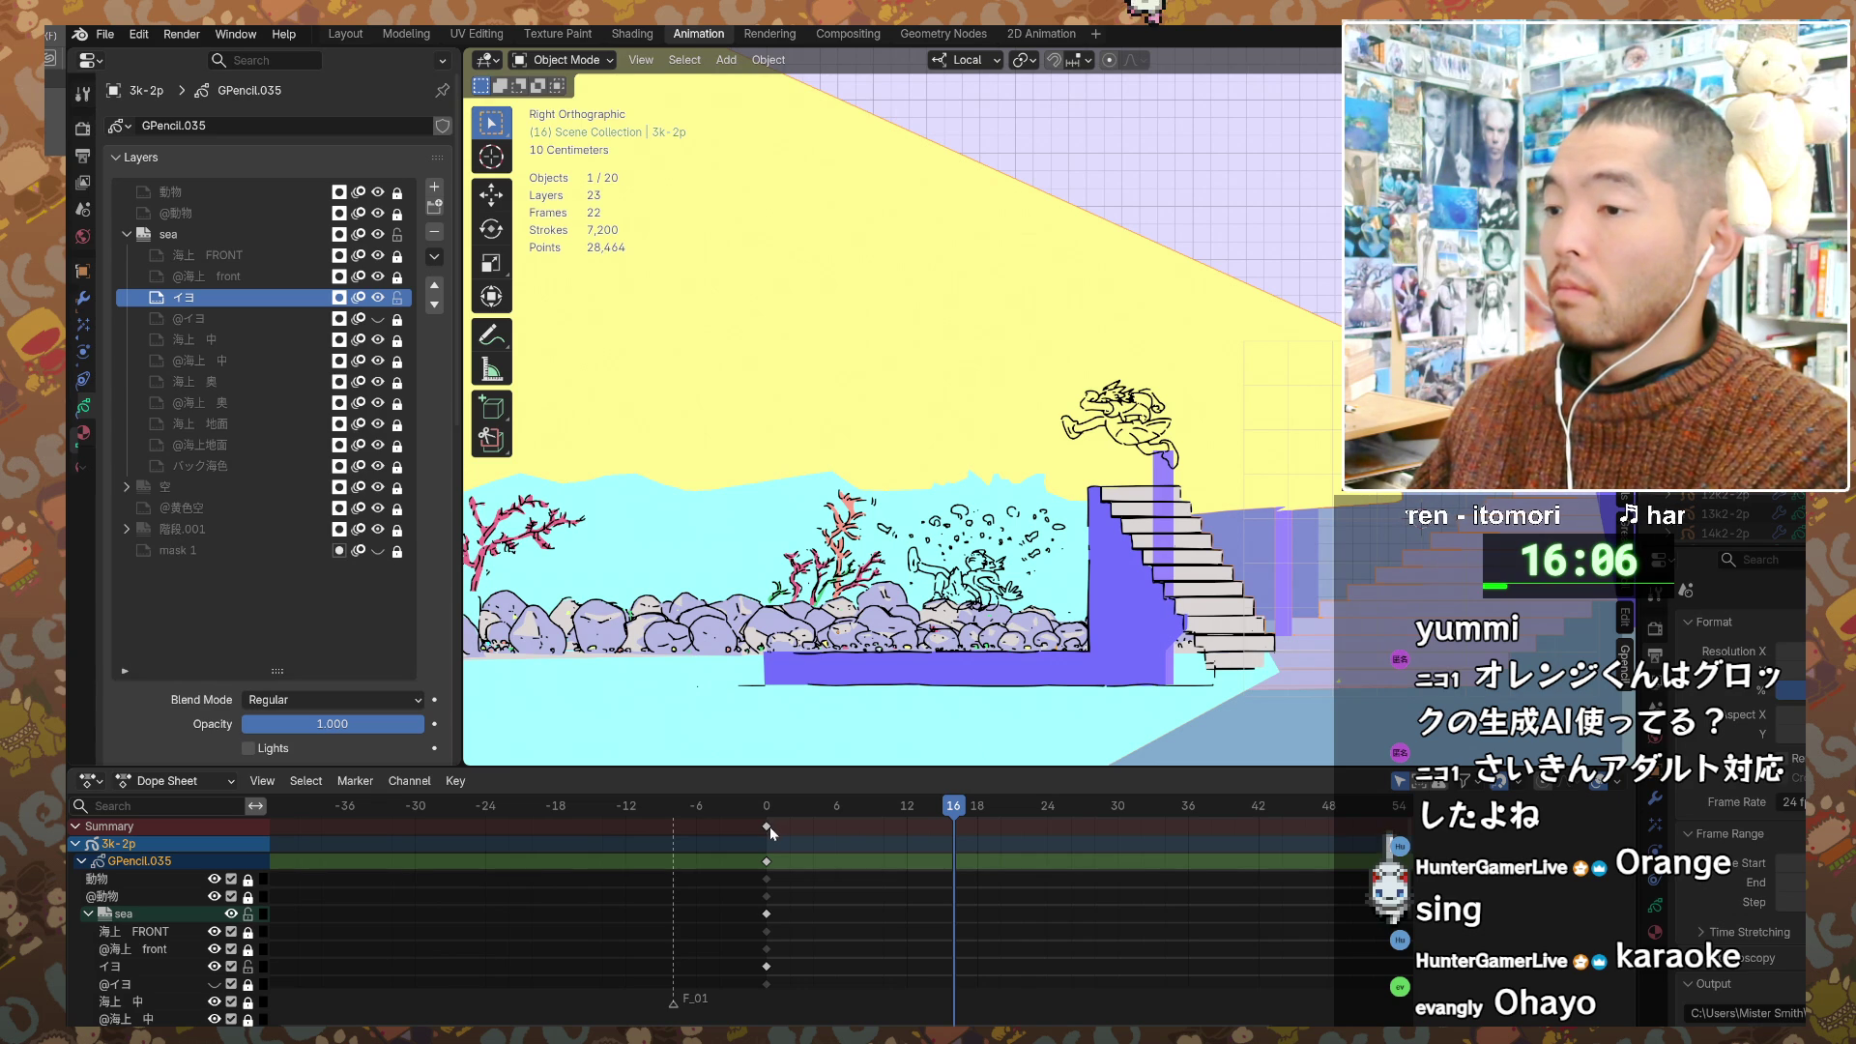
{"action": "key", "text": "ctrl+z"}
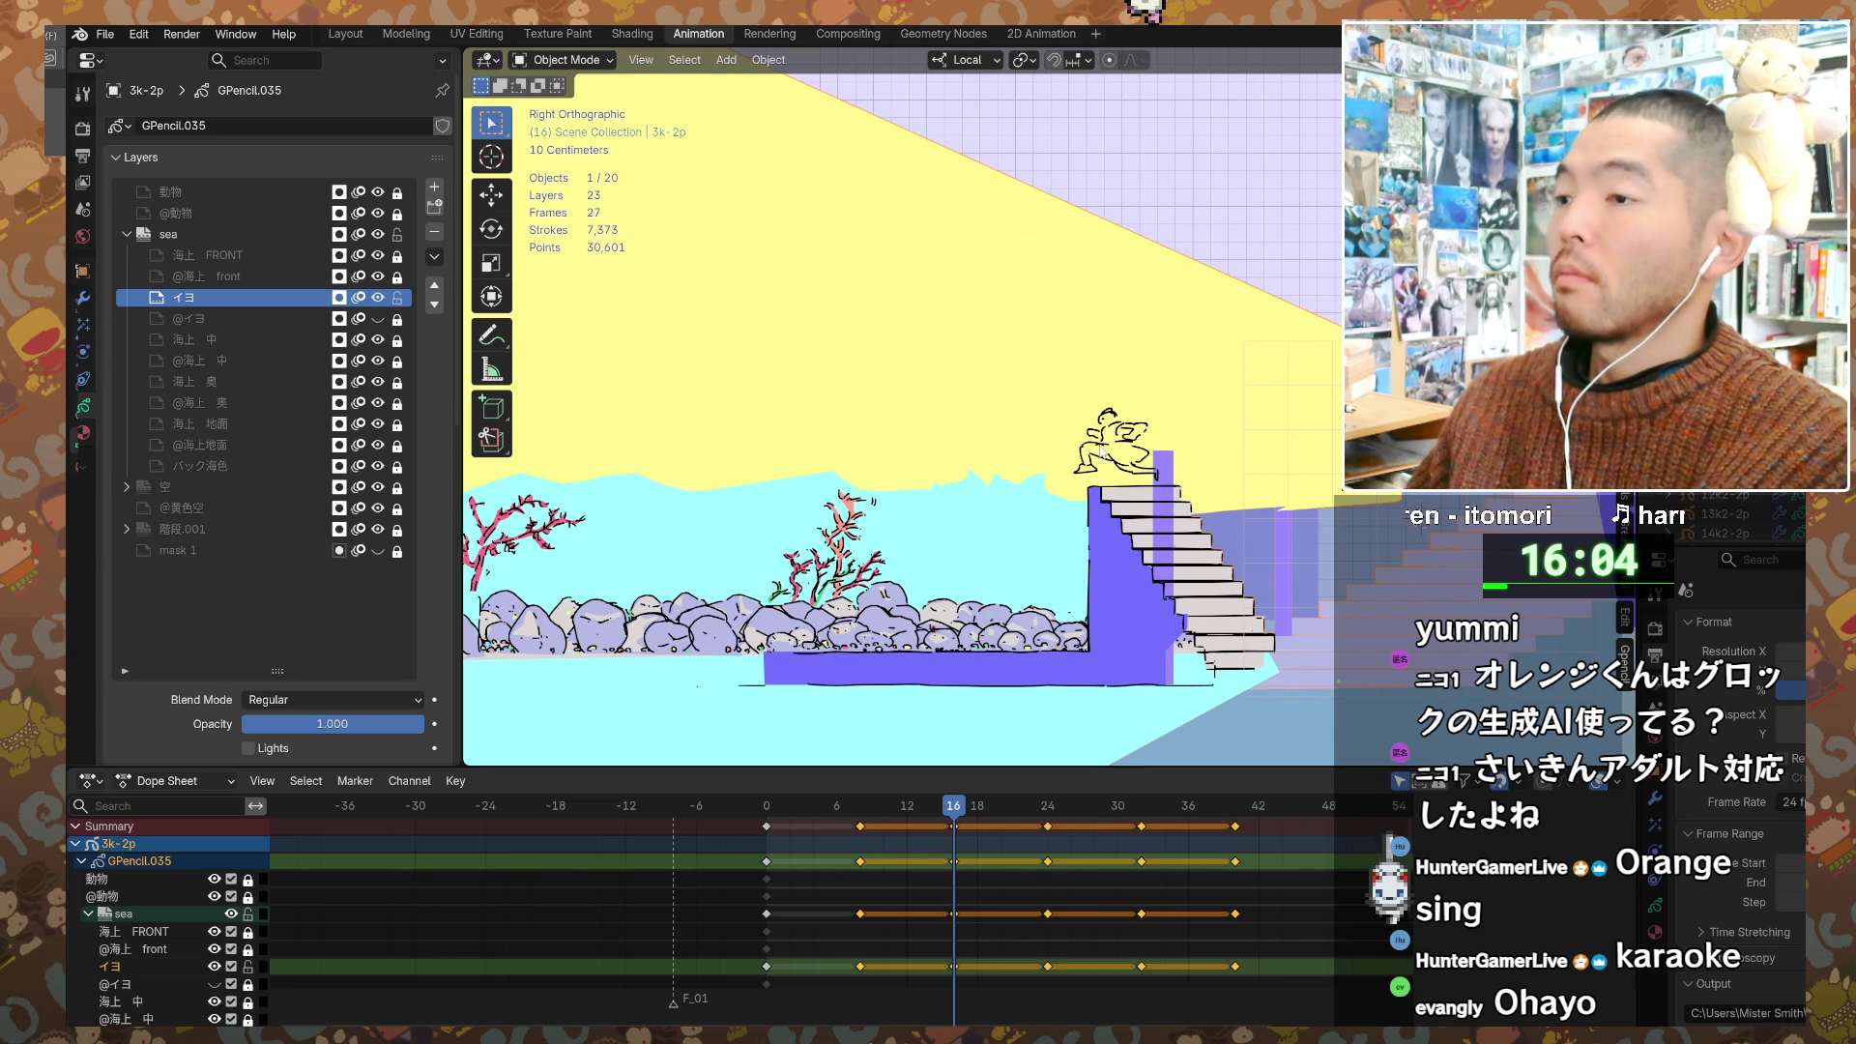
{"action": "key", "text": "ctrl+Tab"}
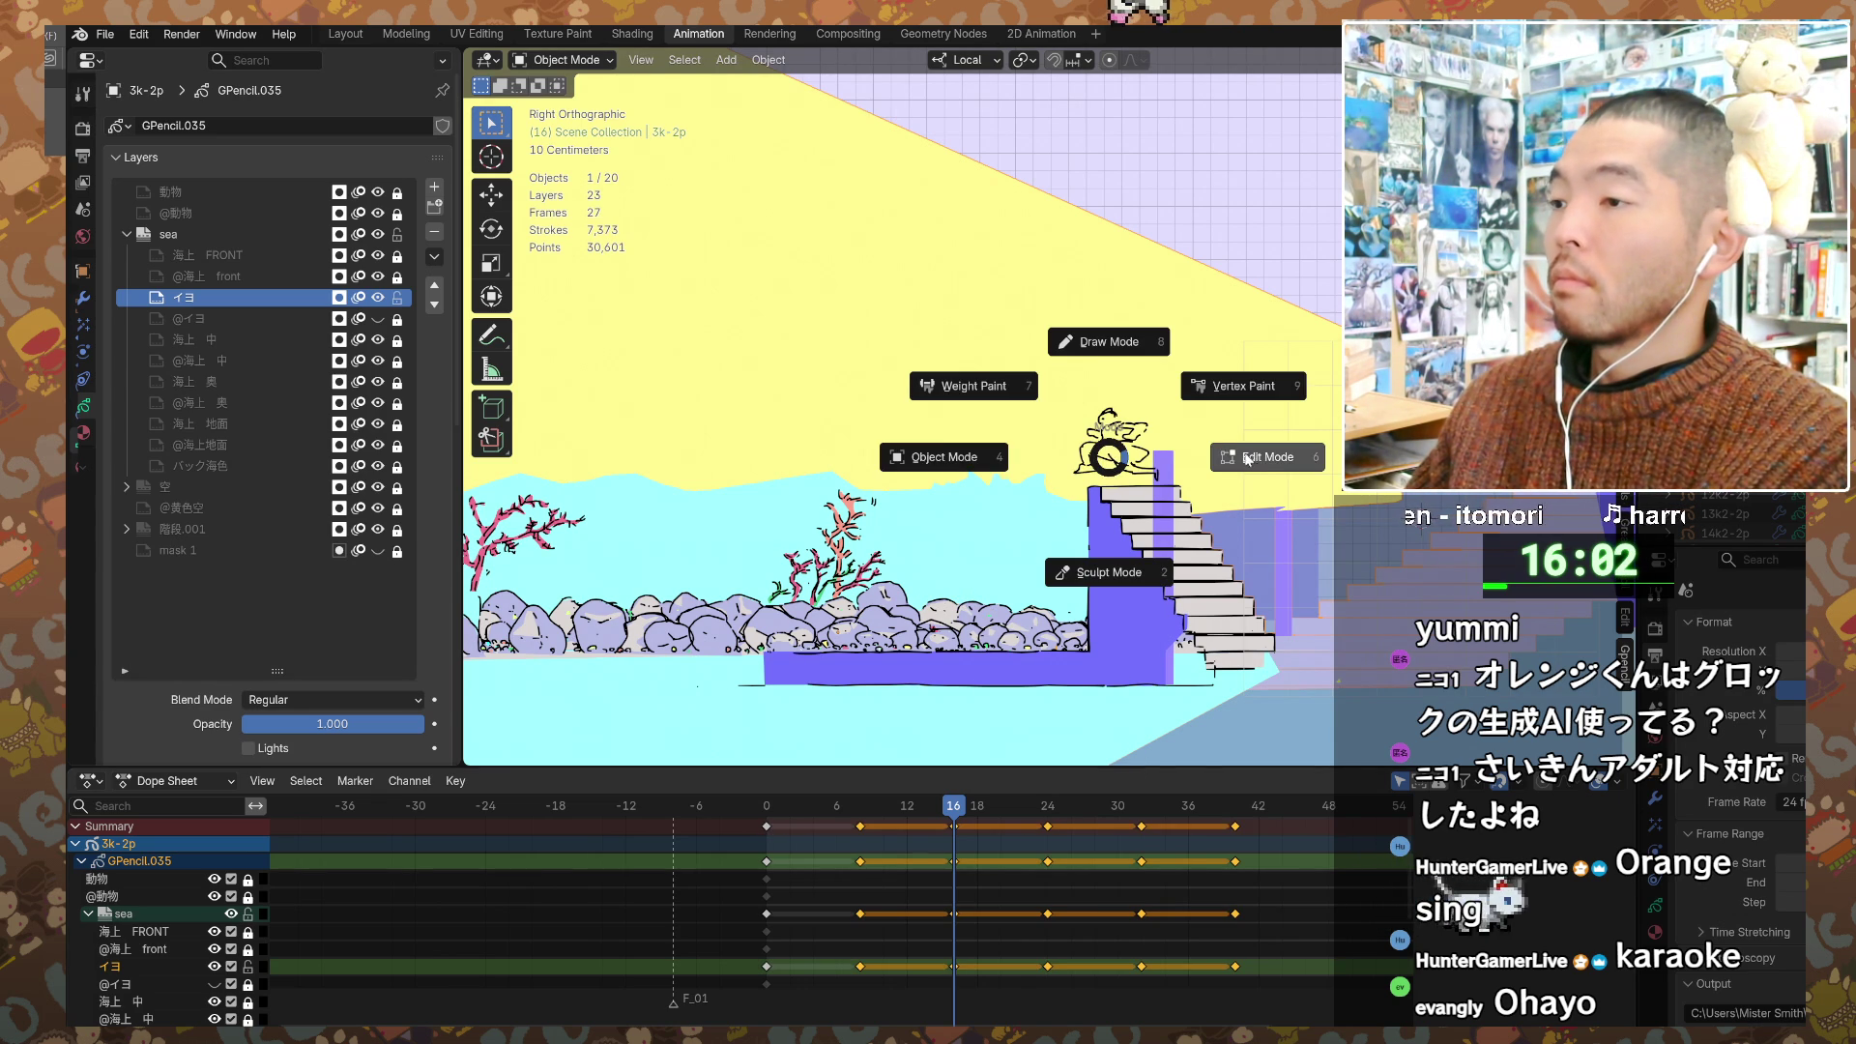
Step: Put GPencil.035 in Edit Mode, select all frame-0 character strokes, then view frame 8
{"action": "left_click", "coordinate": [1185, 431]}
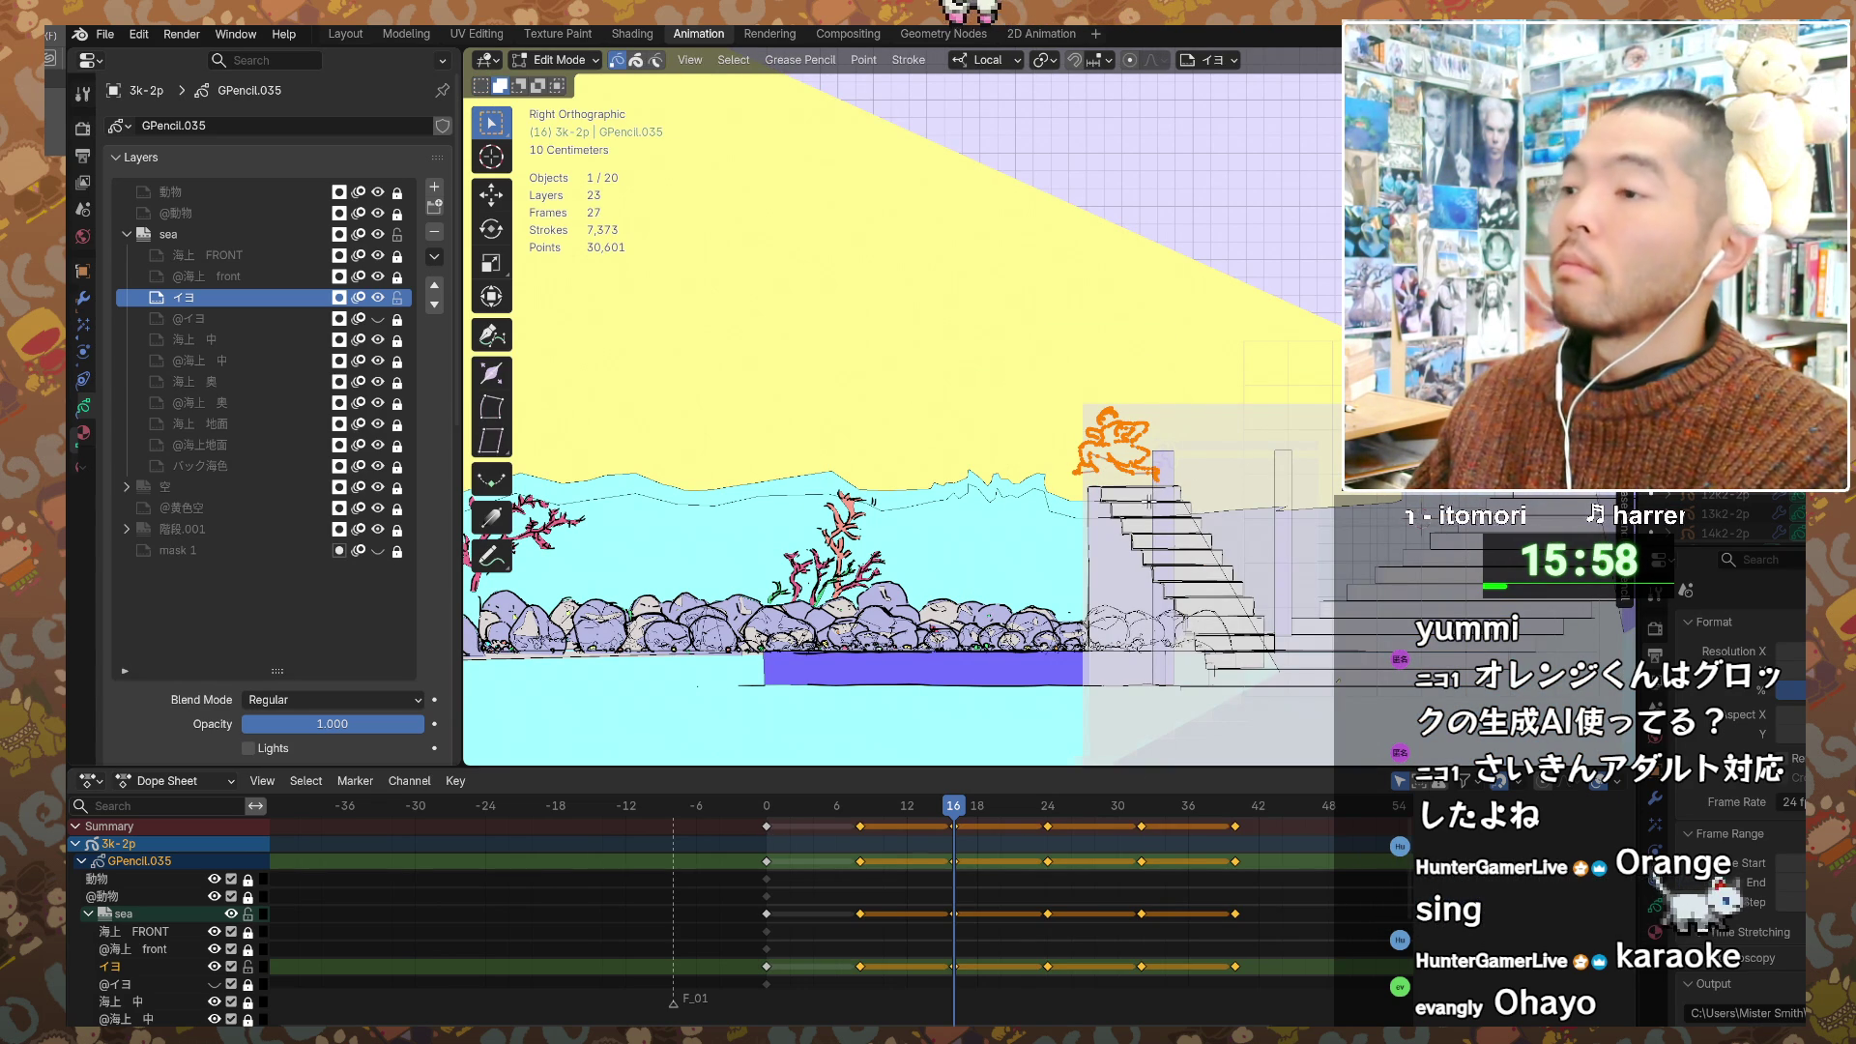
{"action": "left_click", "coordinate": [768, 812]}
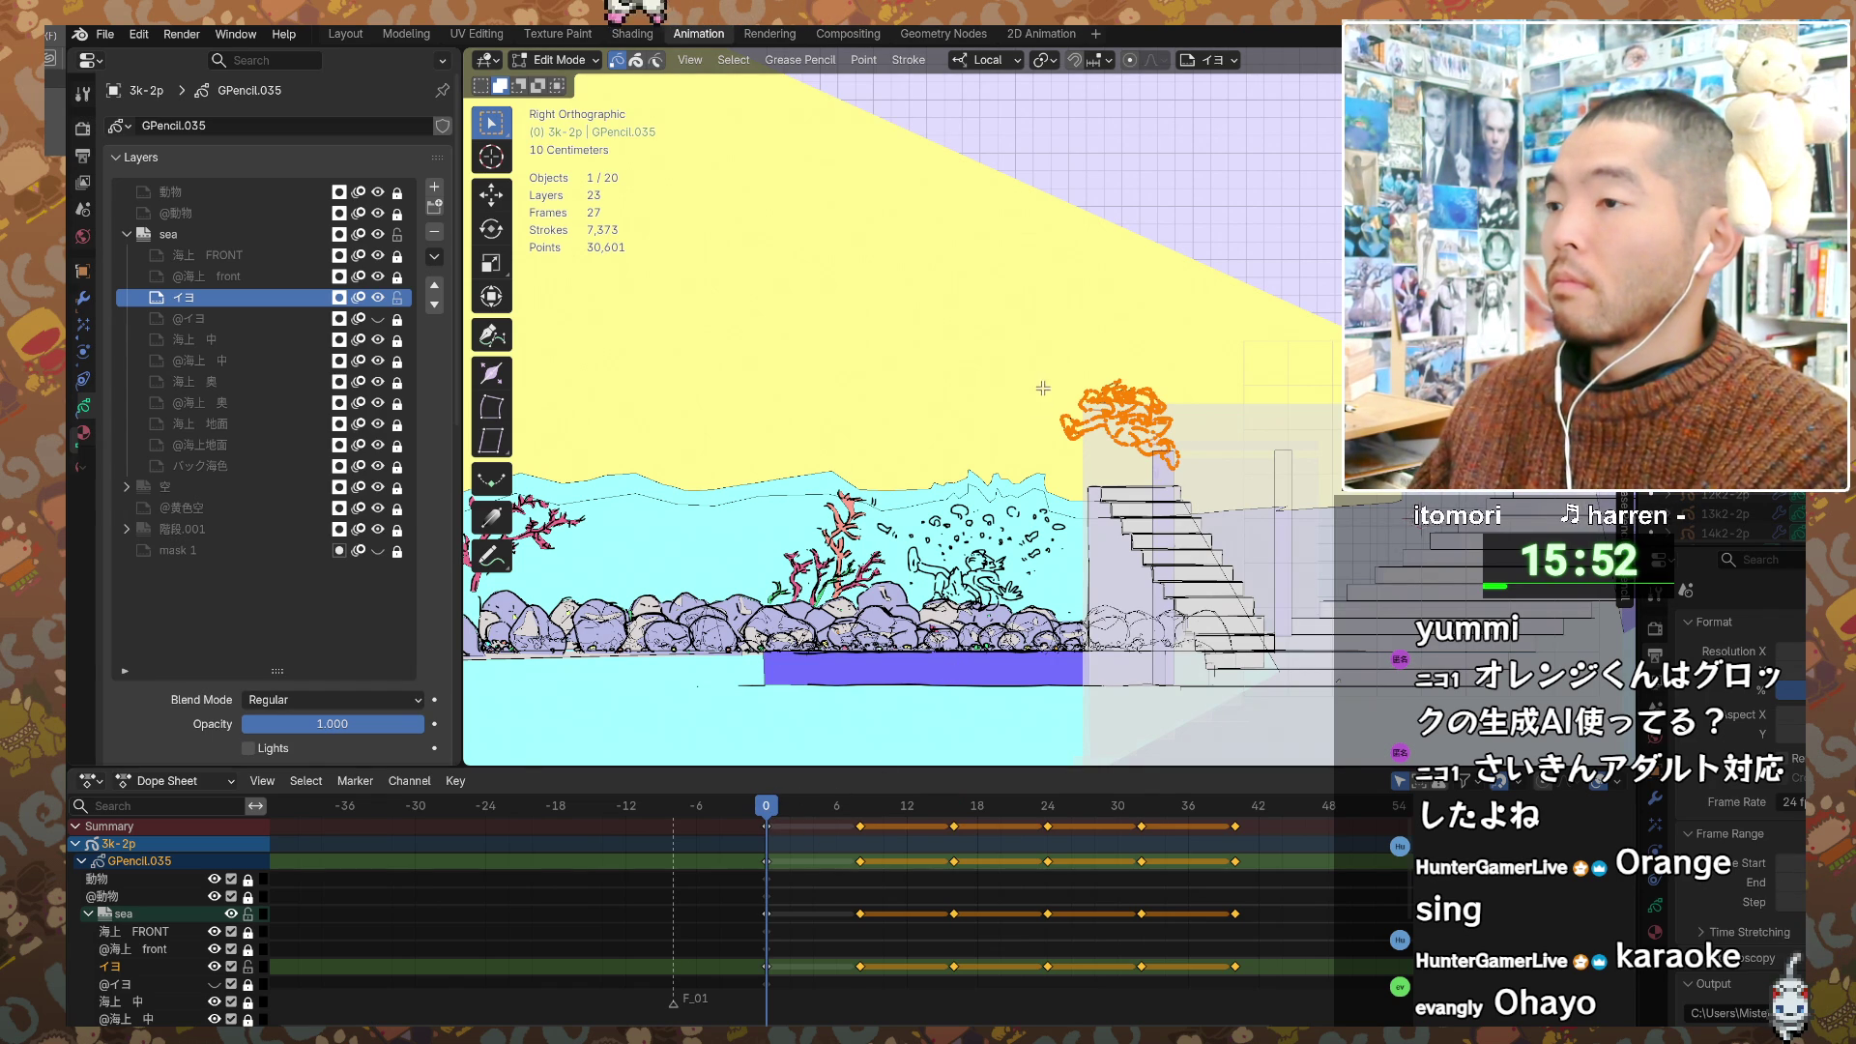
{"action": "key", "text": "ctrl+z"}
{"action": "key", "text": "a"}
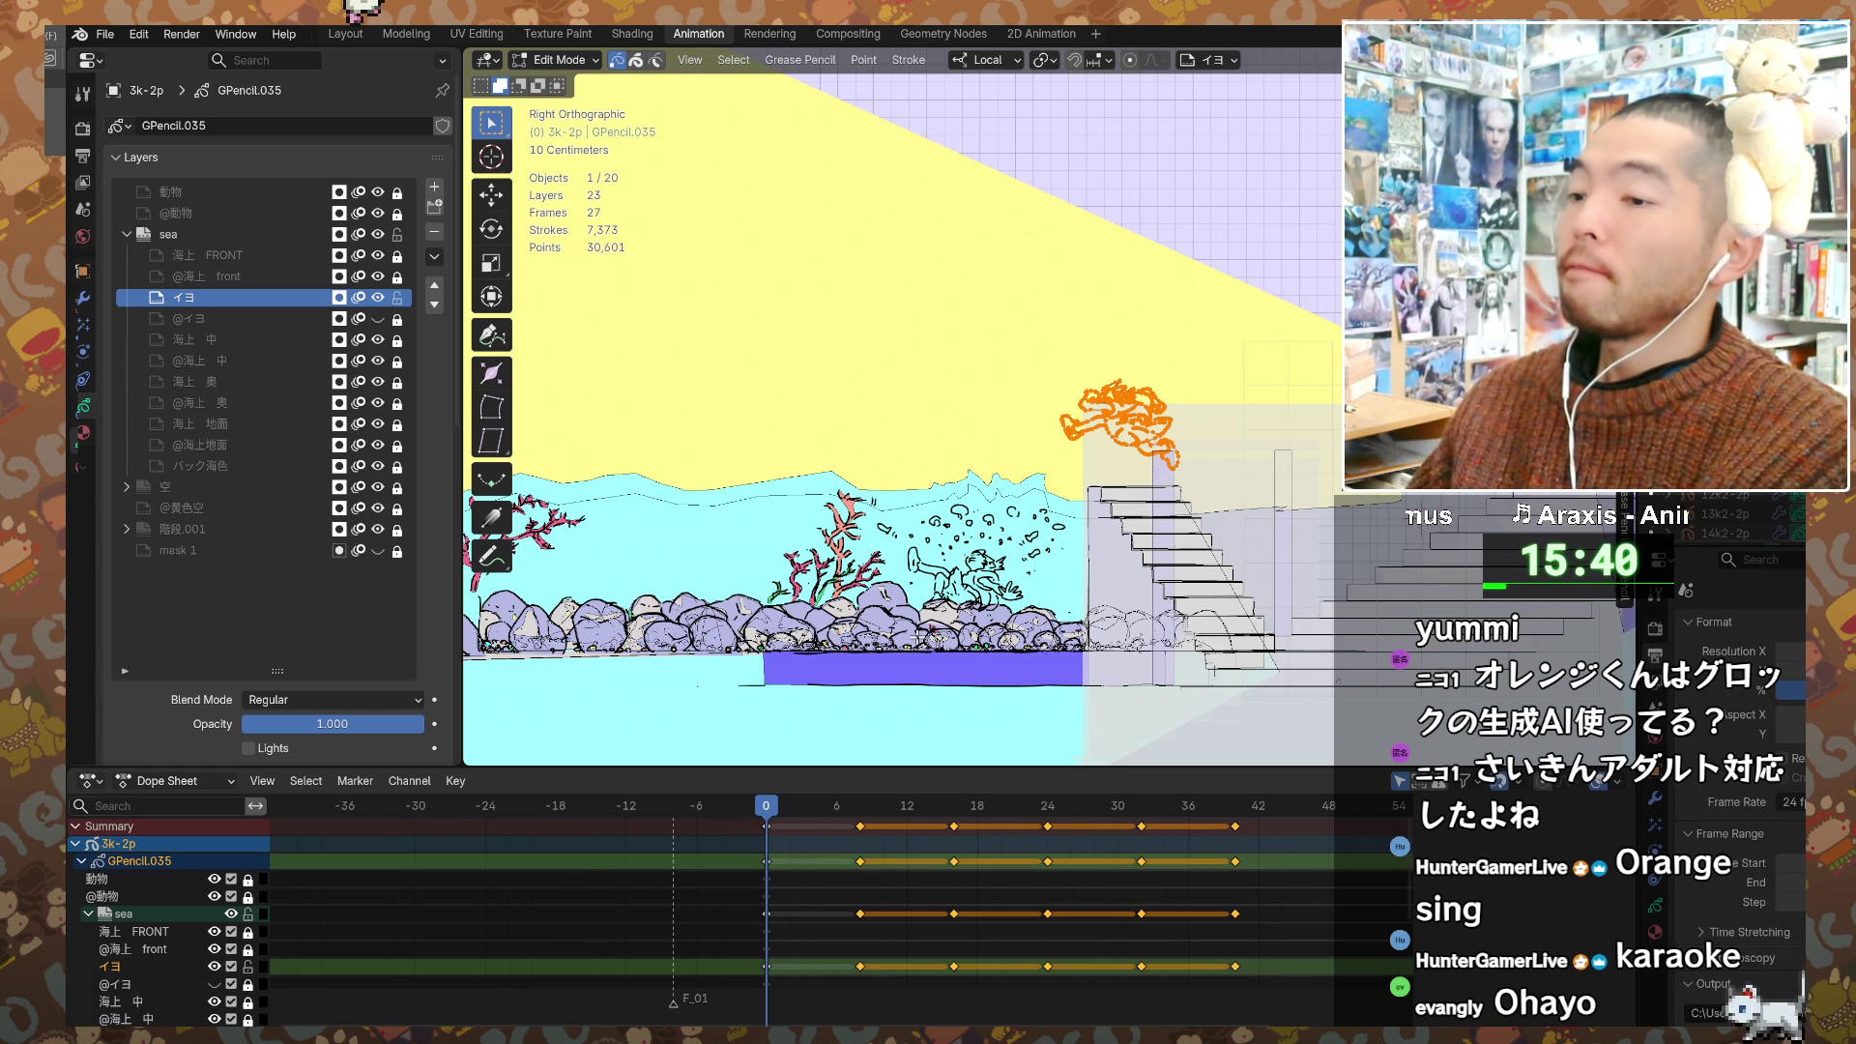
{"action": "left_click", "coordinate": [865, 808]}
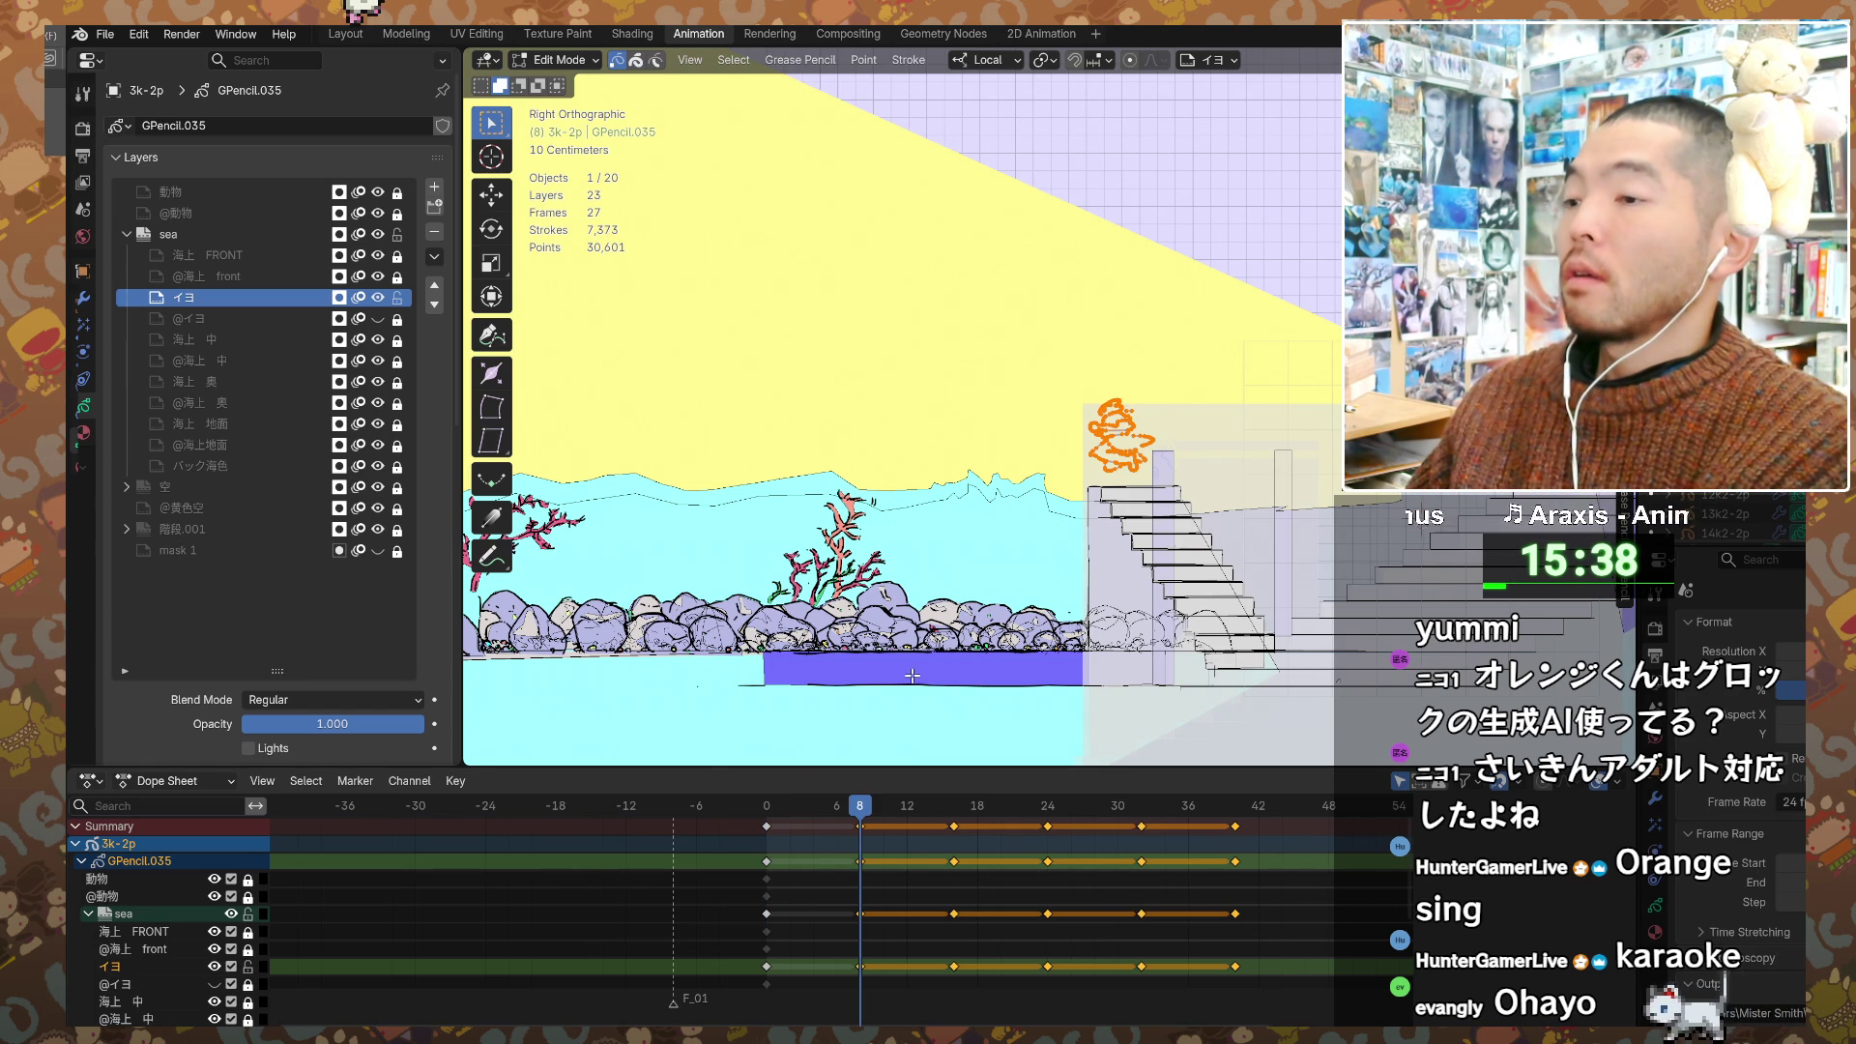
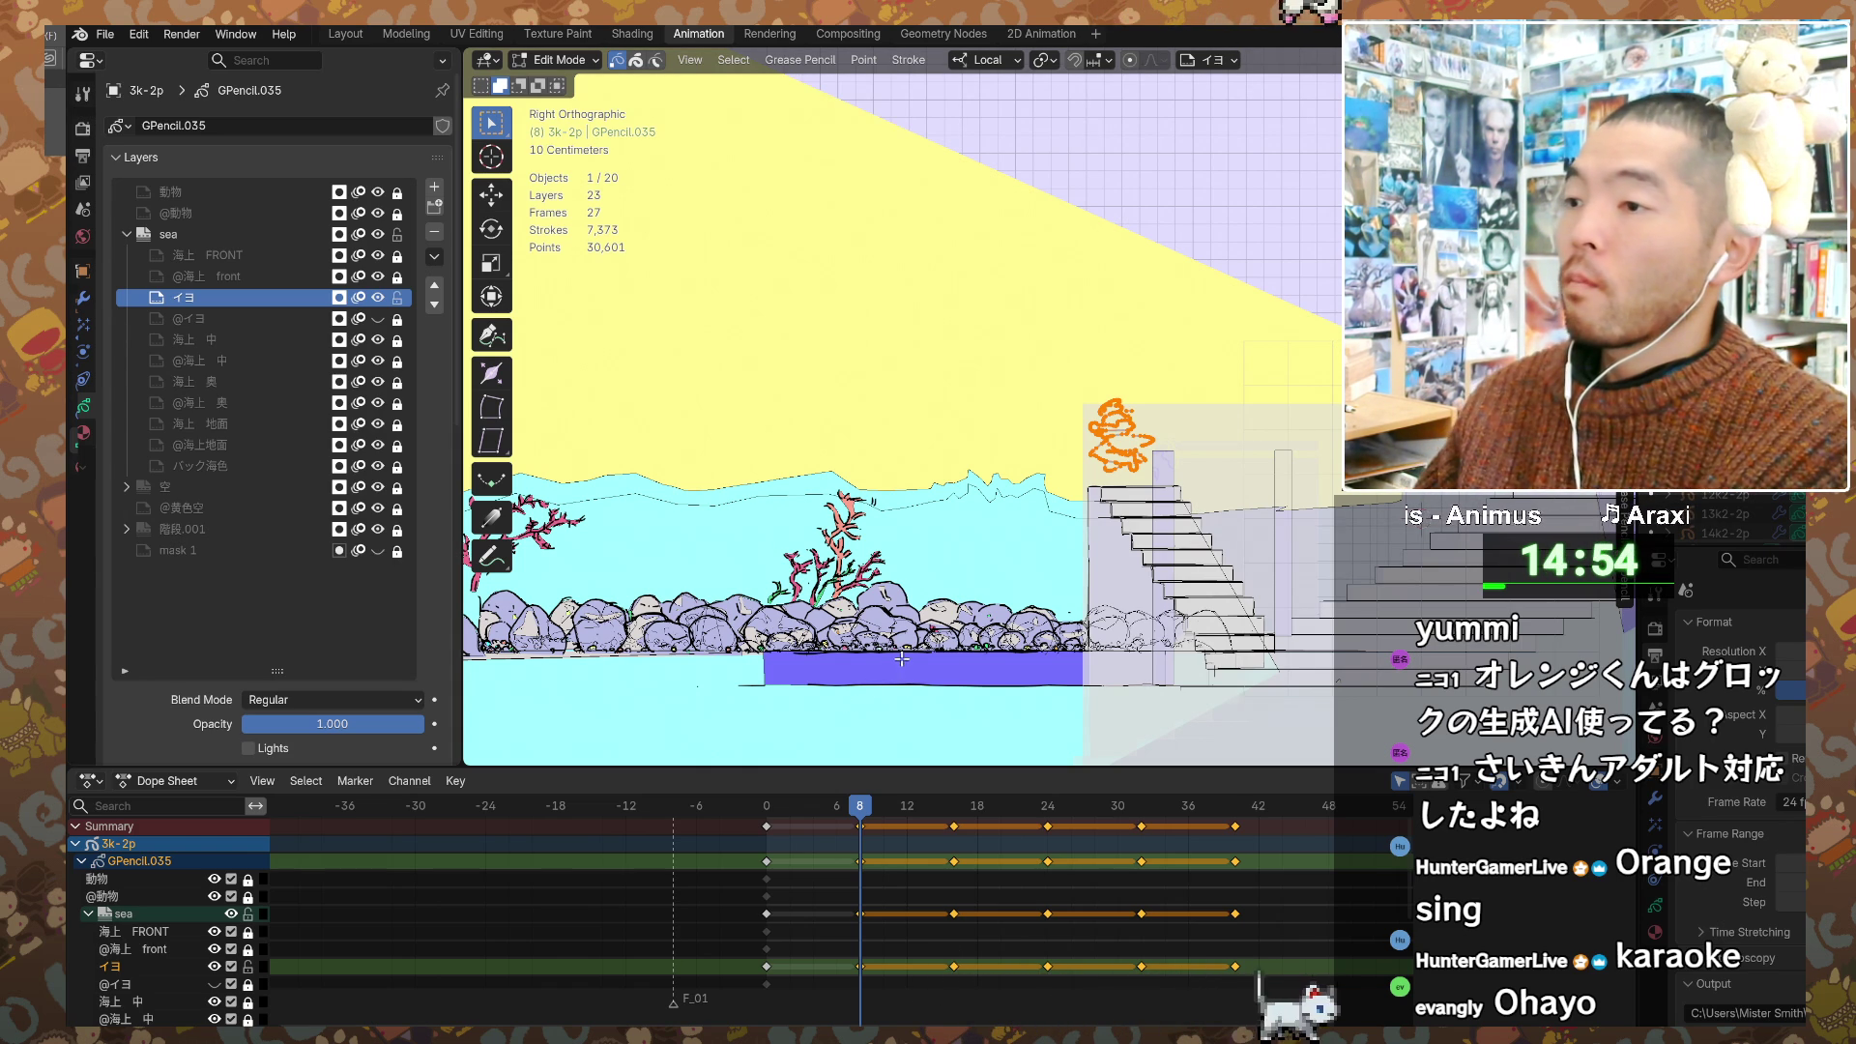
Step: Review the character's poses at frames 16 and 24
{"action": "middle_click_drag", "start_coordinate": [948, 643], "coordinate": [975, 625], "text": "shift"}
{"action": "left_click", "coordinate": [953, 807]}
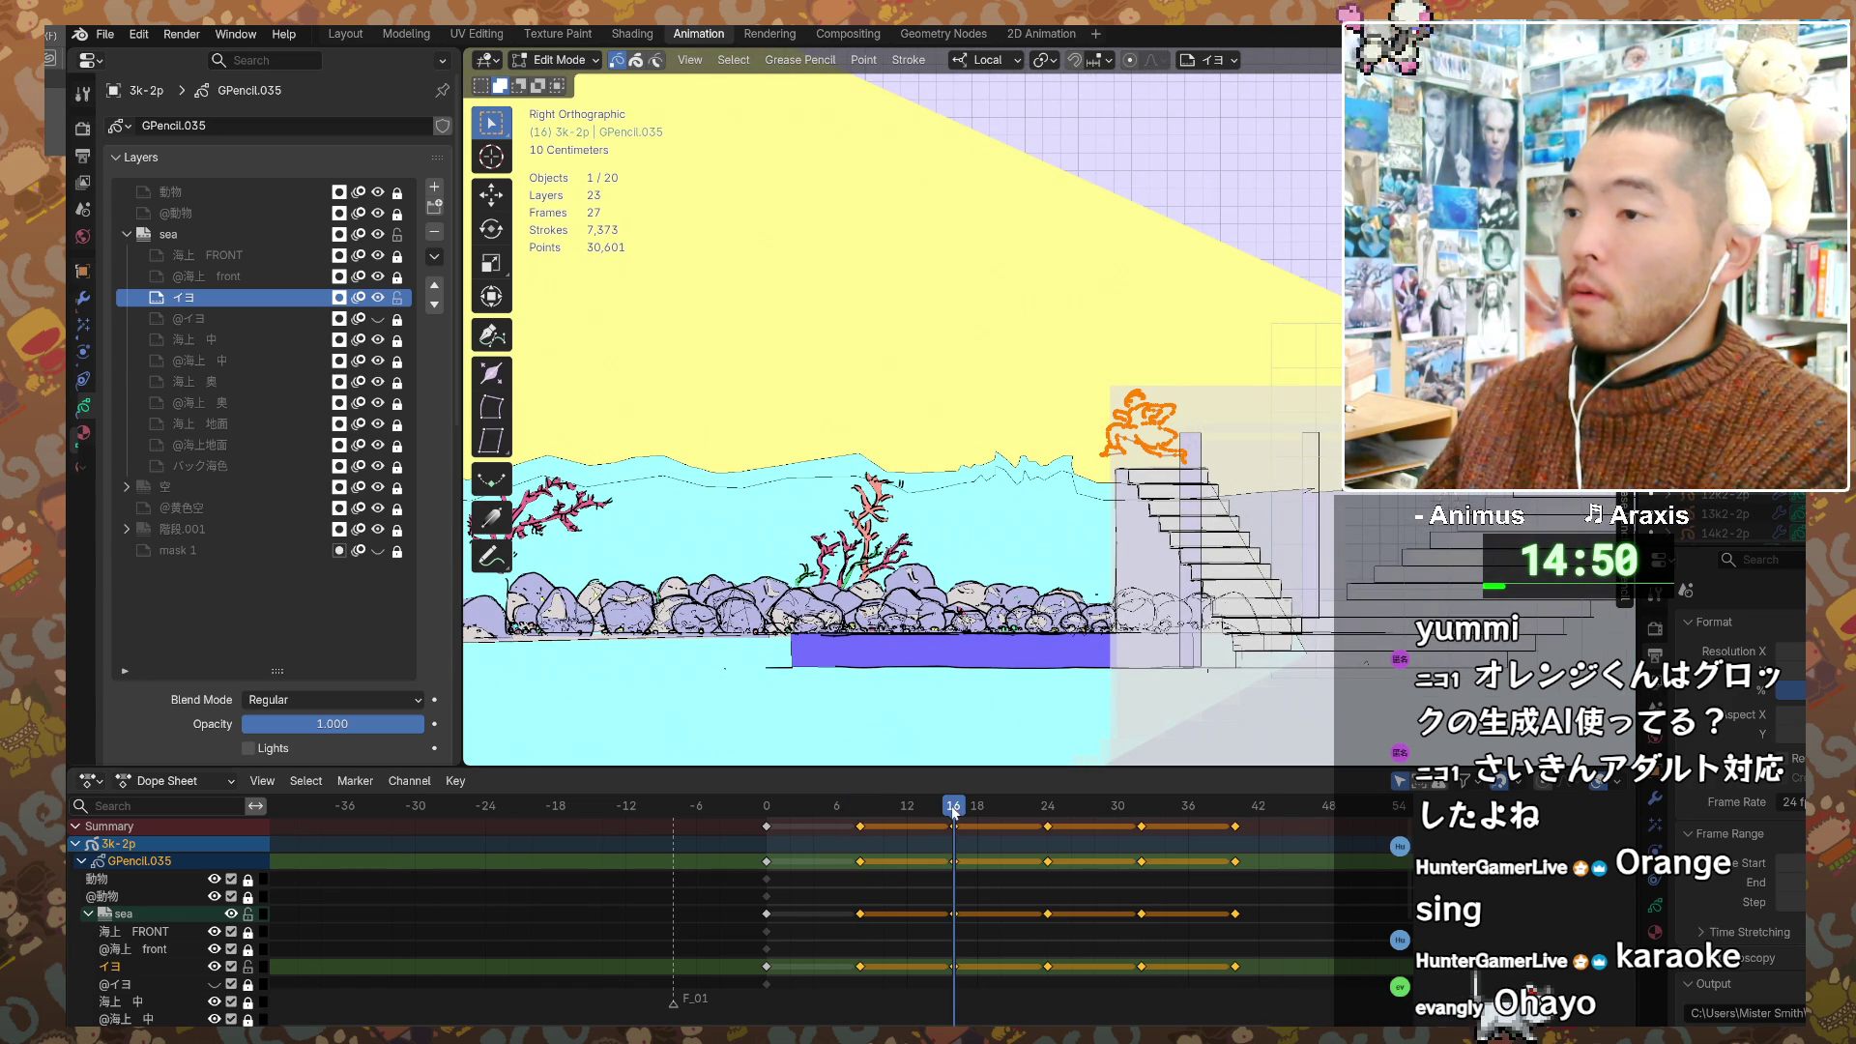
{"action": "key", "text": "Up"}
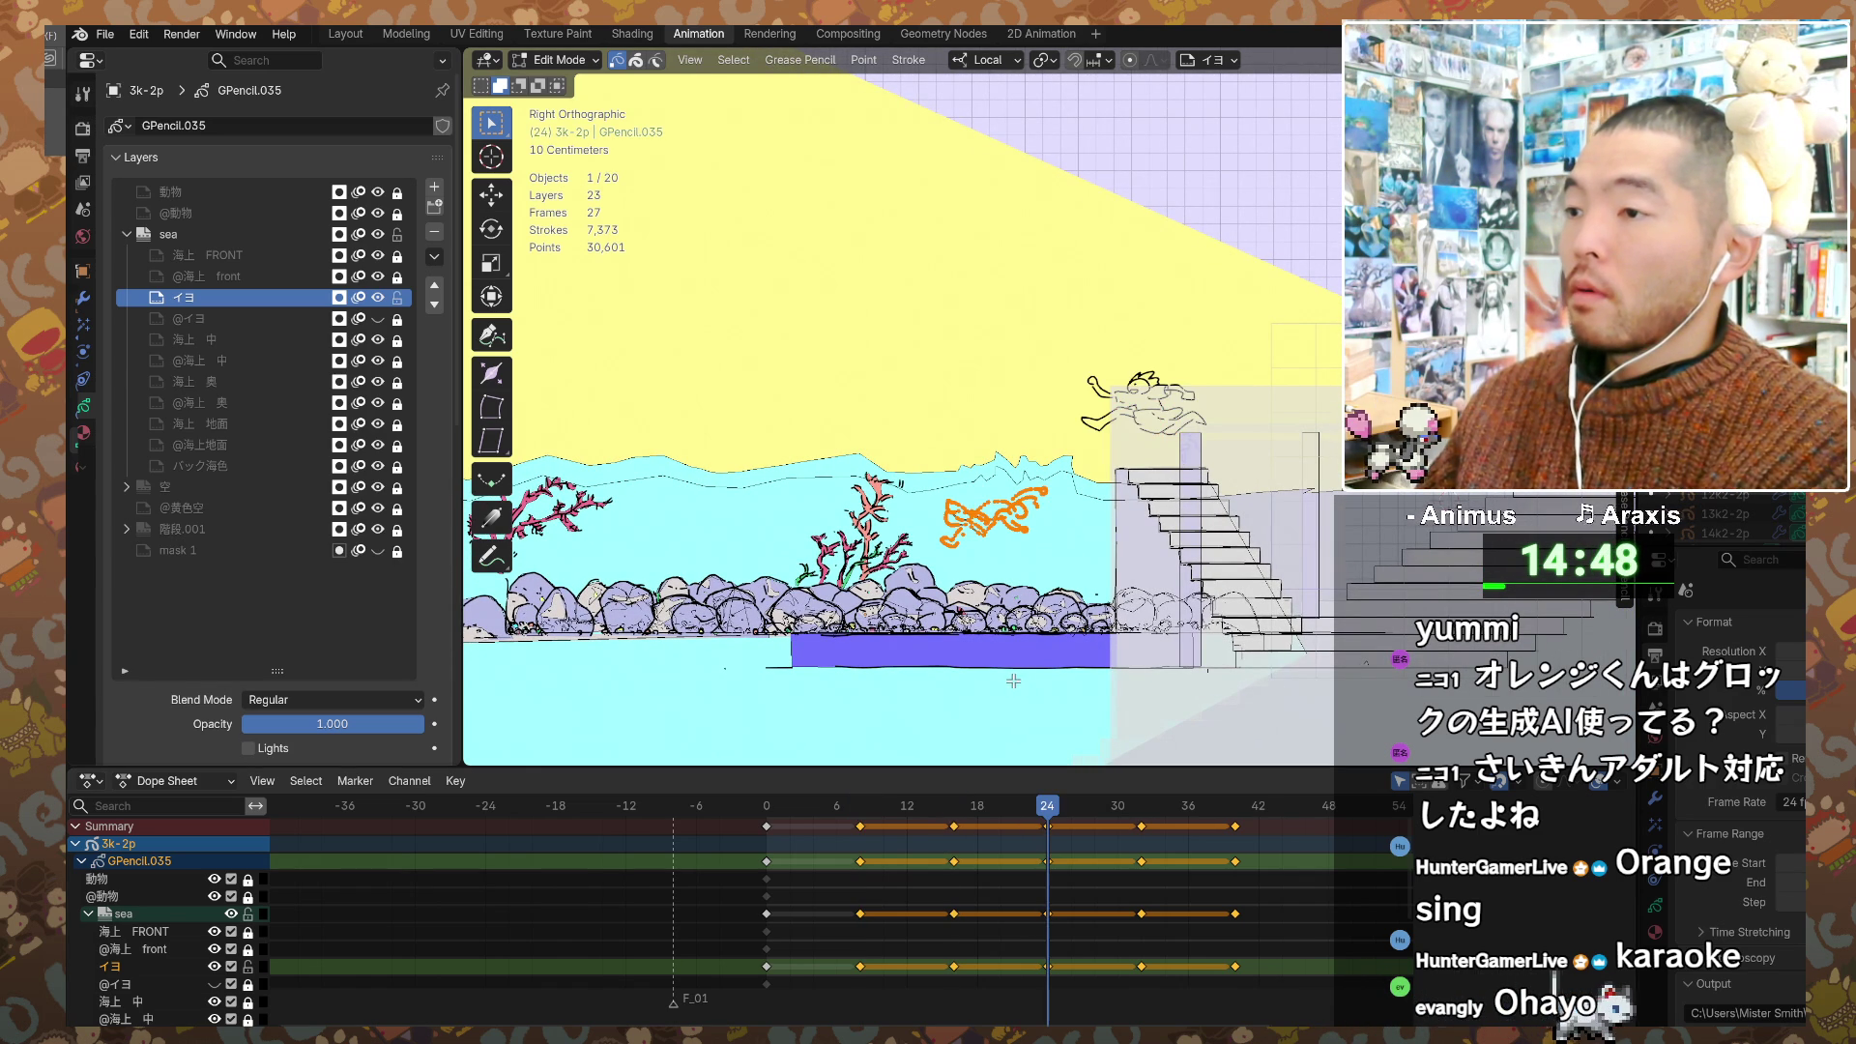
Step: Switch the Grease Pencil object to Draw Mode and zoom in on the swimming character
{"action": "key", "text": "ctrl+Tab"}
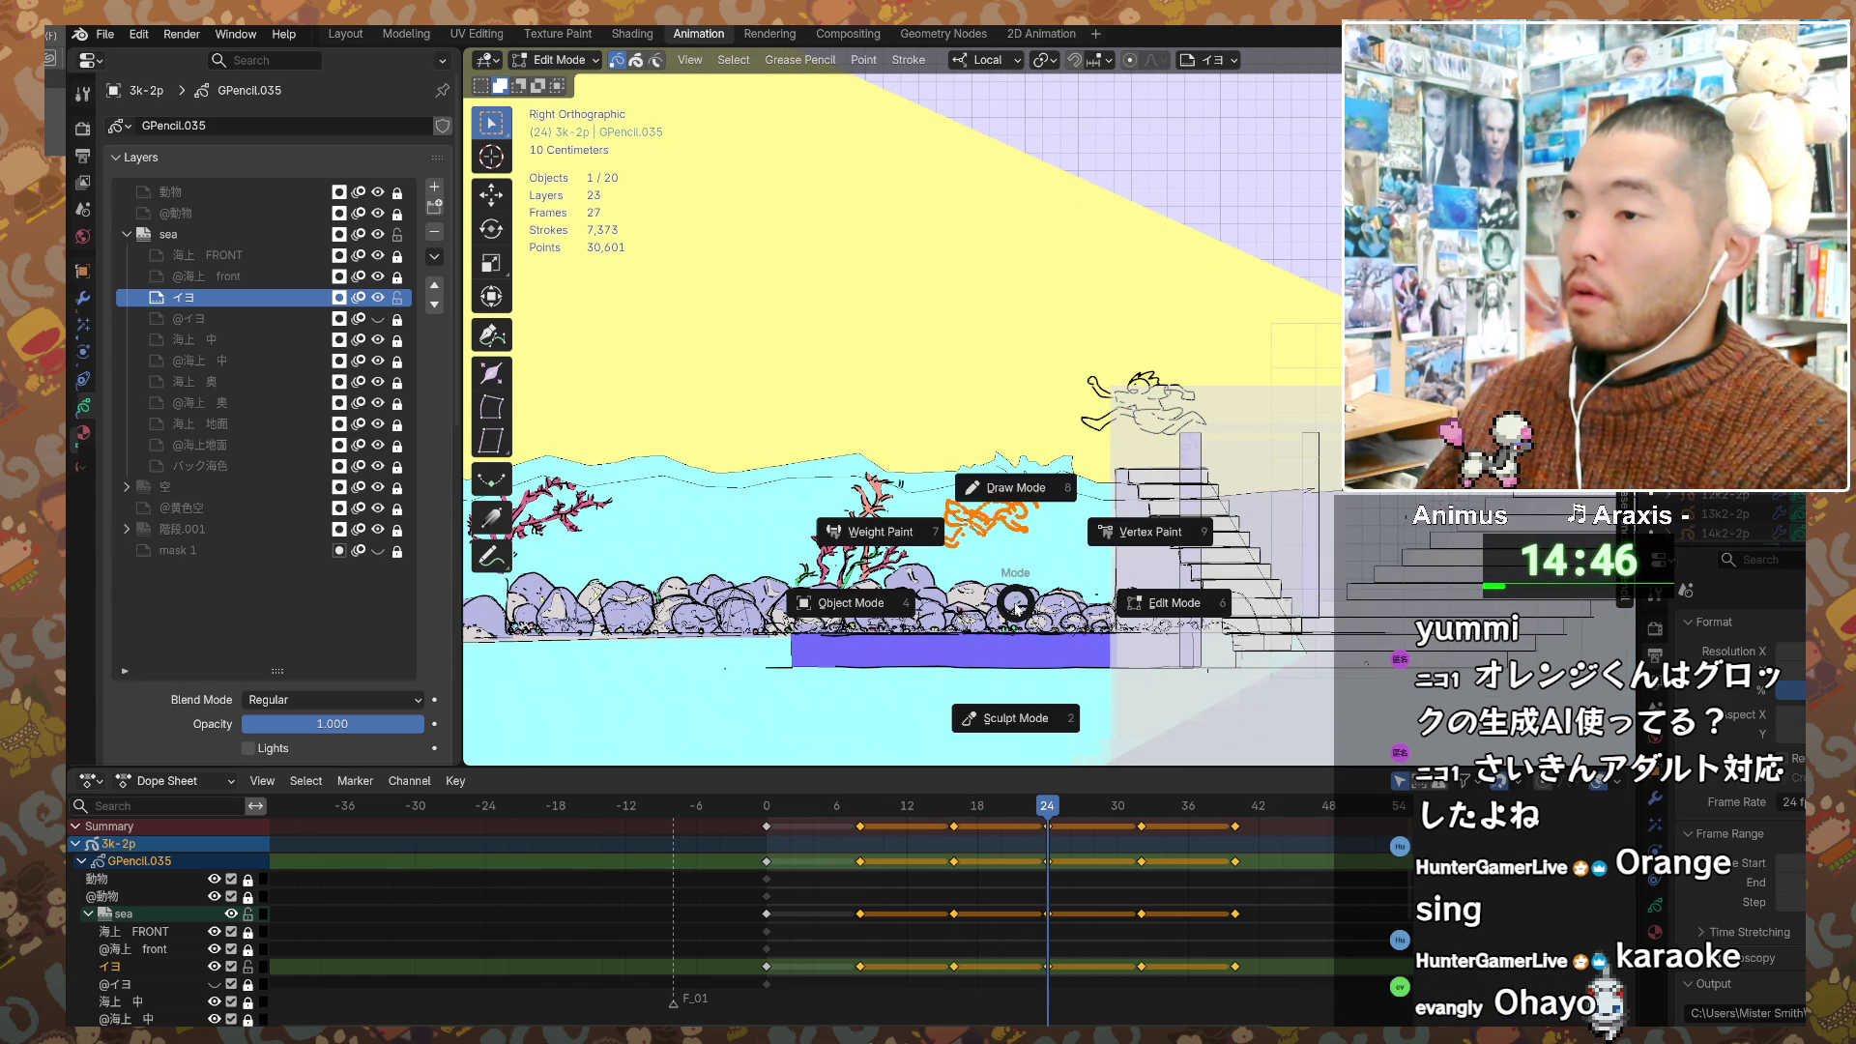
{"action": "left_click", "coordinate": [851, 601]}
{"action": "scroll", "coordinate": [899, 406], "scroll_direction": "up", "scroll_amount": 2}
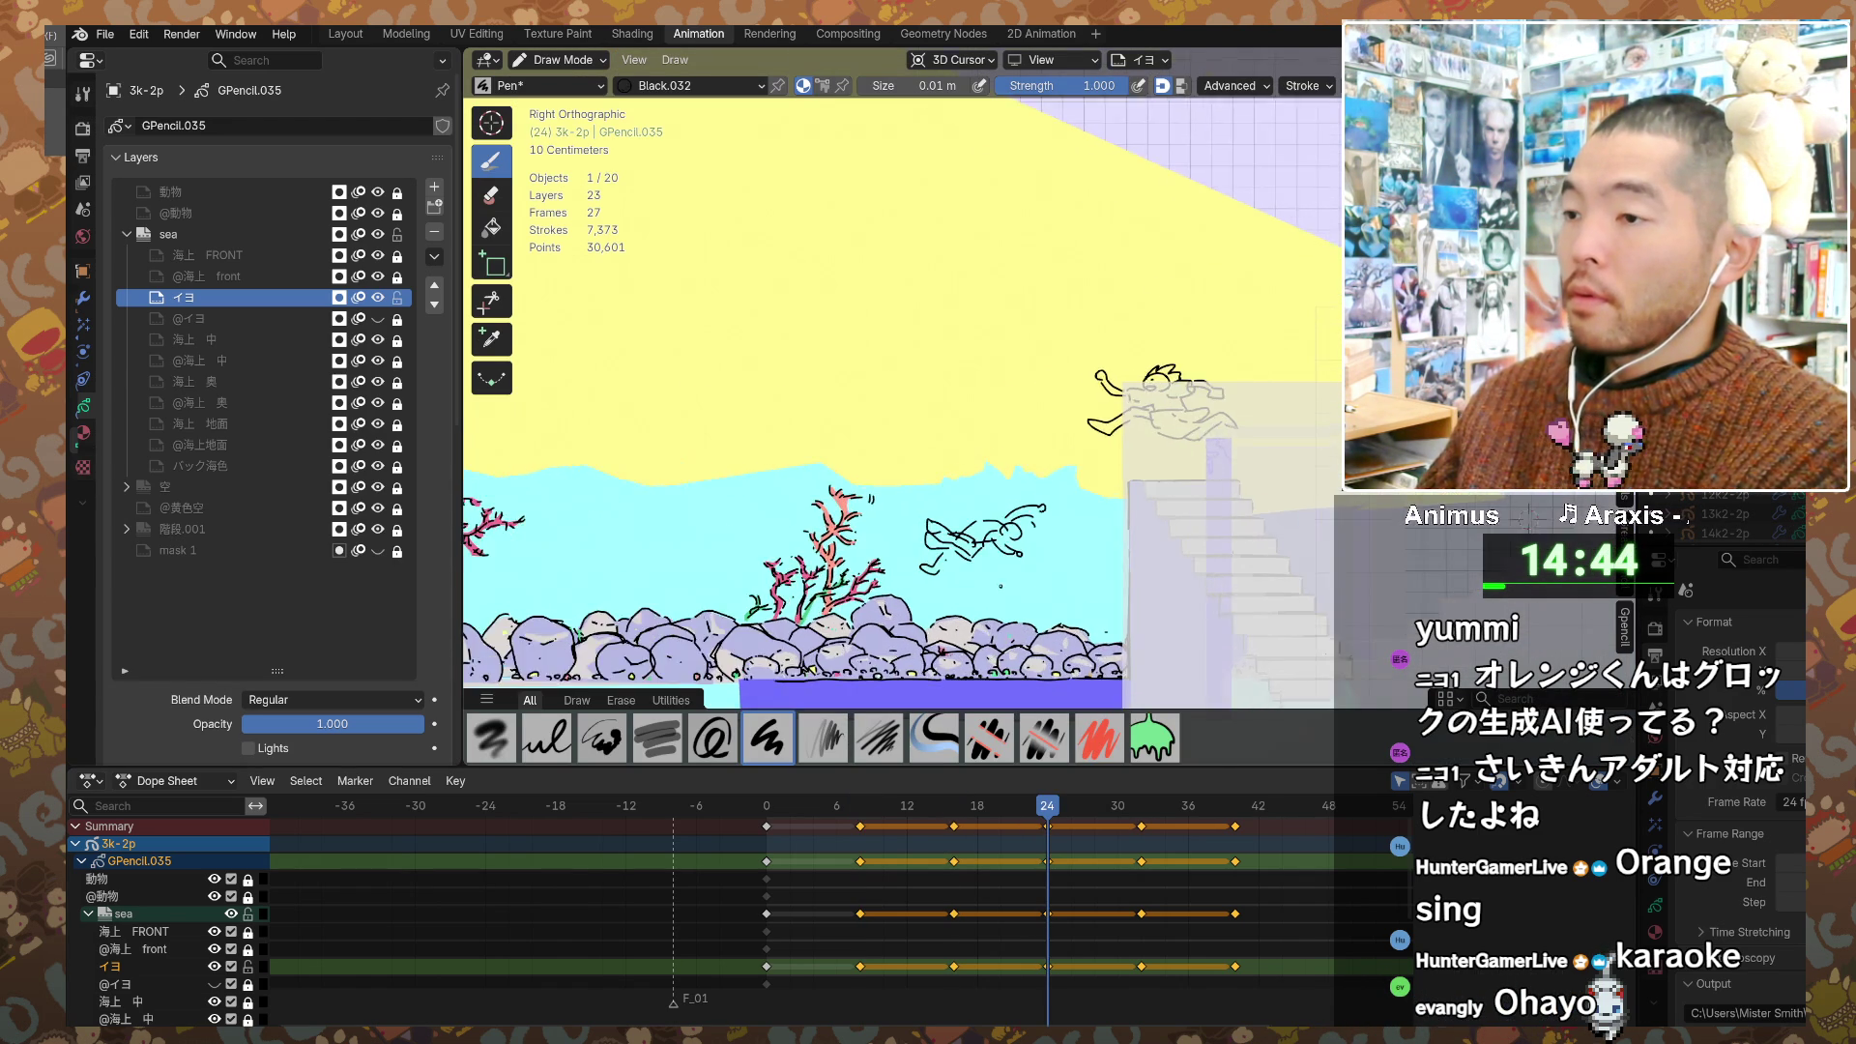
{"action": "scroll", "coordinate": [1025, 513], "scroll_direction": "up", "scroll_amount": 2}
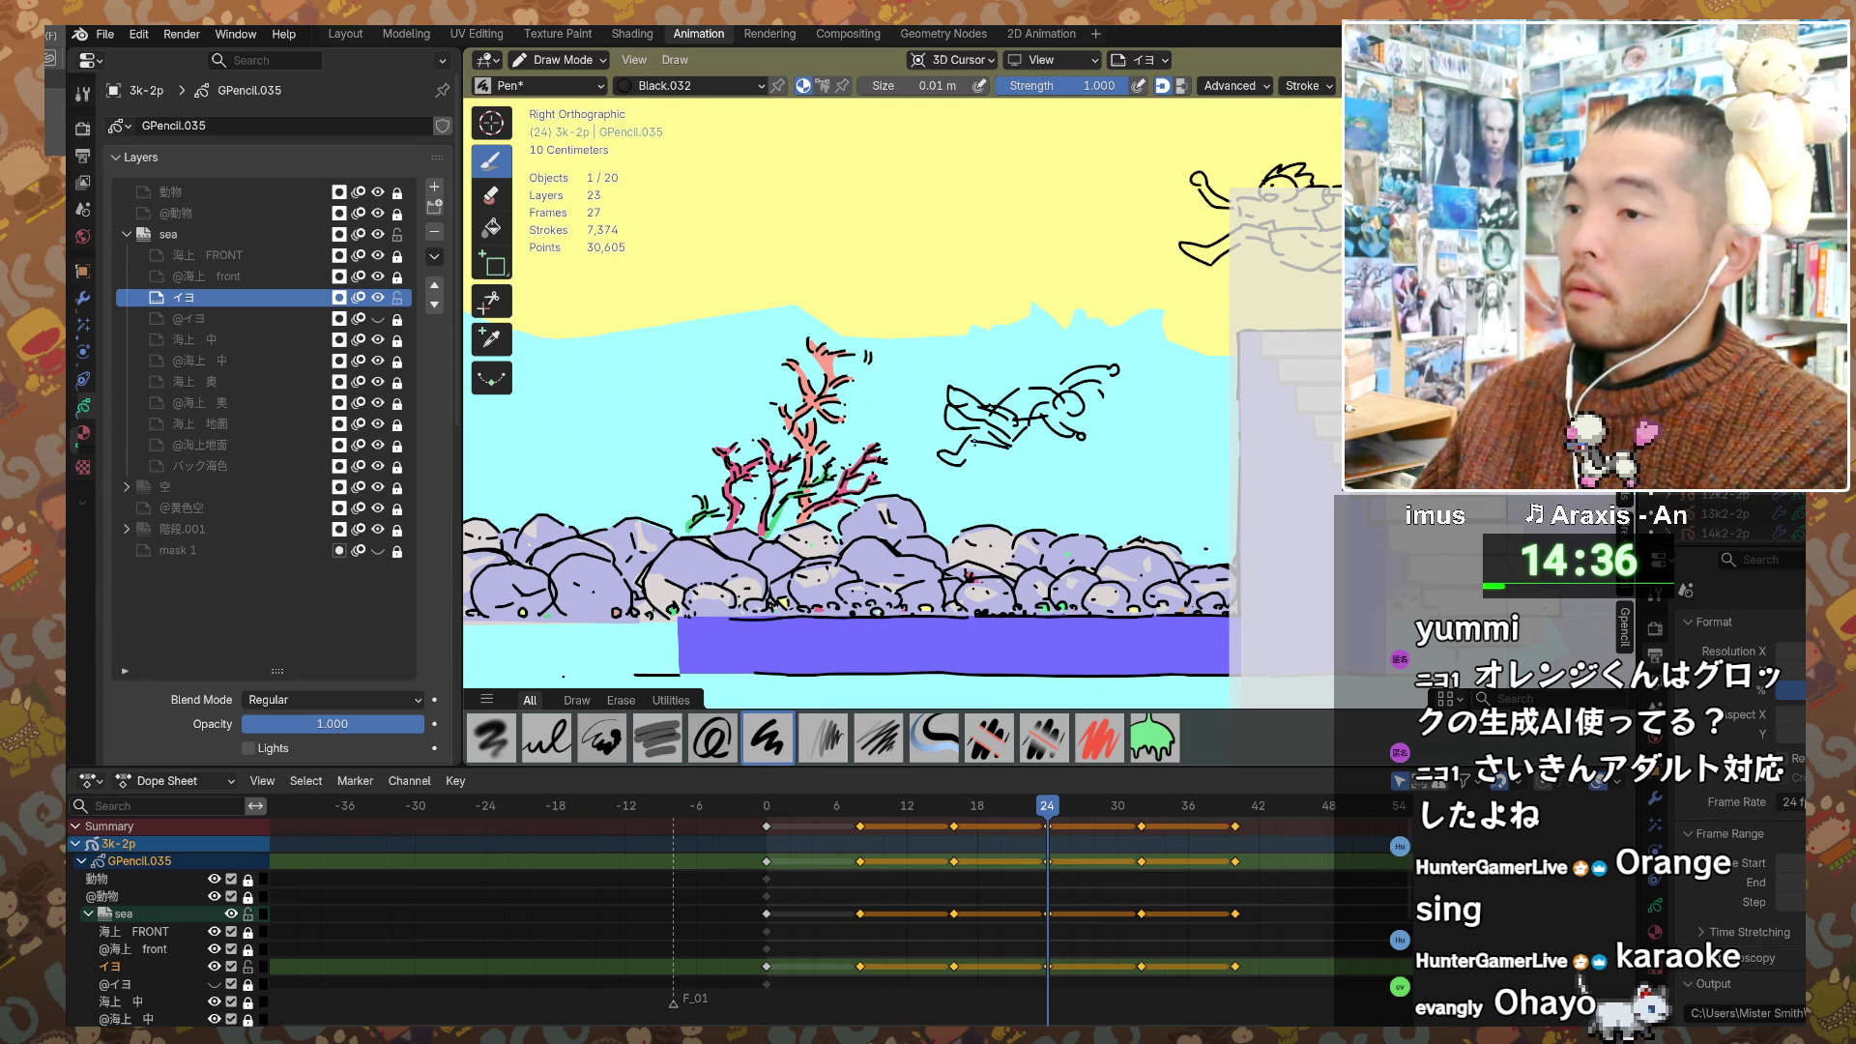
{"action": "middle_click_drag", "start_coordinate": [870, 406], "coordinate": [845, 429], "text": "shift"}
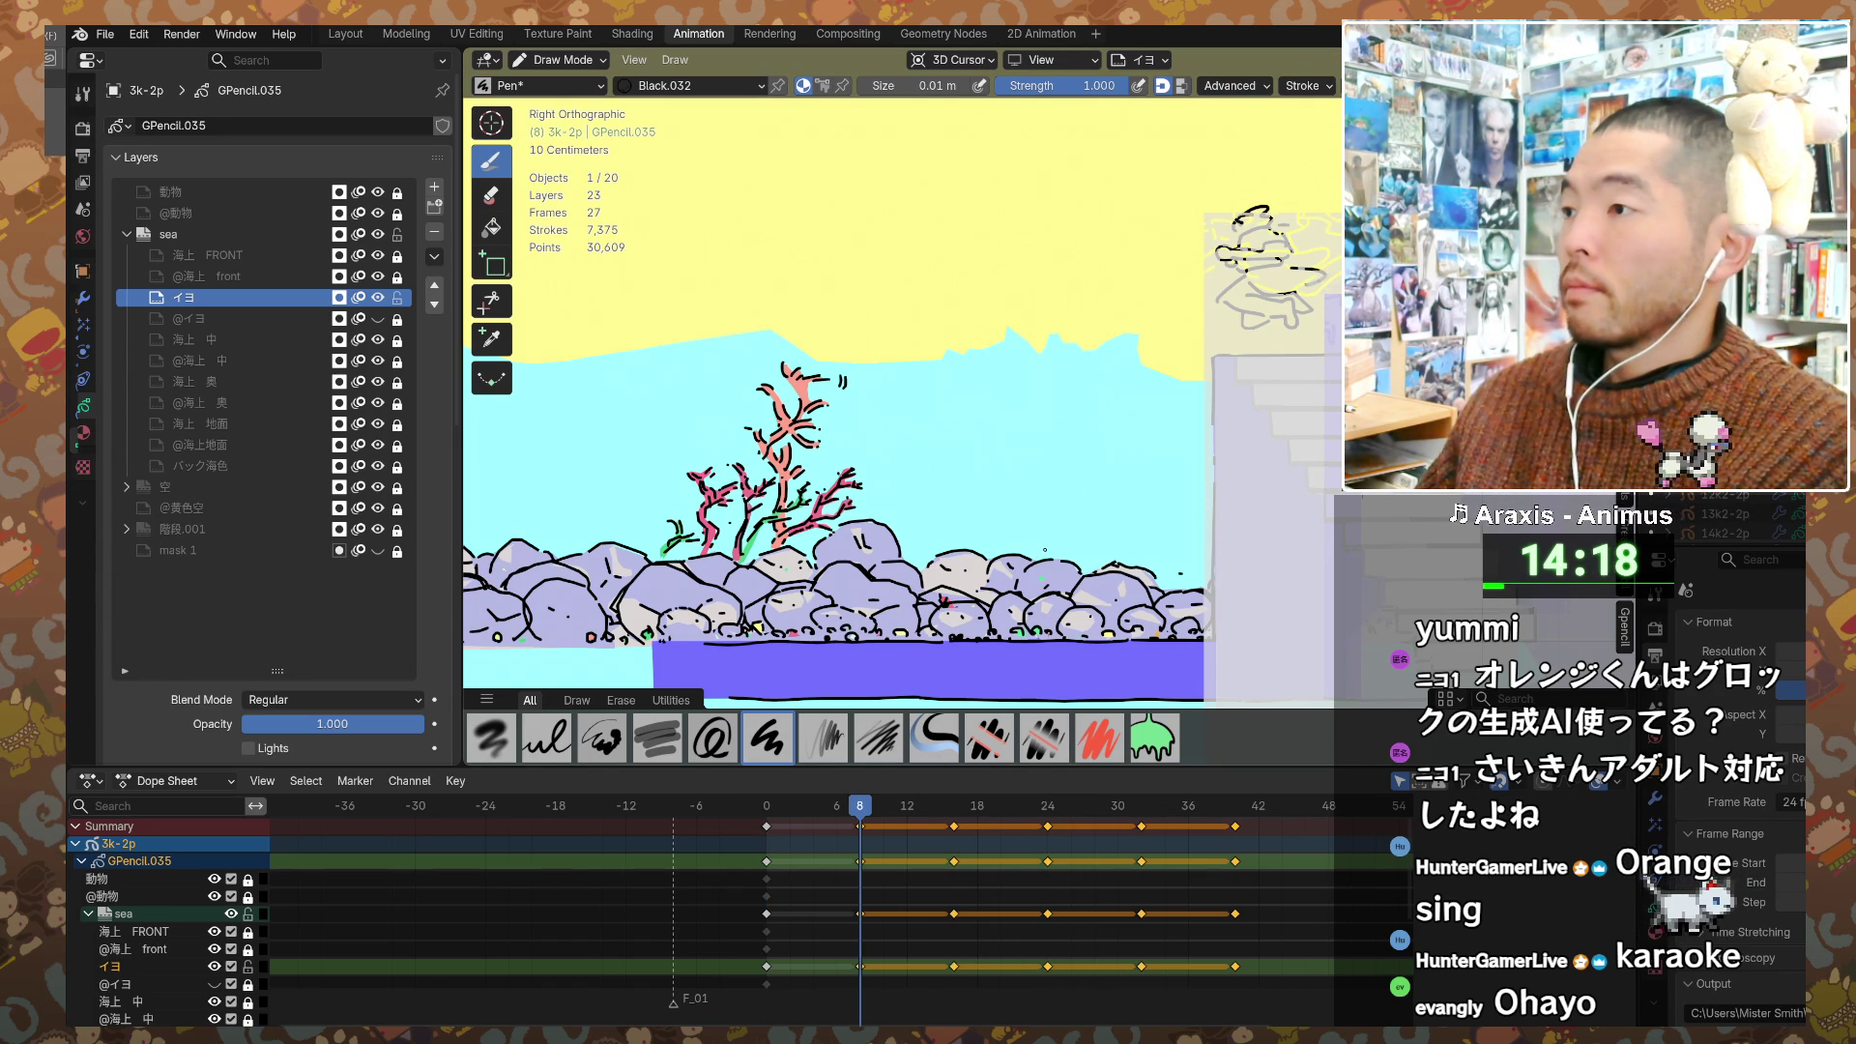
Step: At frame 8, draw the first curved pen stroke of the diving figure in the water
{"action": "left_click_drag", "start_coordinate": [972, 433], "coordinate": [1033, 399]}
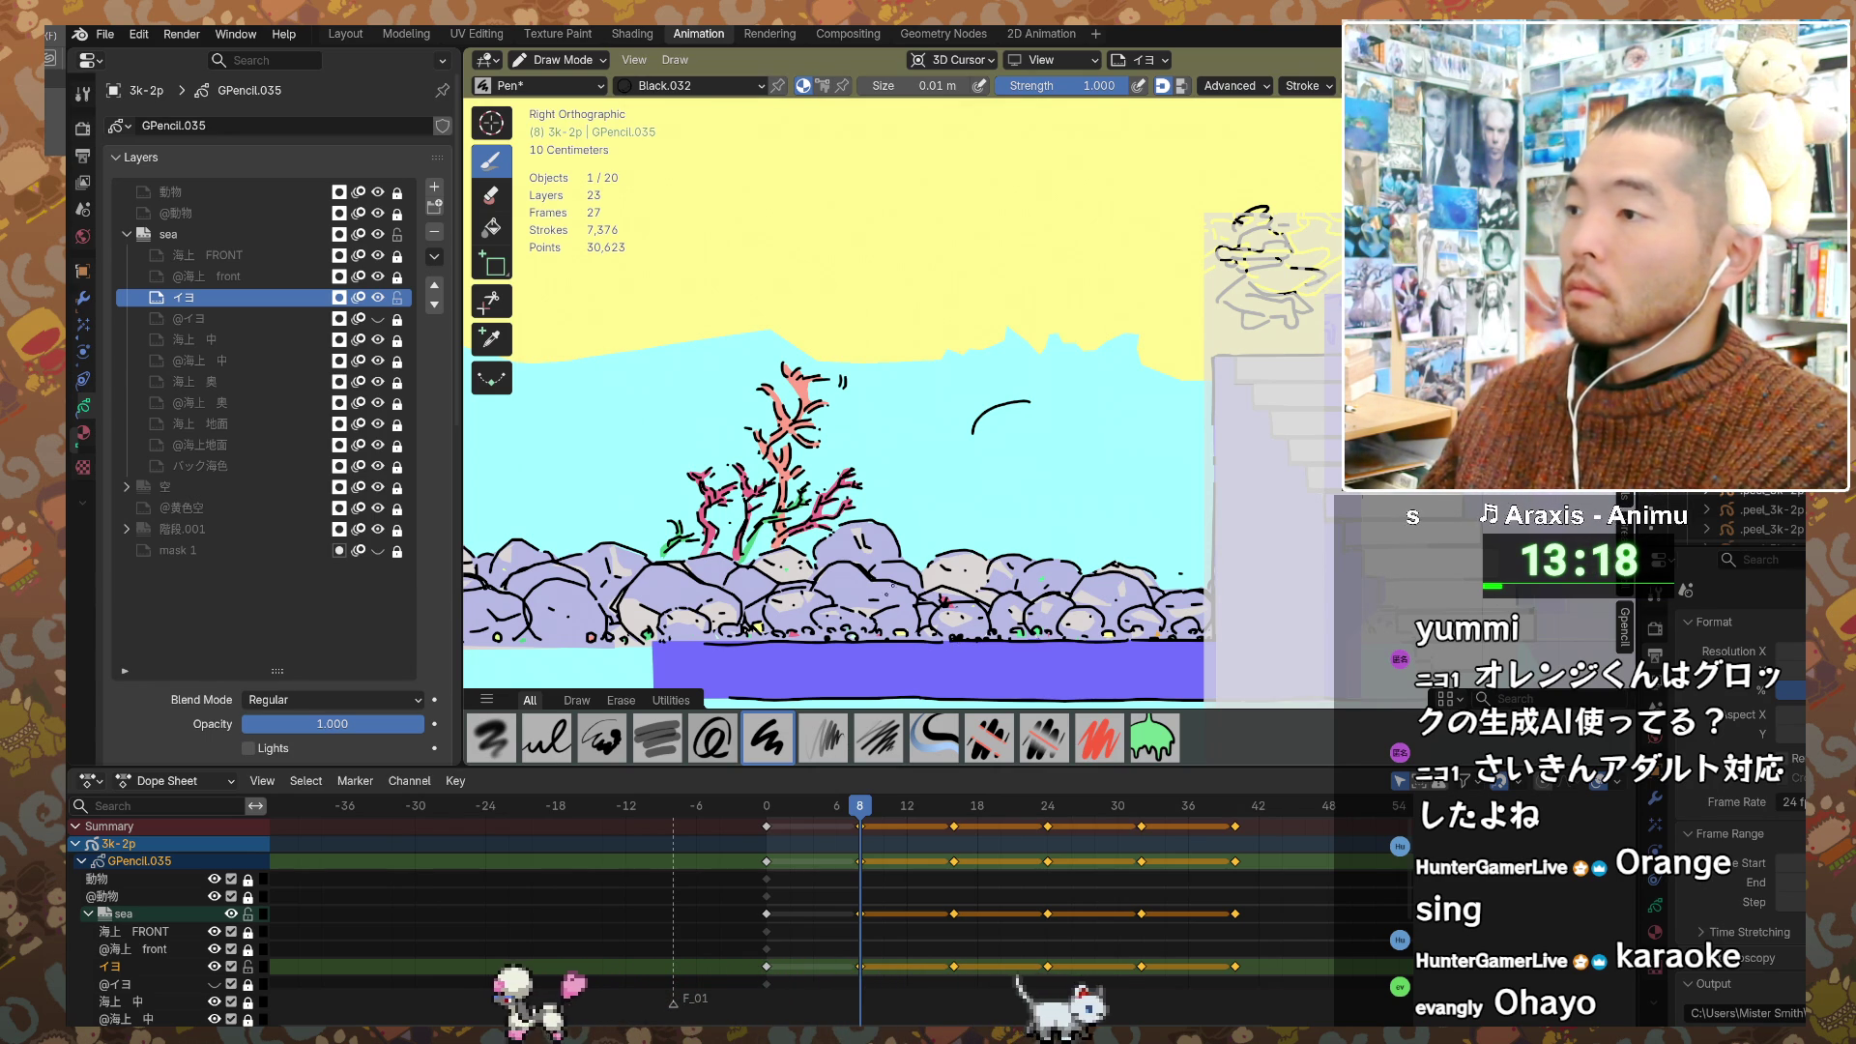
{"action": "scroll", "coordinate": [978, 484], "scroll_direction": "up", "scroll_amount": 1, "text": "shift"}
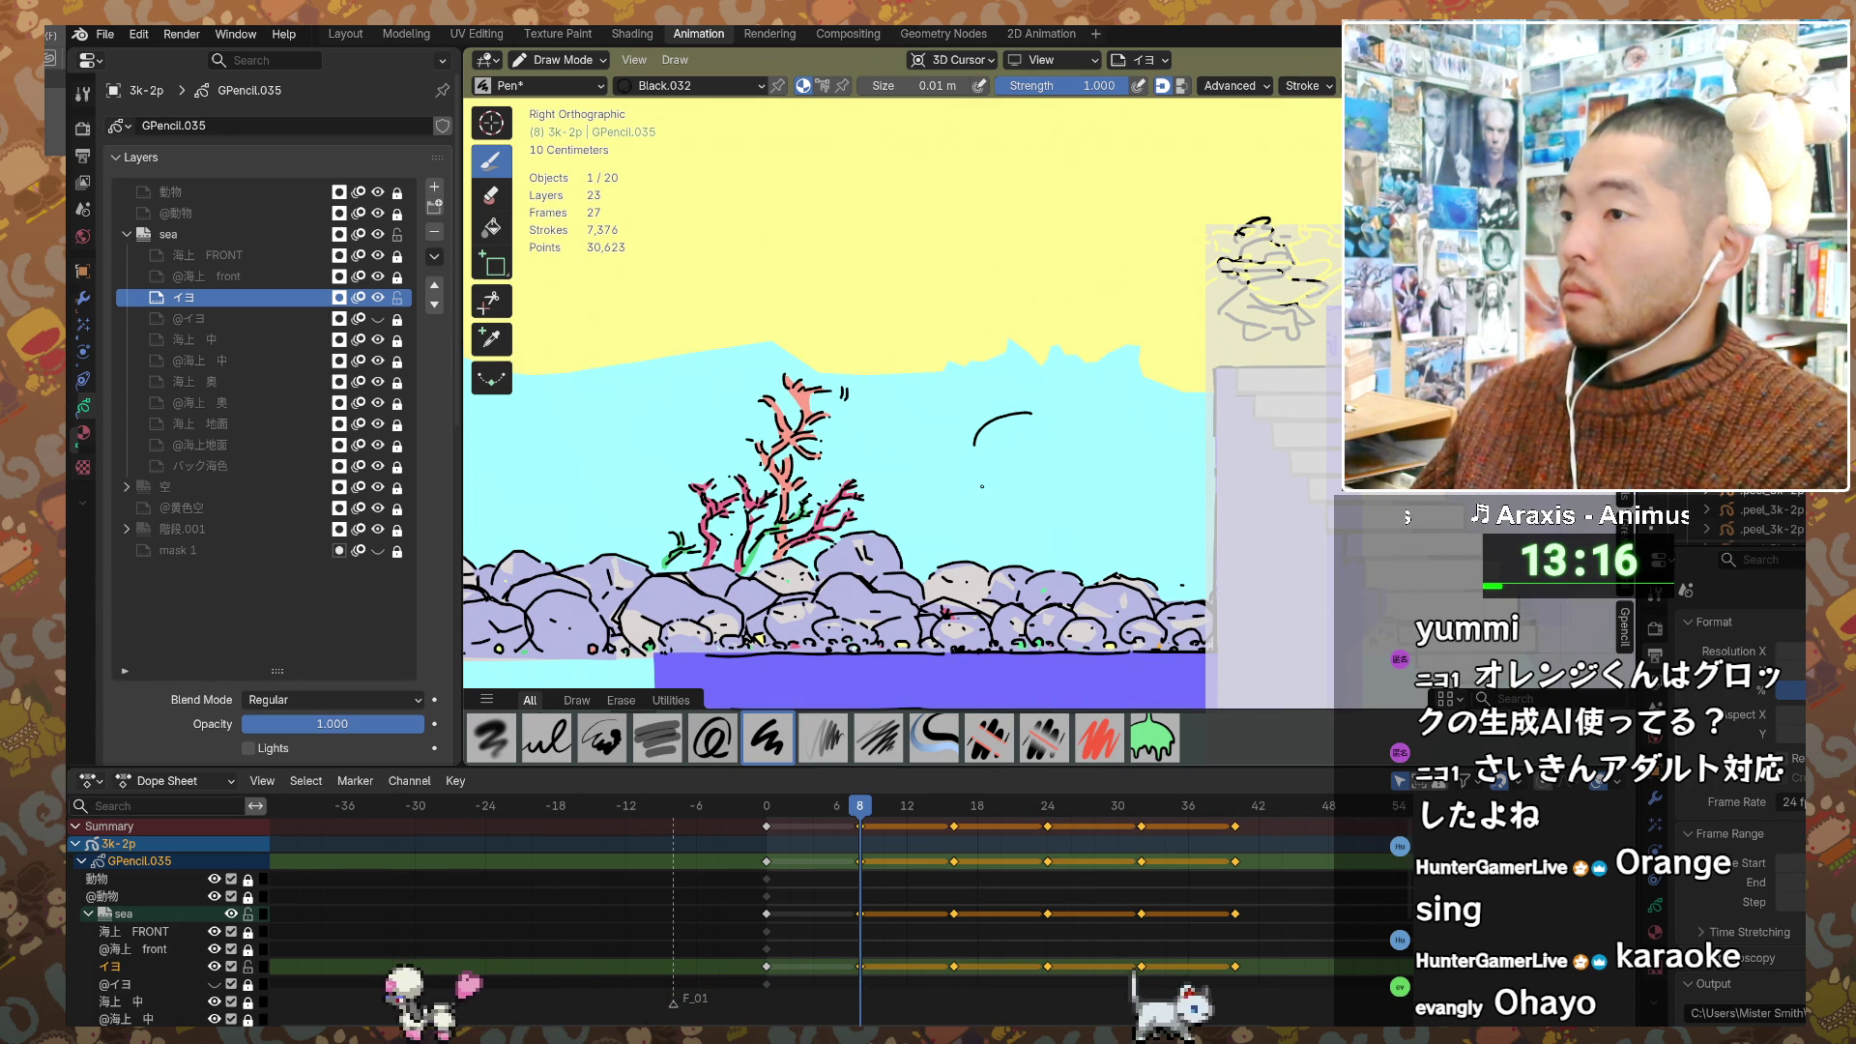
{"action": "scroll", "coordinate": [927, 446], "scroll_direction": "right", "scroll_amount": 3, "text": "ctrl"}
{"action": "key", "text": "Up"}
{"action": "key", "text": "Up"}
{"action": "key", "text": "Down"}
{"action": "key", "text": "Down"}
{"action": "key", "text": "Down"}
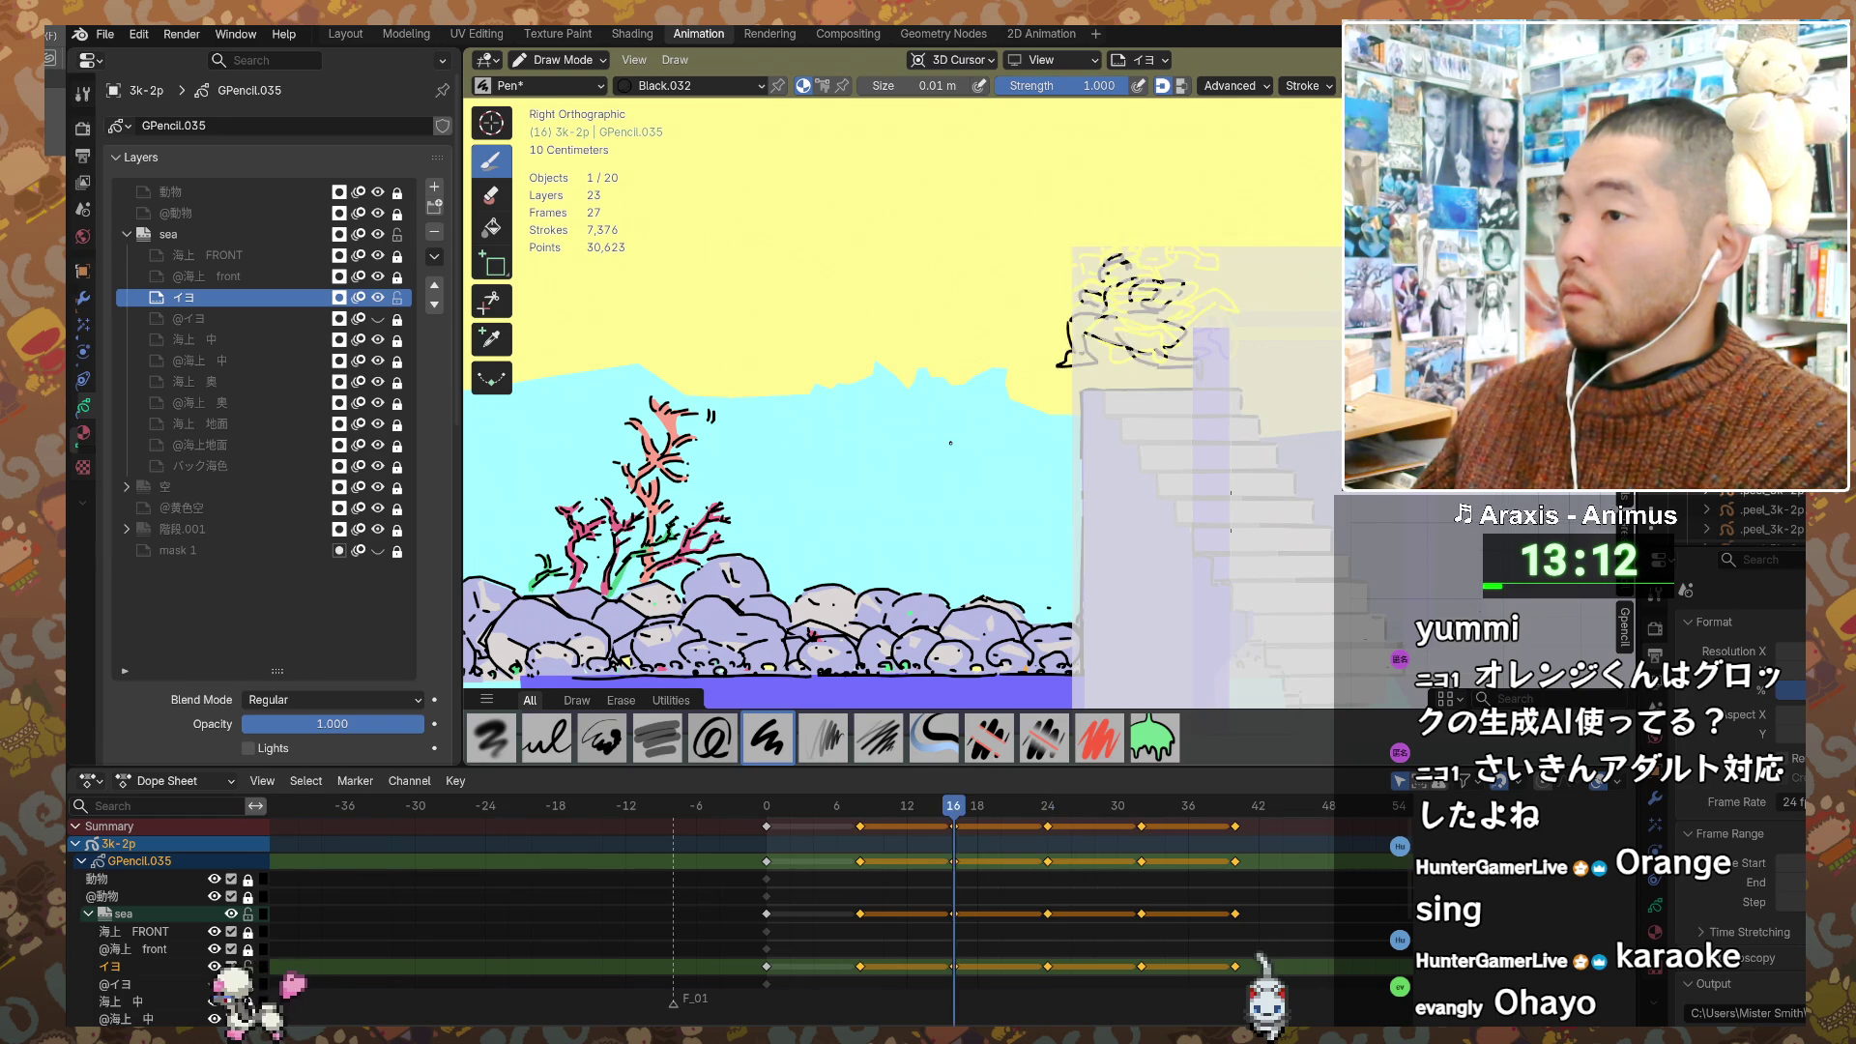
{"action": "key", "text": "Up"}
{"action": "key", "text": "Up"}
{"action": "key", "text": "Up"}
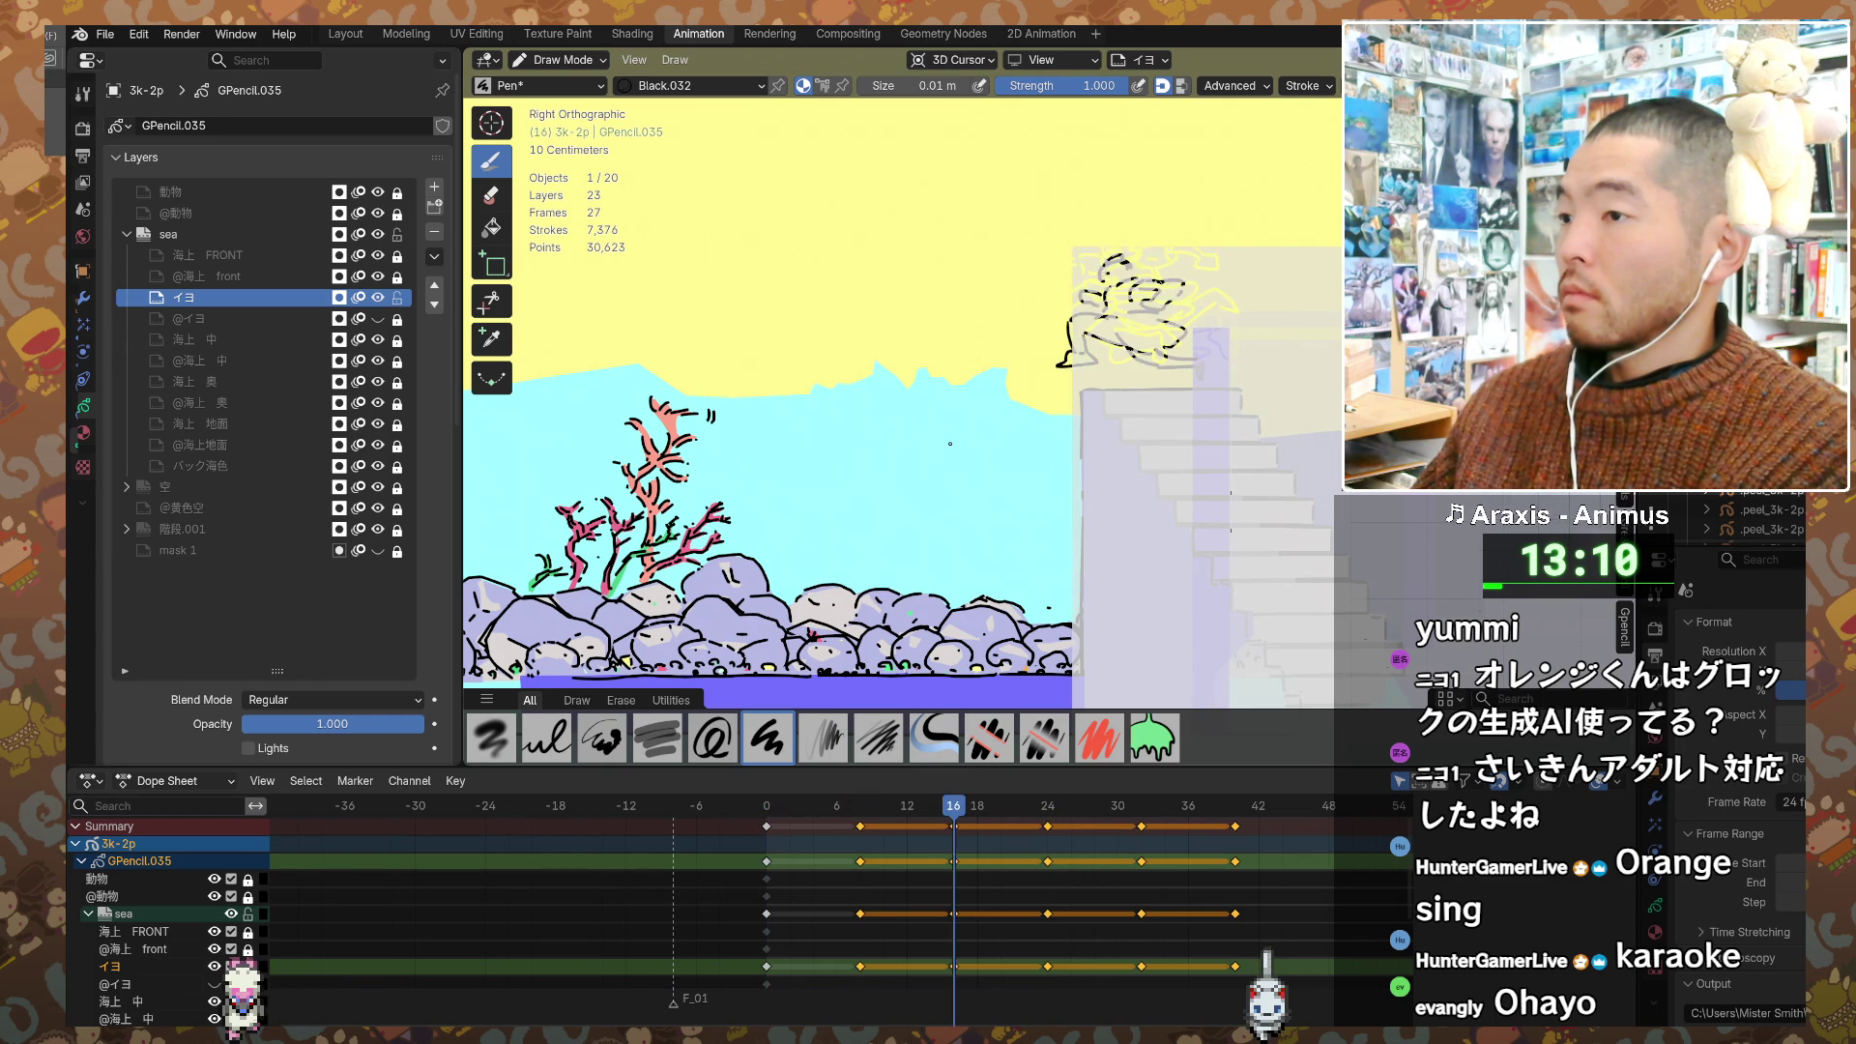
{"action": "key", "text": "Down"}
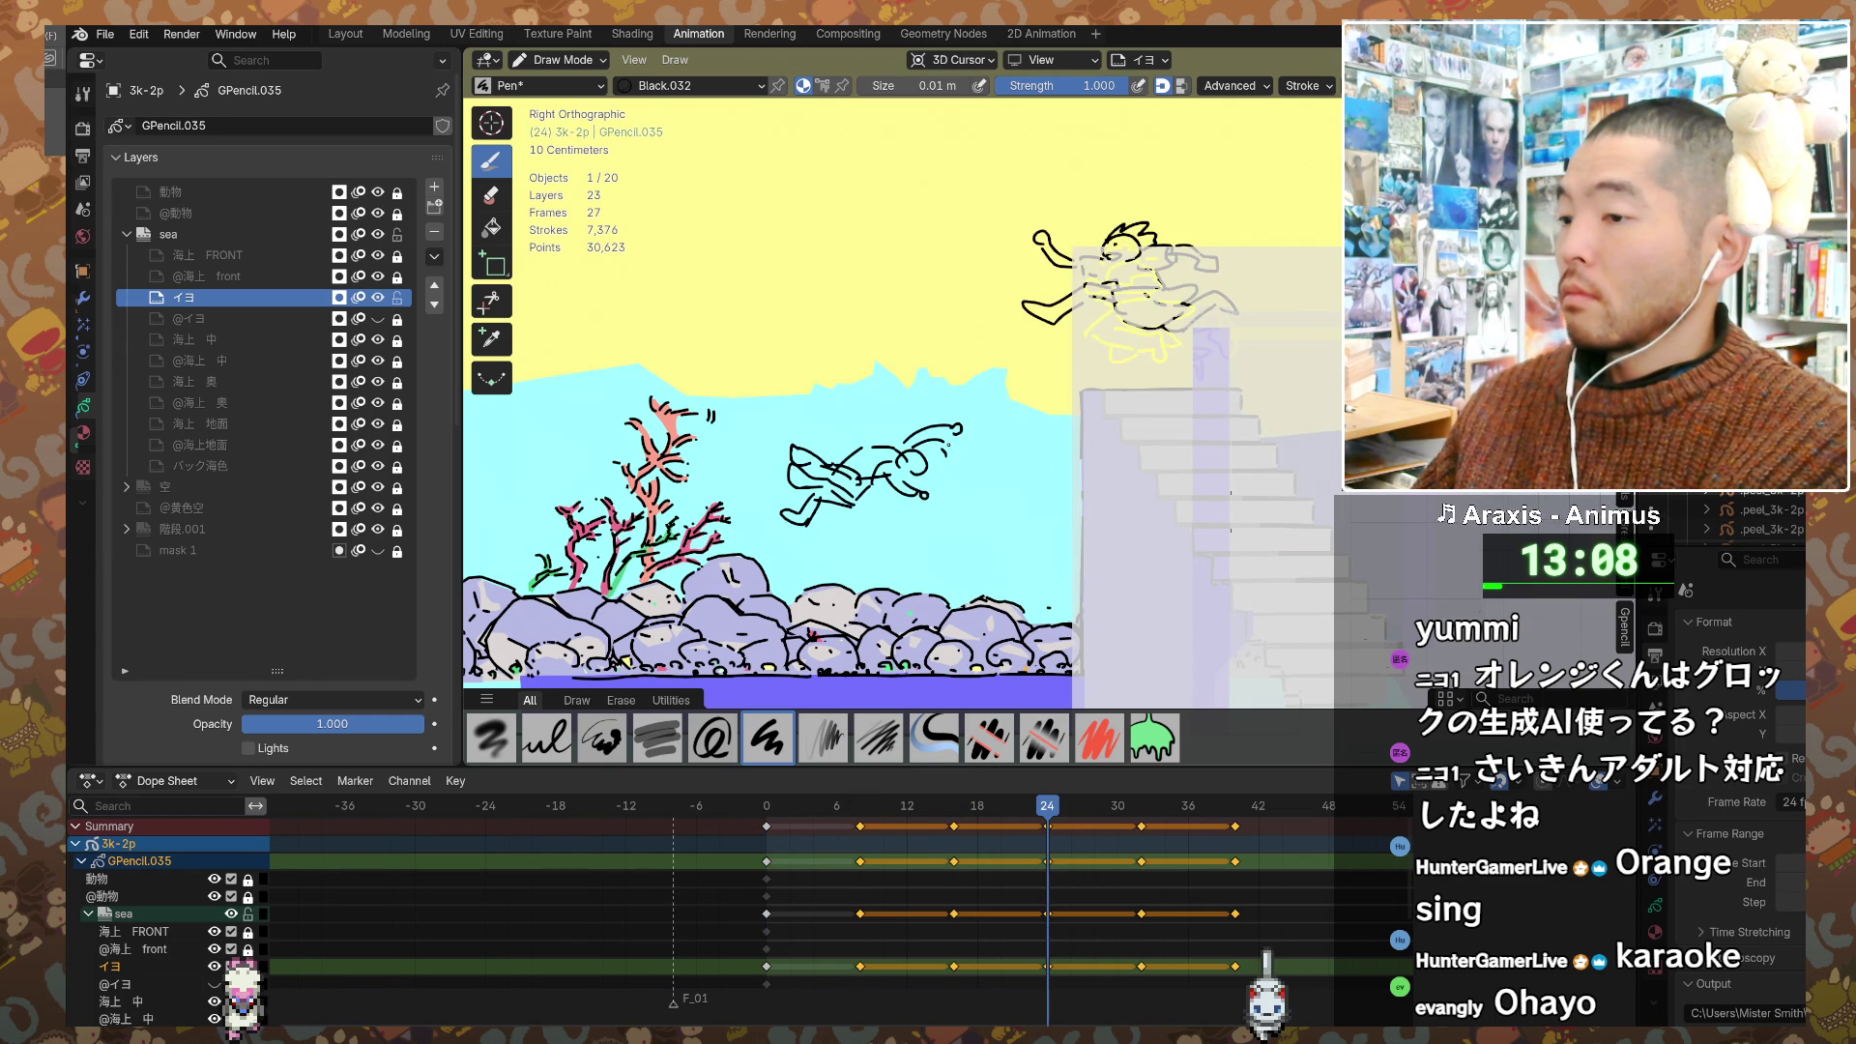
{"action": "key", "text": "Down"}
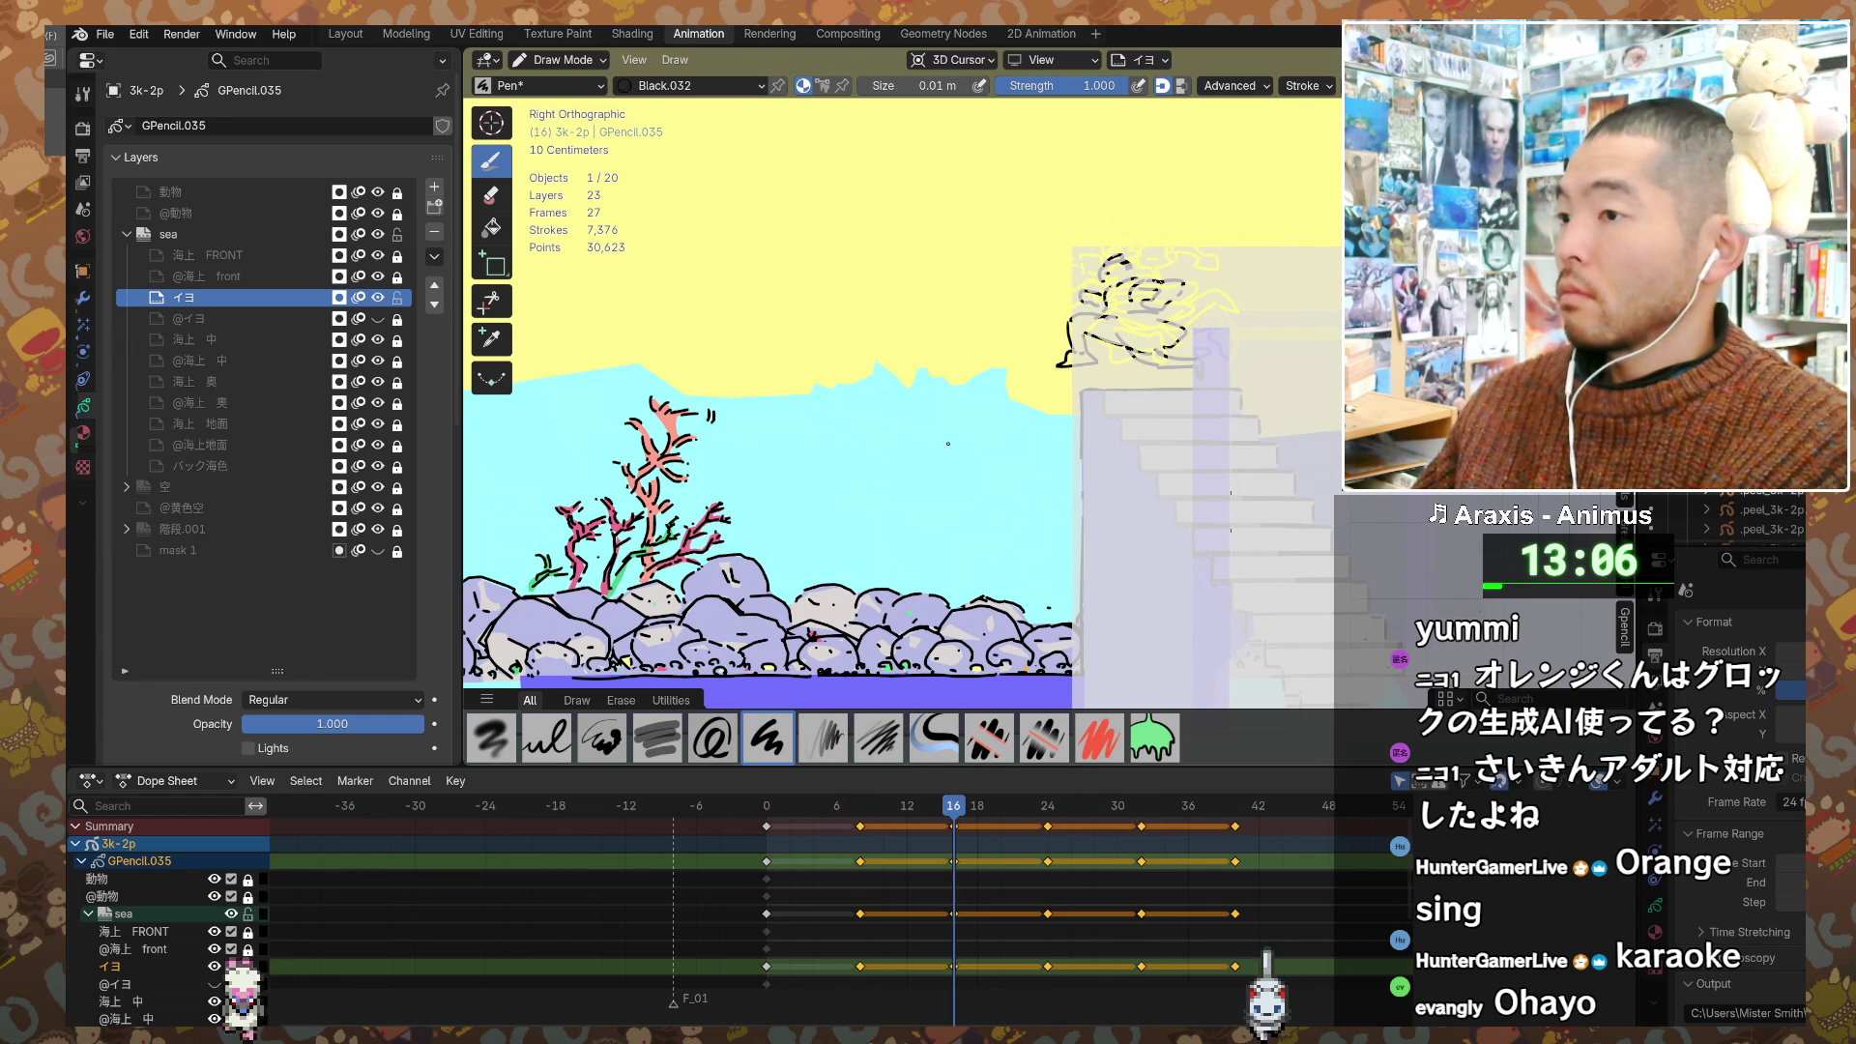
{"action": "key", "text": "Down"}
{"action": "key", "text": "Down"}
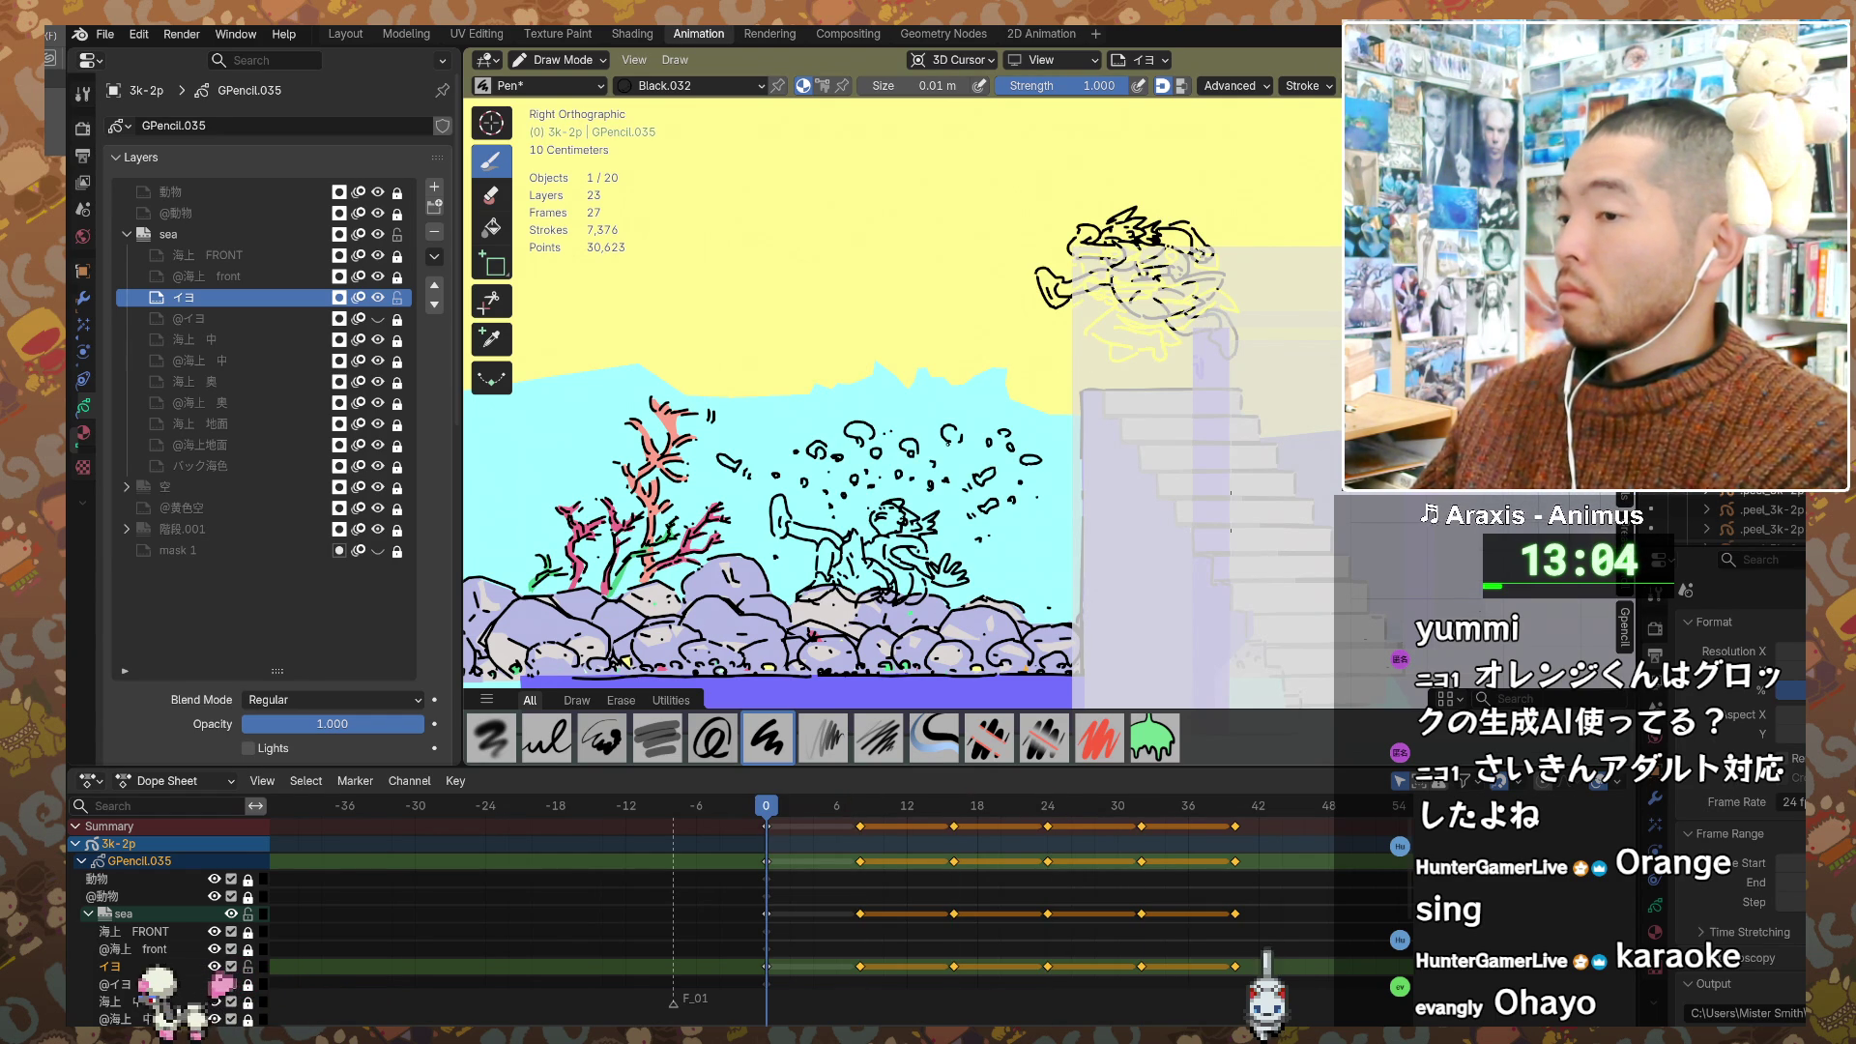
{"action": "key", "text": "Up"}
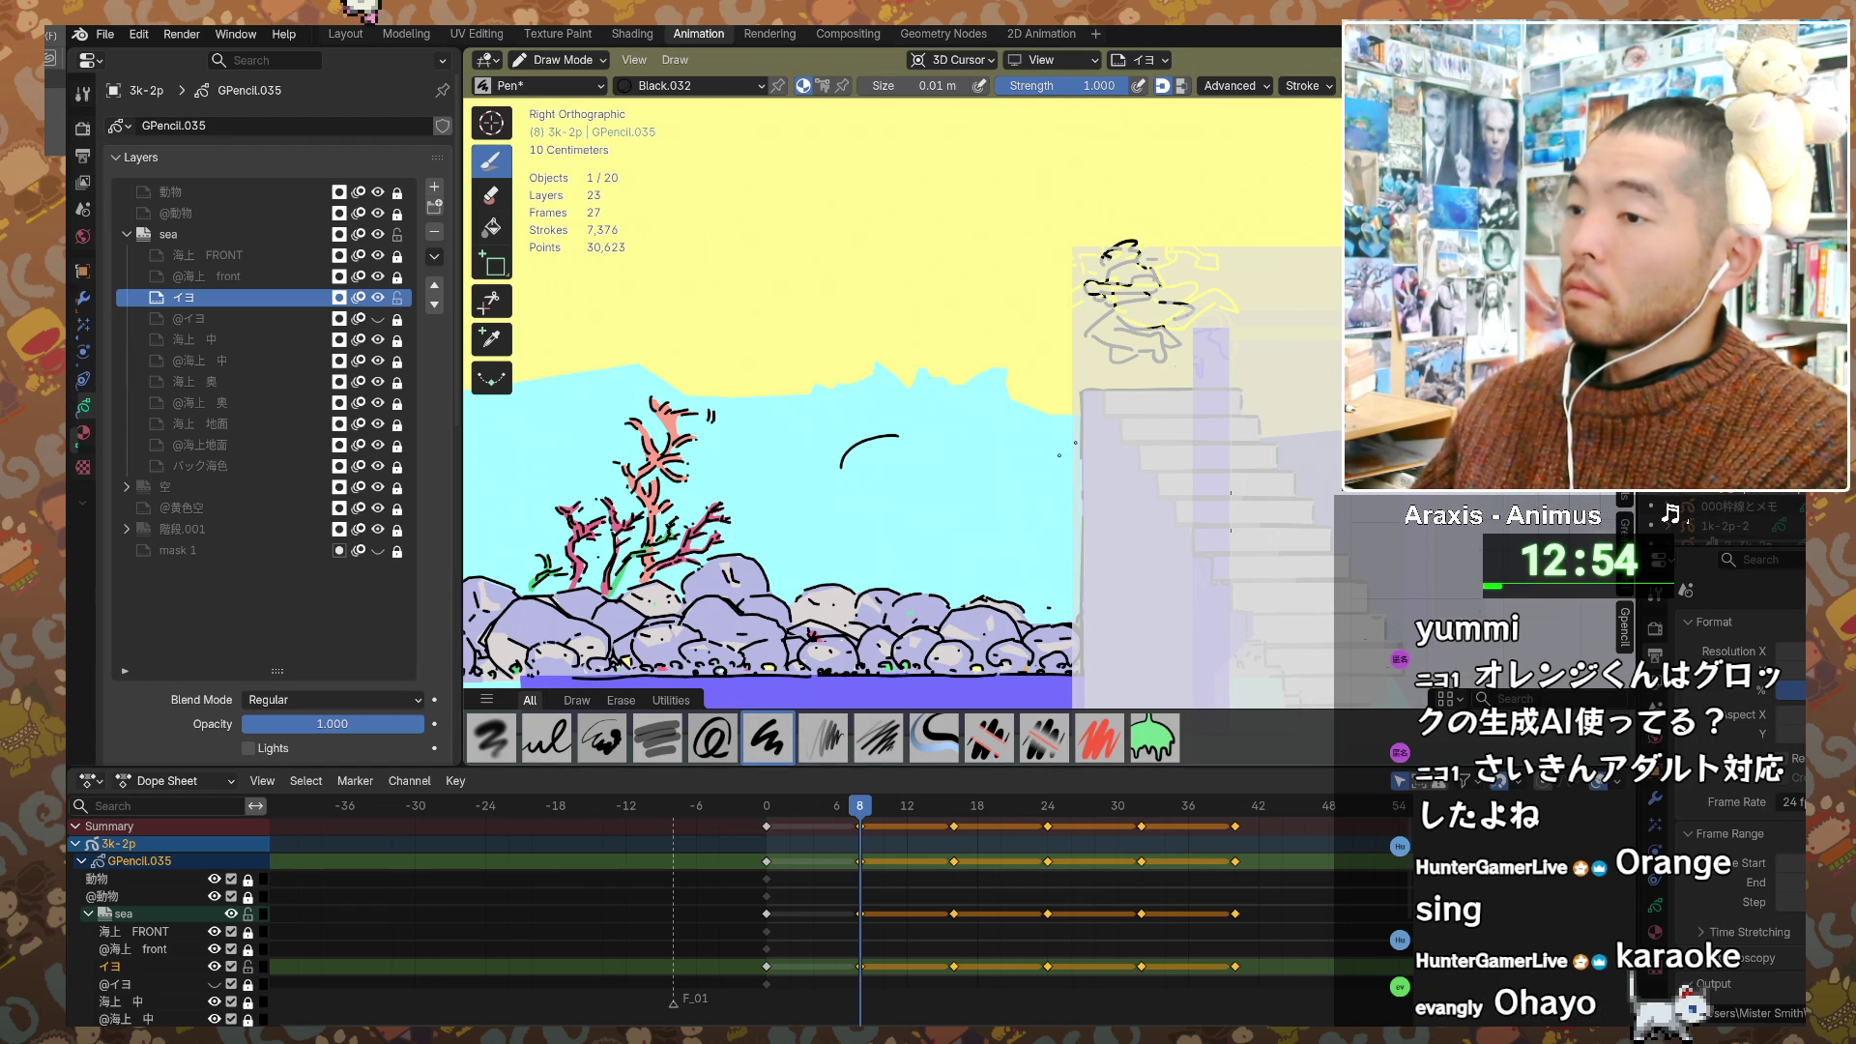
Step: Compare against the frame 0 pose, then erase and undo the first frame-8 curve strokes
{"action": "mouse_move", "coordinate": [849, 487]}
{"action": "left_mouse_down"}
{"action": "mouse_move", "coordinate": [904, 463]}
{"action": "mouse_move", "coordinate": [803, 497]}
{"action": "left_mouse_up"}
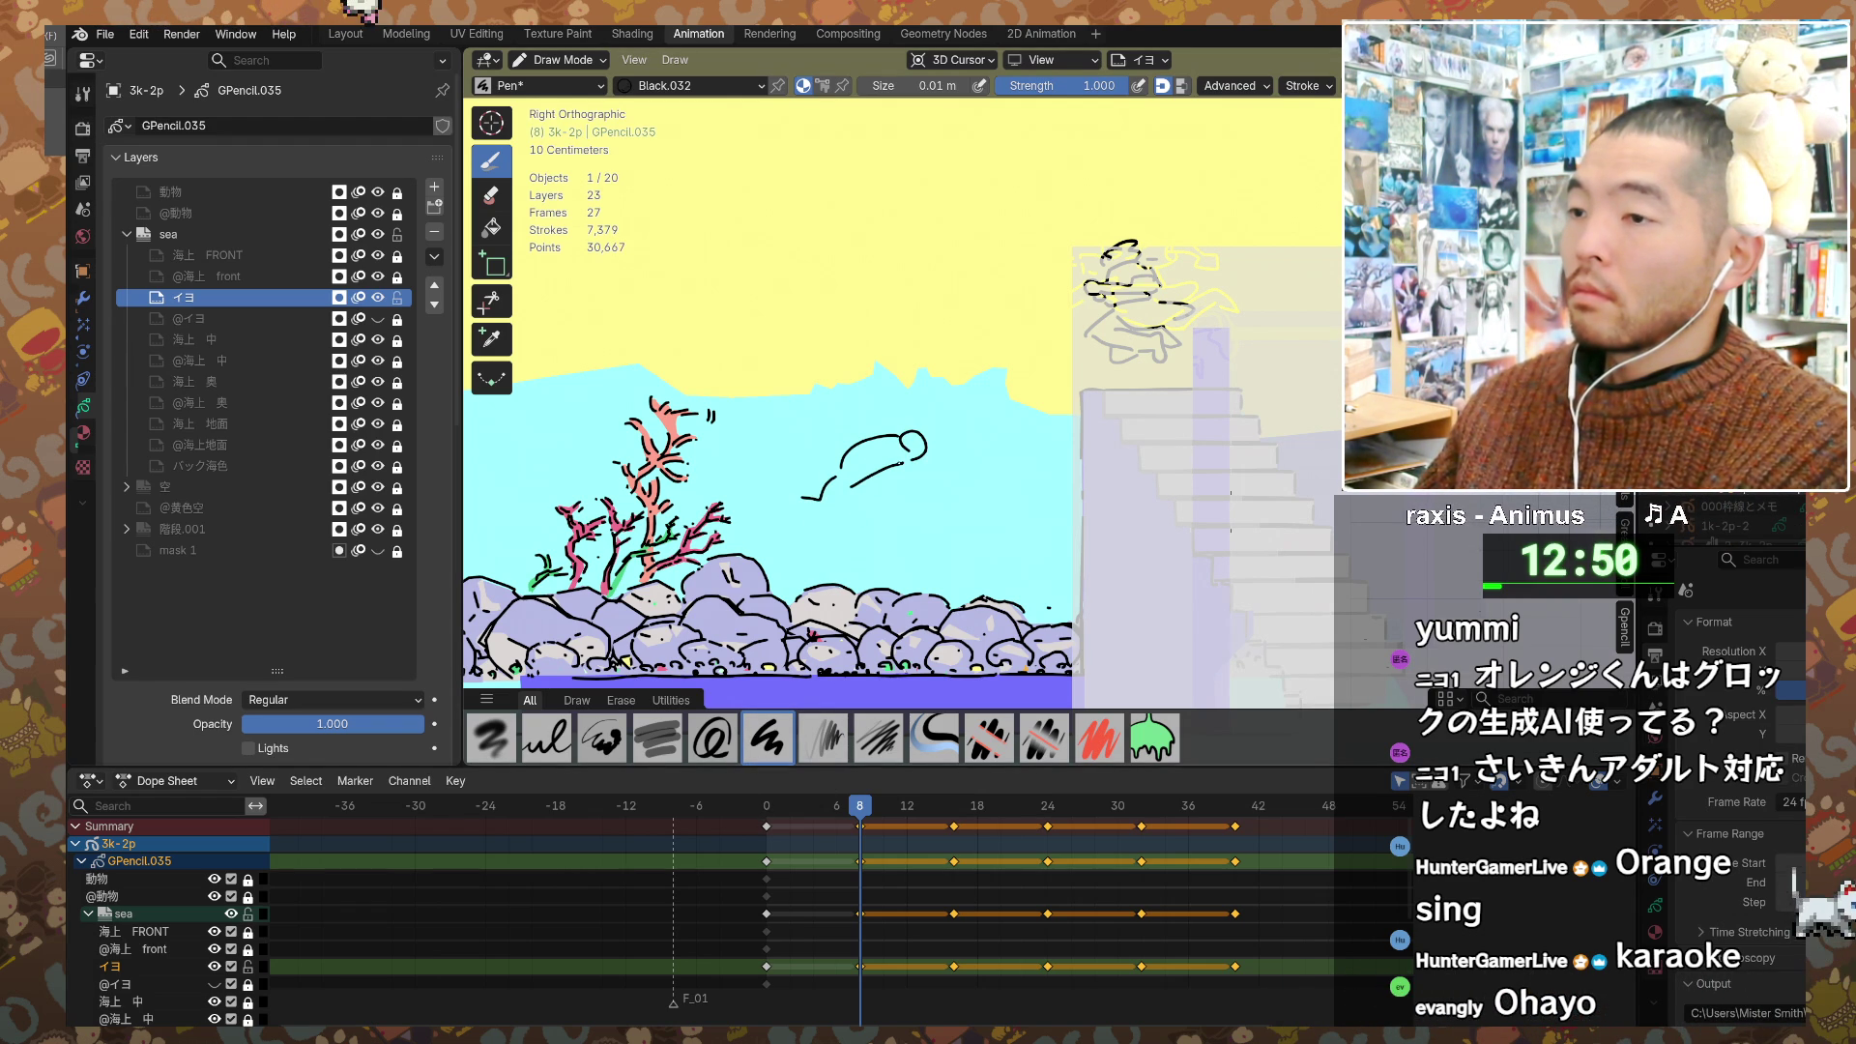
{"action": "key", "text": "shift+Left"}
{"action": "key", "text": "Up"}
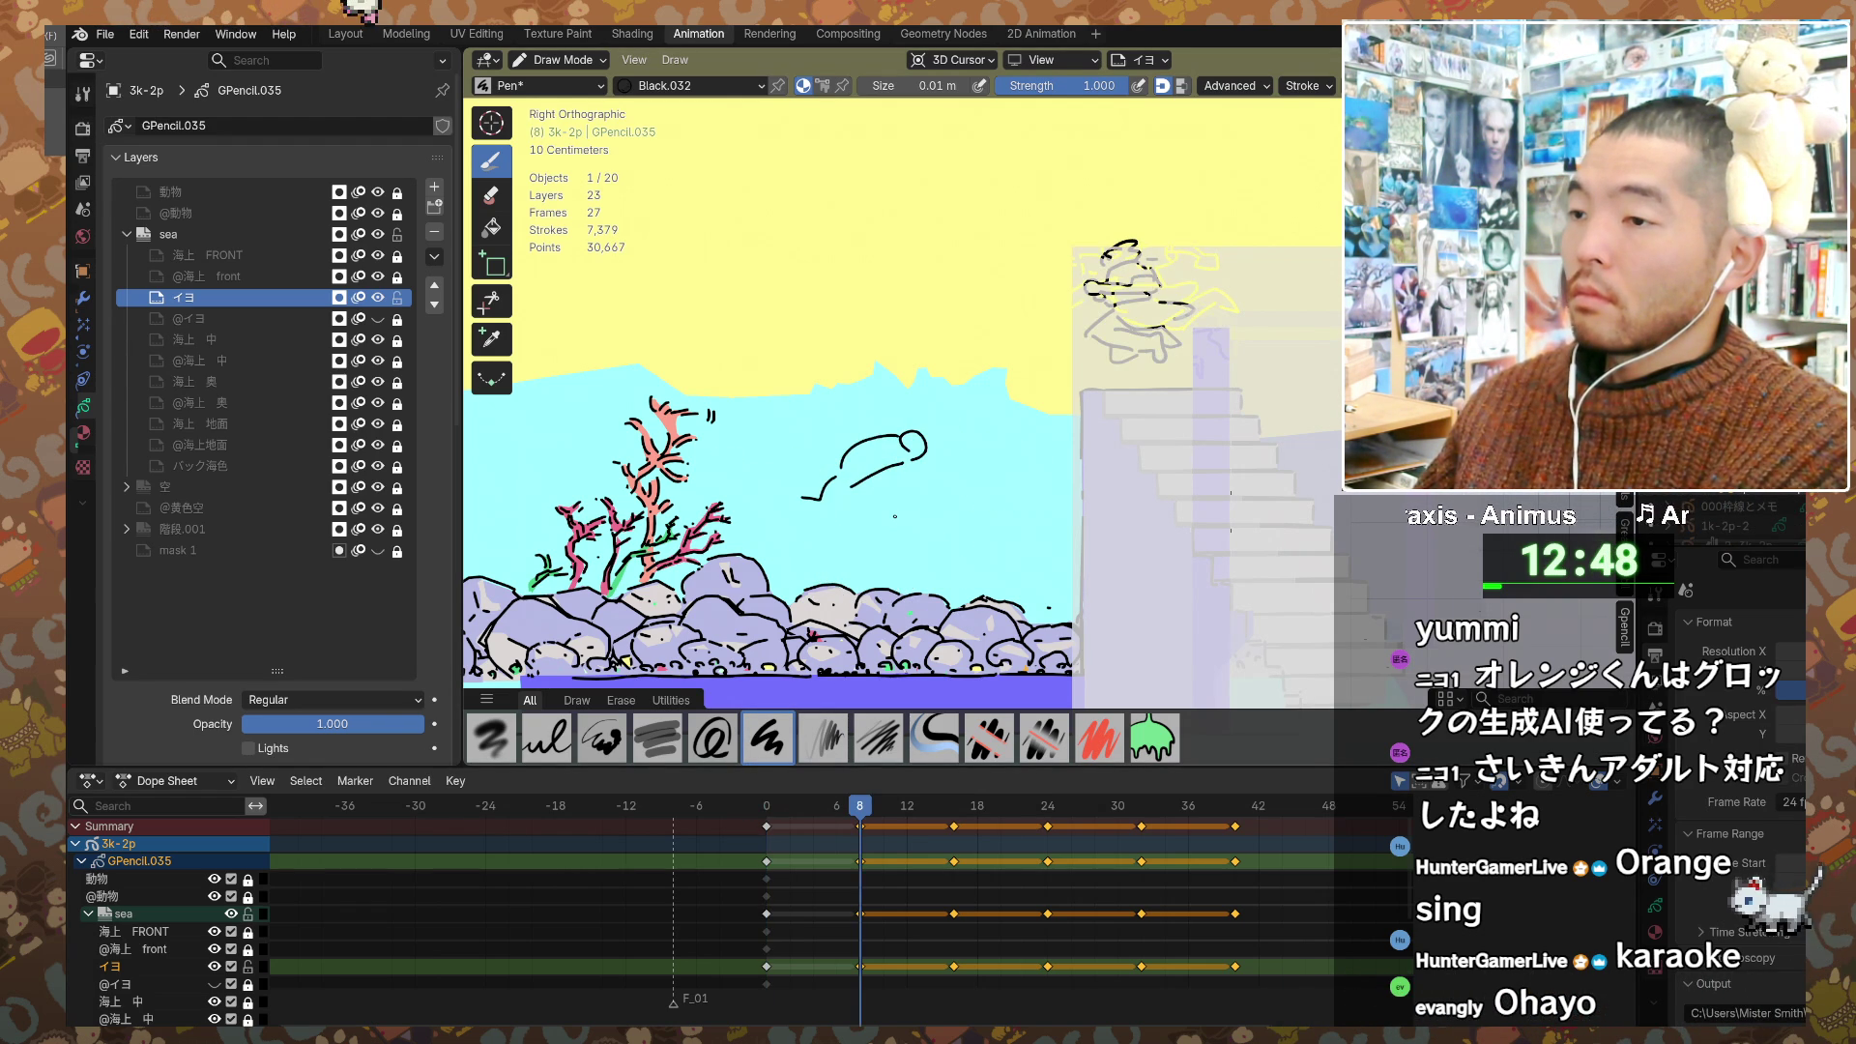
{"action": "key", "text": "e"}
{"action": "mouse_move", "coordinate": [919, 447]}
{"action": "left_mouse_down"}
{"action": "mouse_move", "coordinate": [866, 471]}
{"action": "mouse_move", "coordinate": [880, 515]}
{"action": "left_mouse_up"}
{"action": "key", "text": "d"}
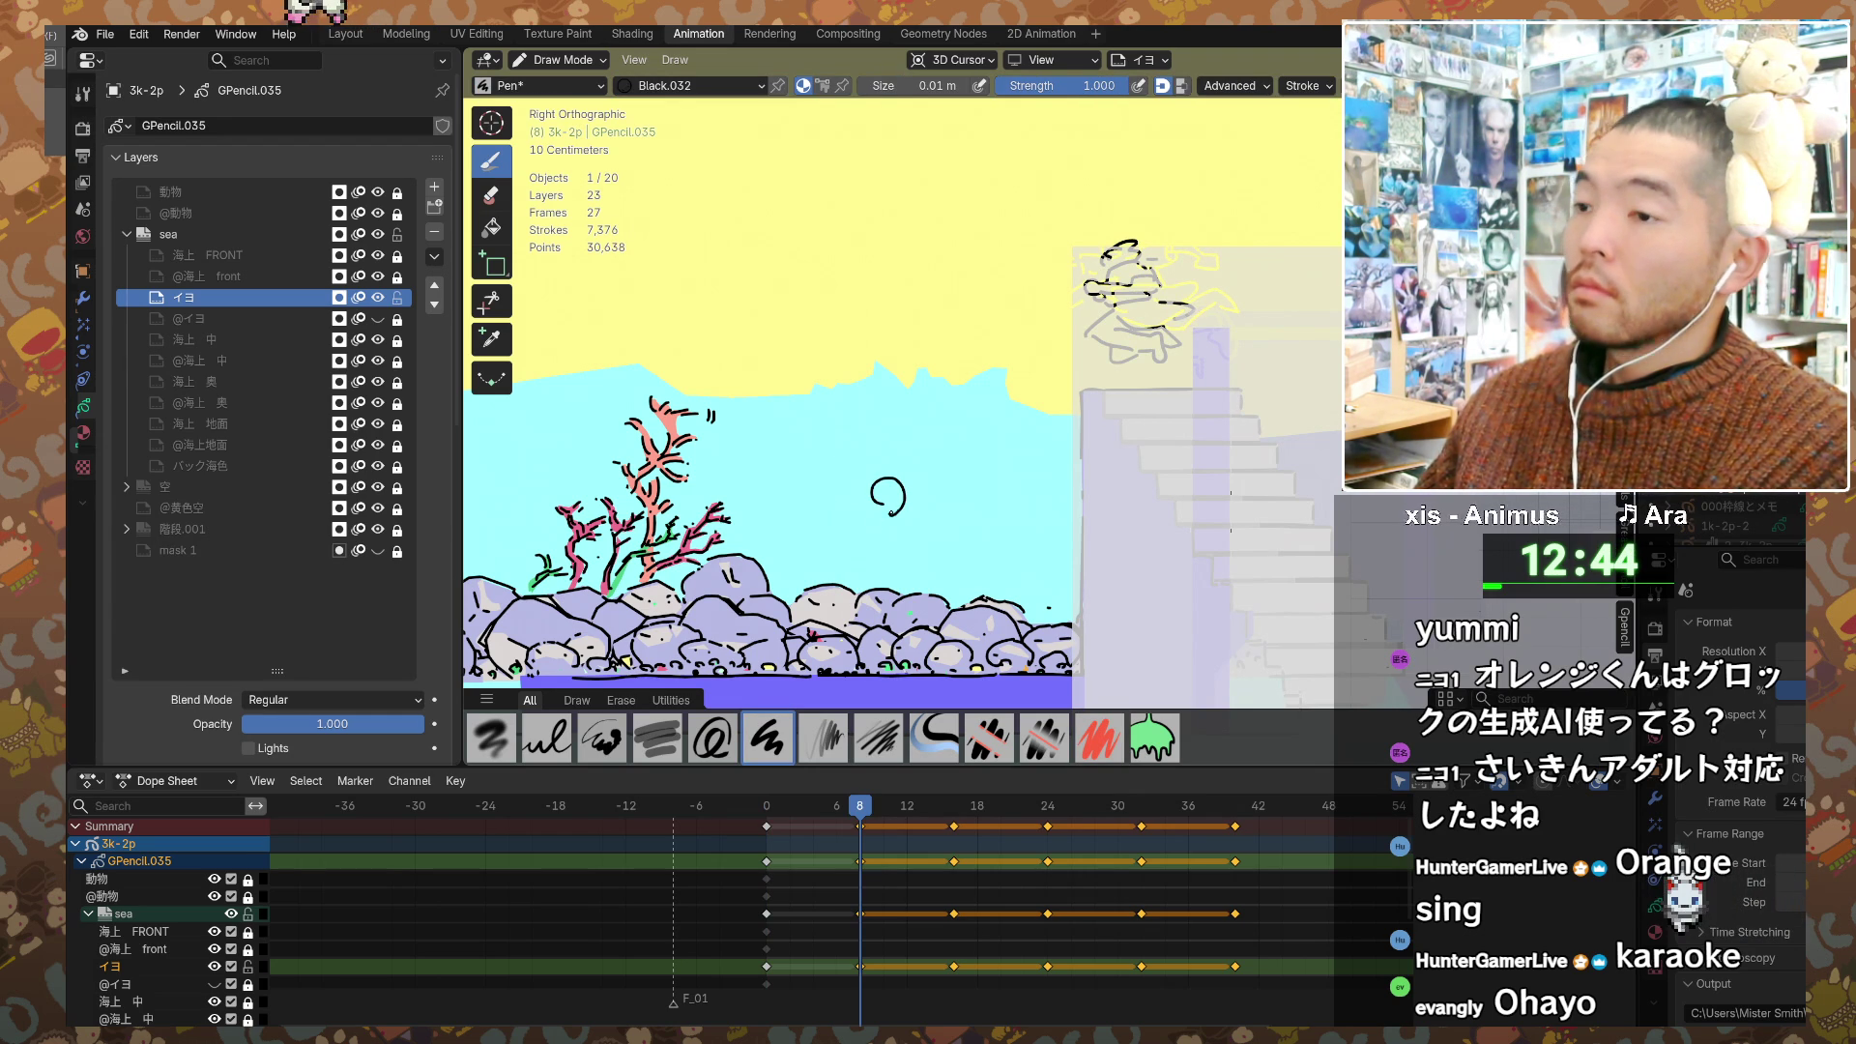
{"action": "key", "text": "ctrl+z"}
Step: Sketch the diver's curled head, long wavy body line and raised-hand detail
{"action": "left_click_drag", "start_coordinate": [935, 499], "coordinate": [947, 518]}
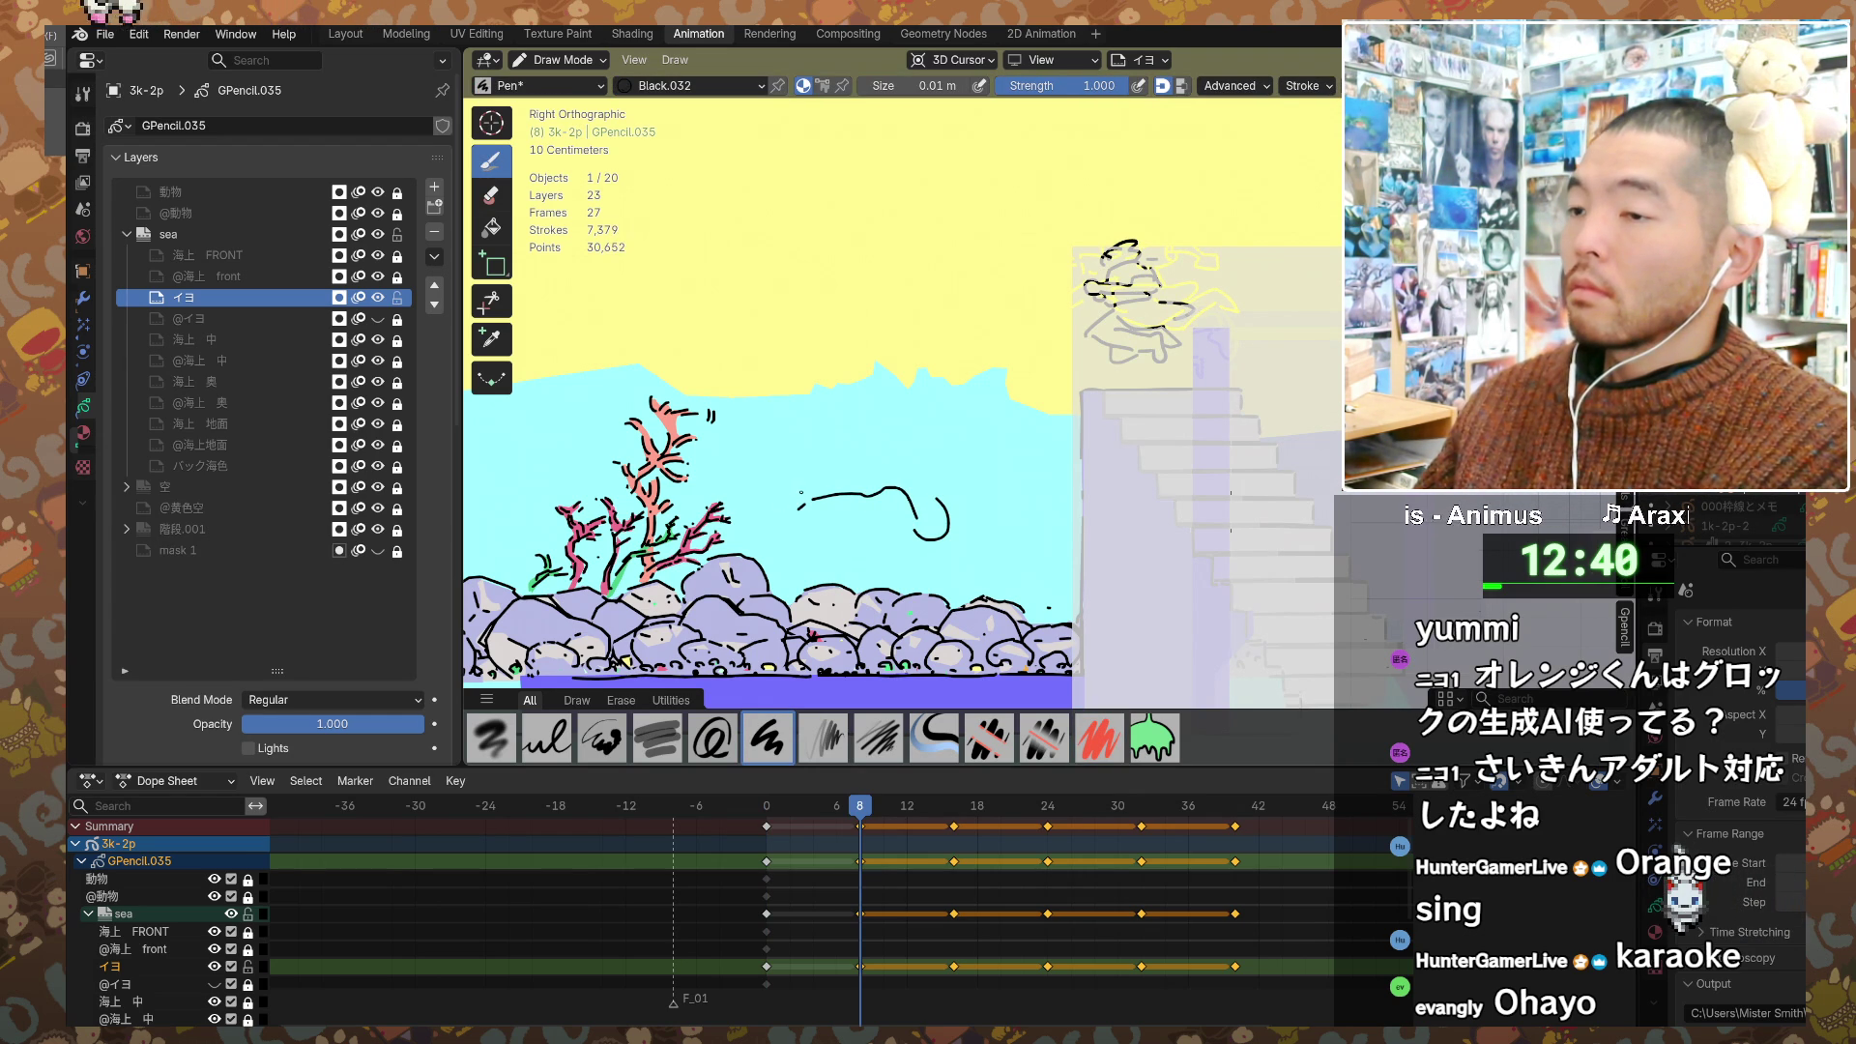
{"action": "mouse_move", "coordinate": [698, 464]}
{"action": "left_mouse_down"}
{"action": "mouse_move", "coordinate": [798, 480]}
{"action": "mouse_move", "coordinate": [808, 582]}
{"action": "left_mouse_up"}
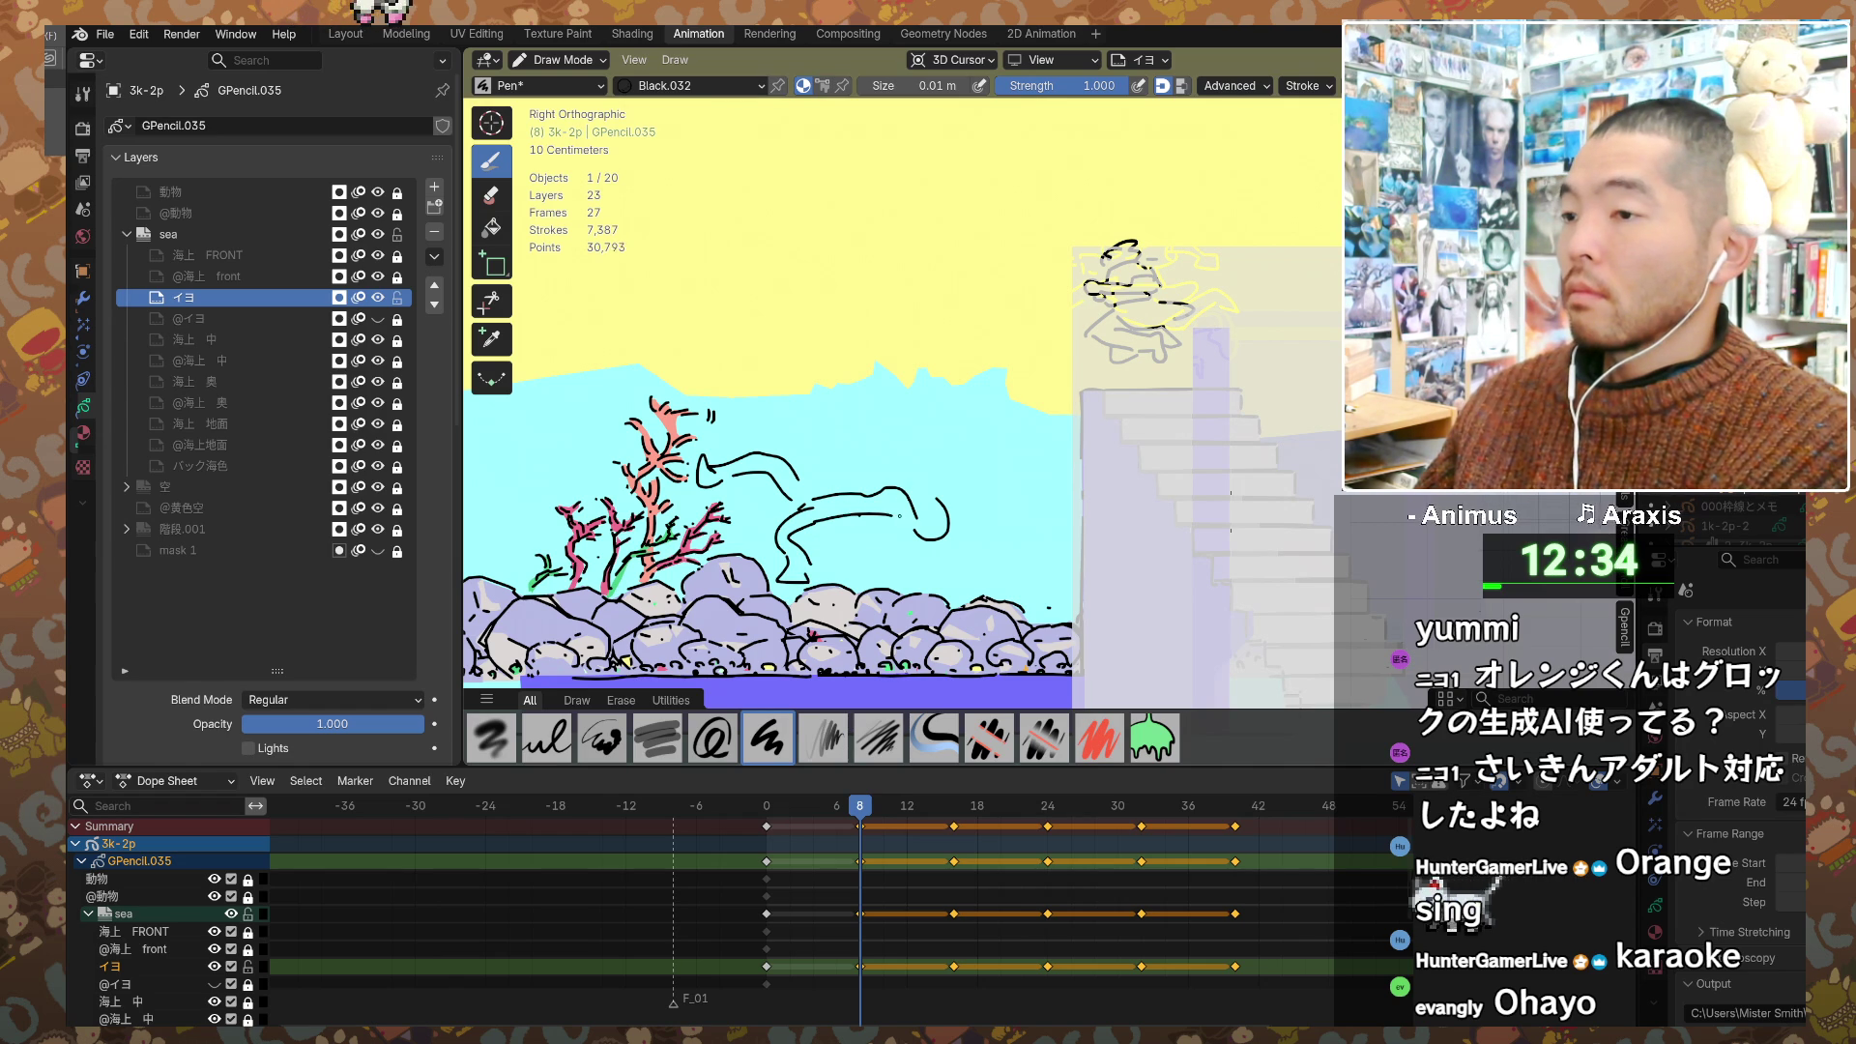
{"action": "mouse_move", "coordinate": [917, 510]}
{"action": "left_mouse_down"}
{"action": "mouse_move", "coordinate": [940, 497]}
{"action": "mouse_move", "coordinate": [916, 540]}
{"action": "mouse_move", "coordinate": [930, 561]}
{"action": "mouse_move", "coordinate": [994, 560]}
{"action": "left_mouse_up"}
{"action": "left_click_drag", "start_coordinate": [864, 474], "coordinate": [890, 486]}
{"action": "key", "text": "ctrl+z"}
{"action": "mouse_move", "coordinate": [869, 441]}
{"action": "left_mouse_down"}
{"action": "mouse_move", "coordinate": [856, 458]}
{"action": "mouse_move", "coordinate": [876, 478]}
{"action": "left_mouse_up"}
Step: Check the frame 16 and frame 0 poses, then return to the frame 8 sketch
{"action": "key", "text": "Up"}
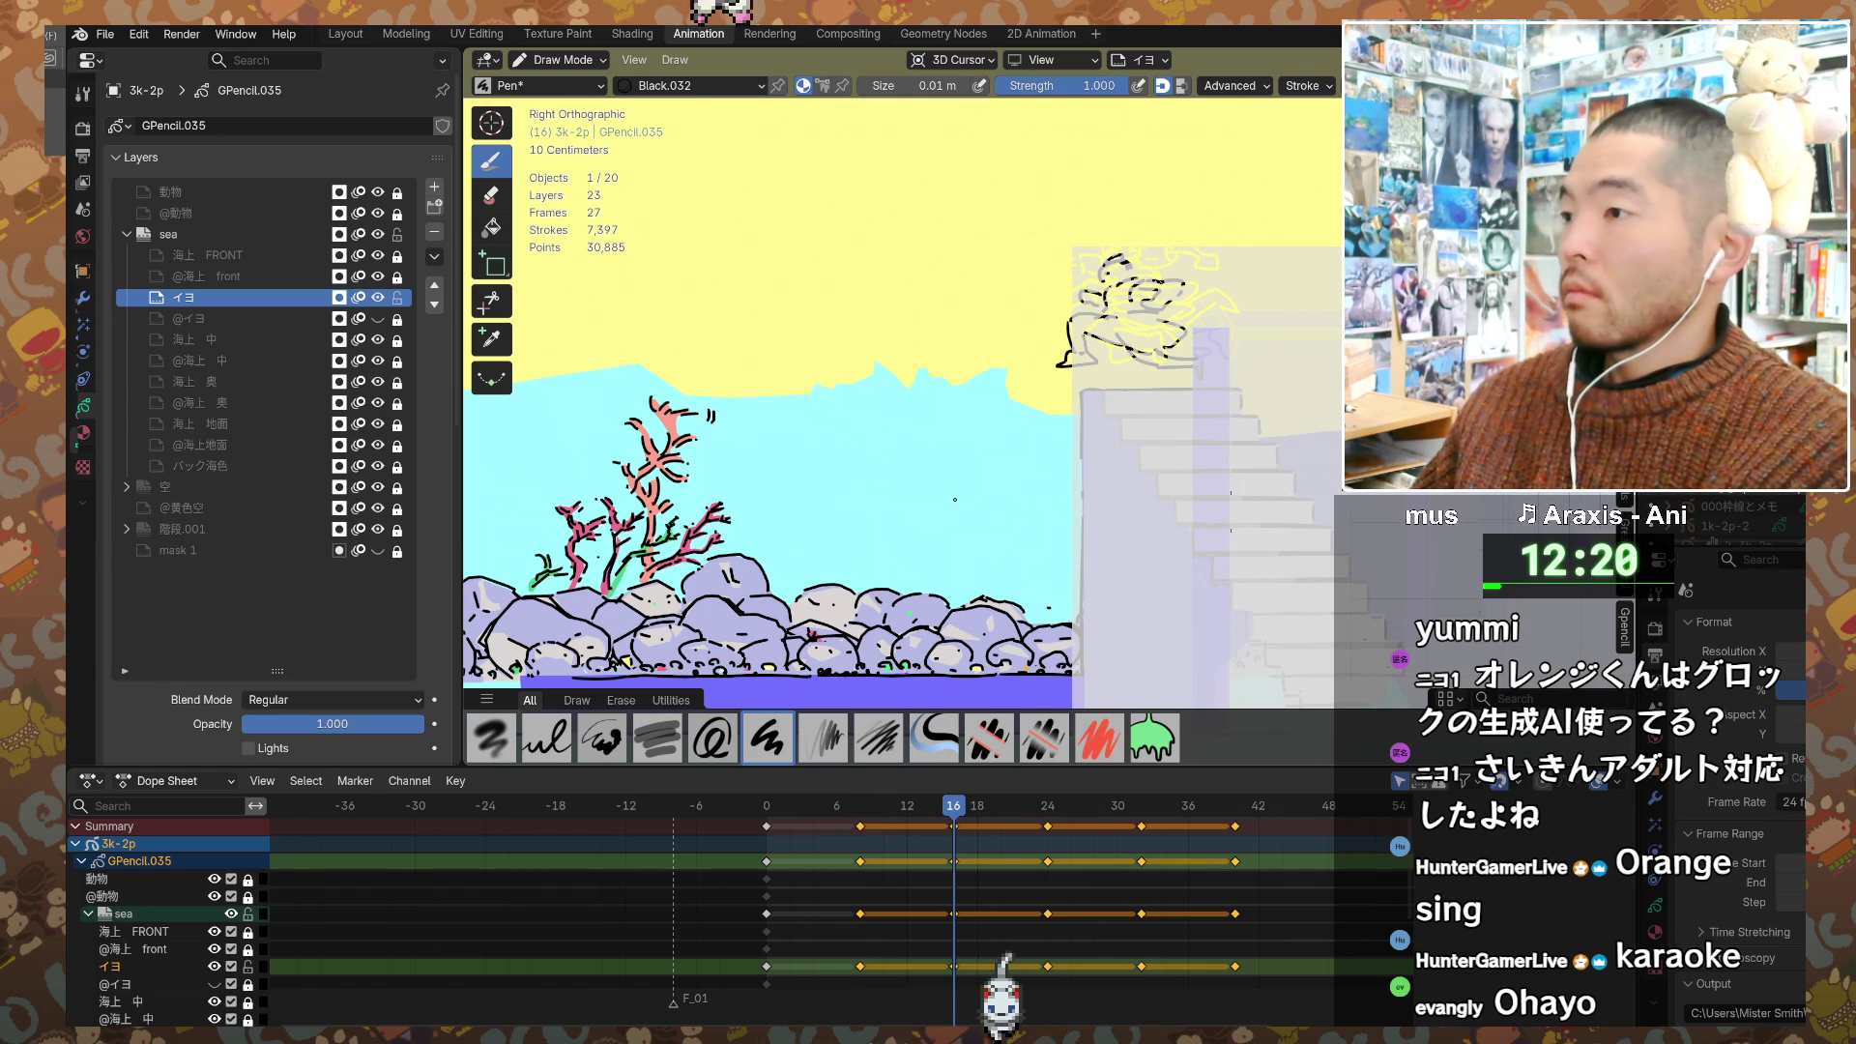
{"action": "key", "text": "Down"}
{"action": "key", "text": "Down"}
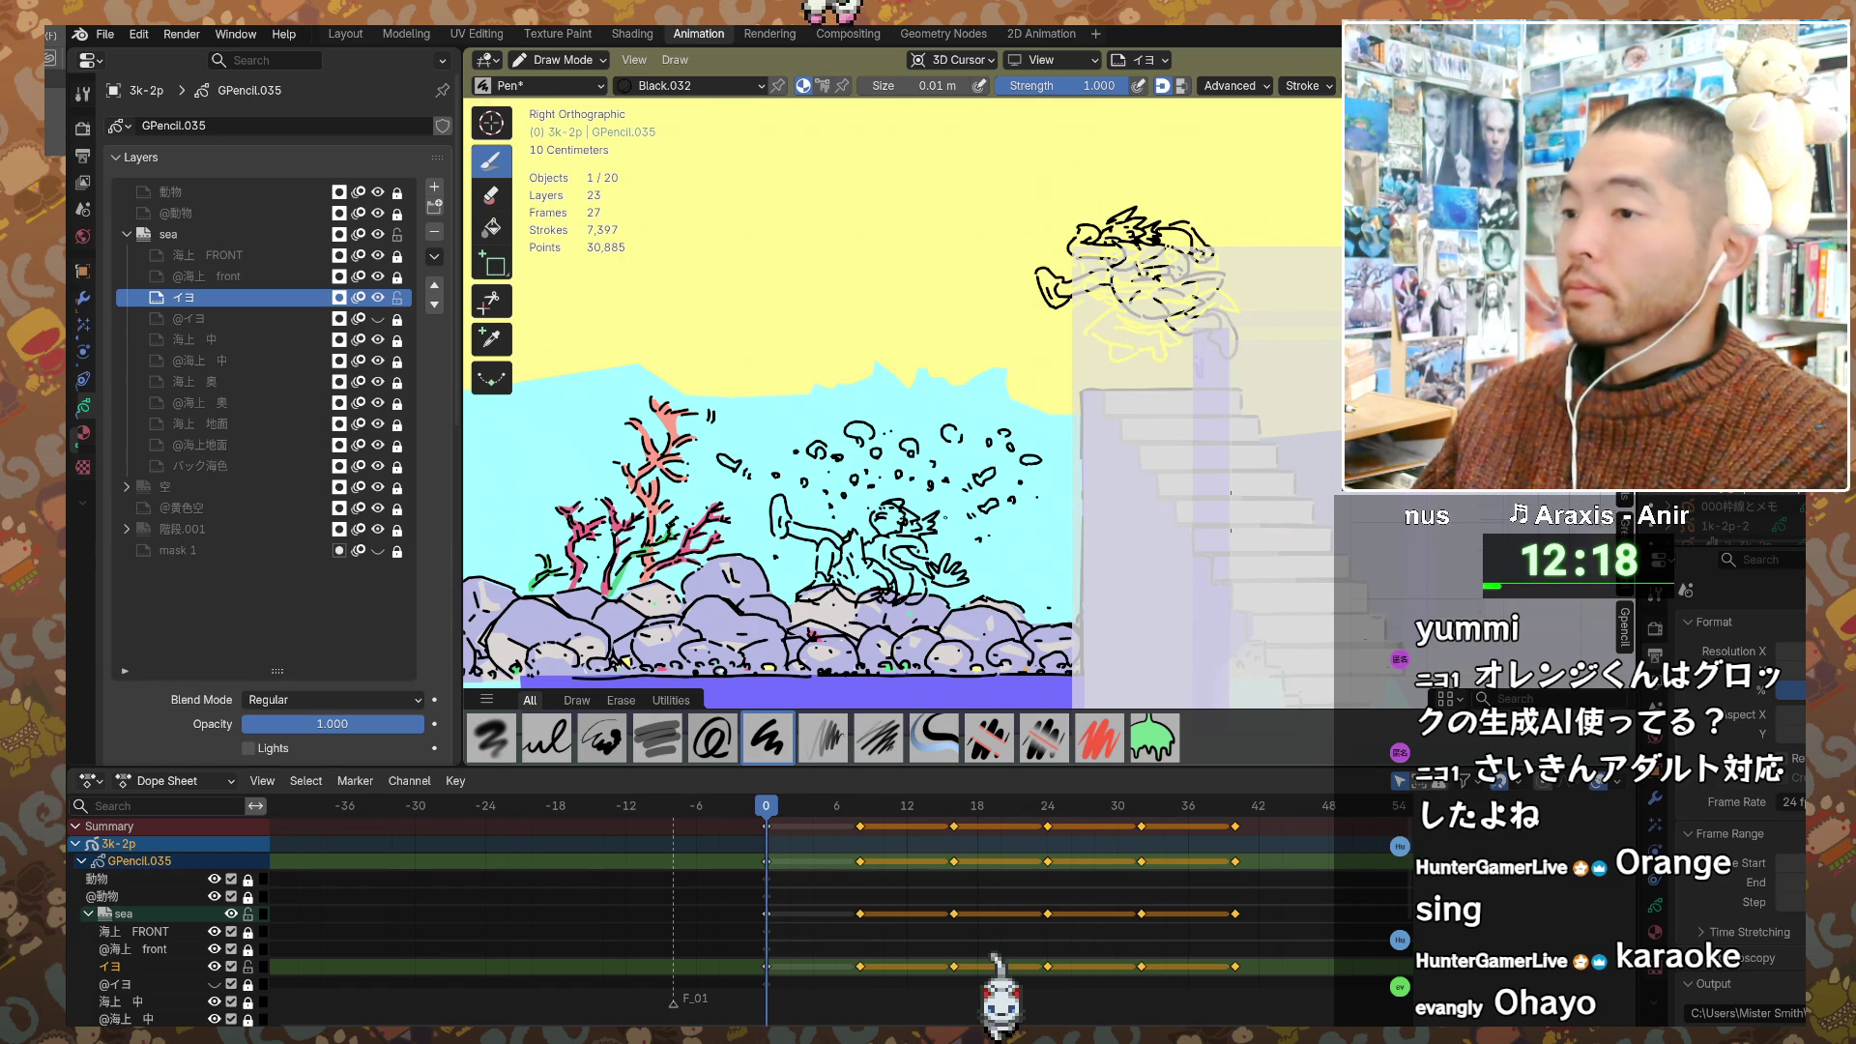
{"action": "key", "text": "Up"}
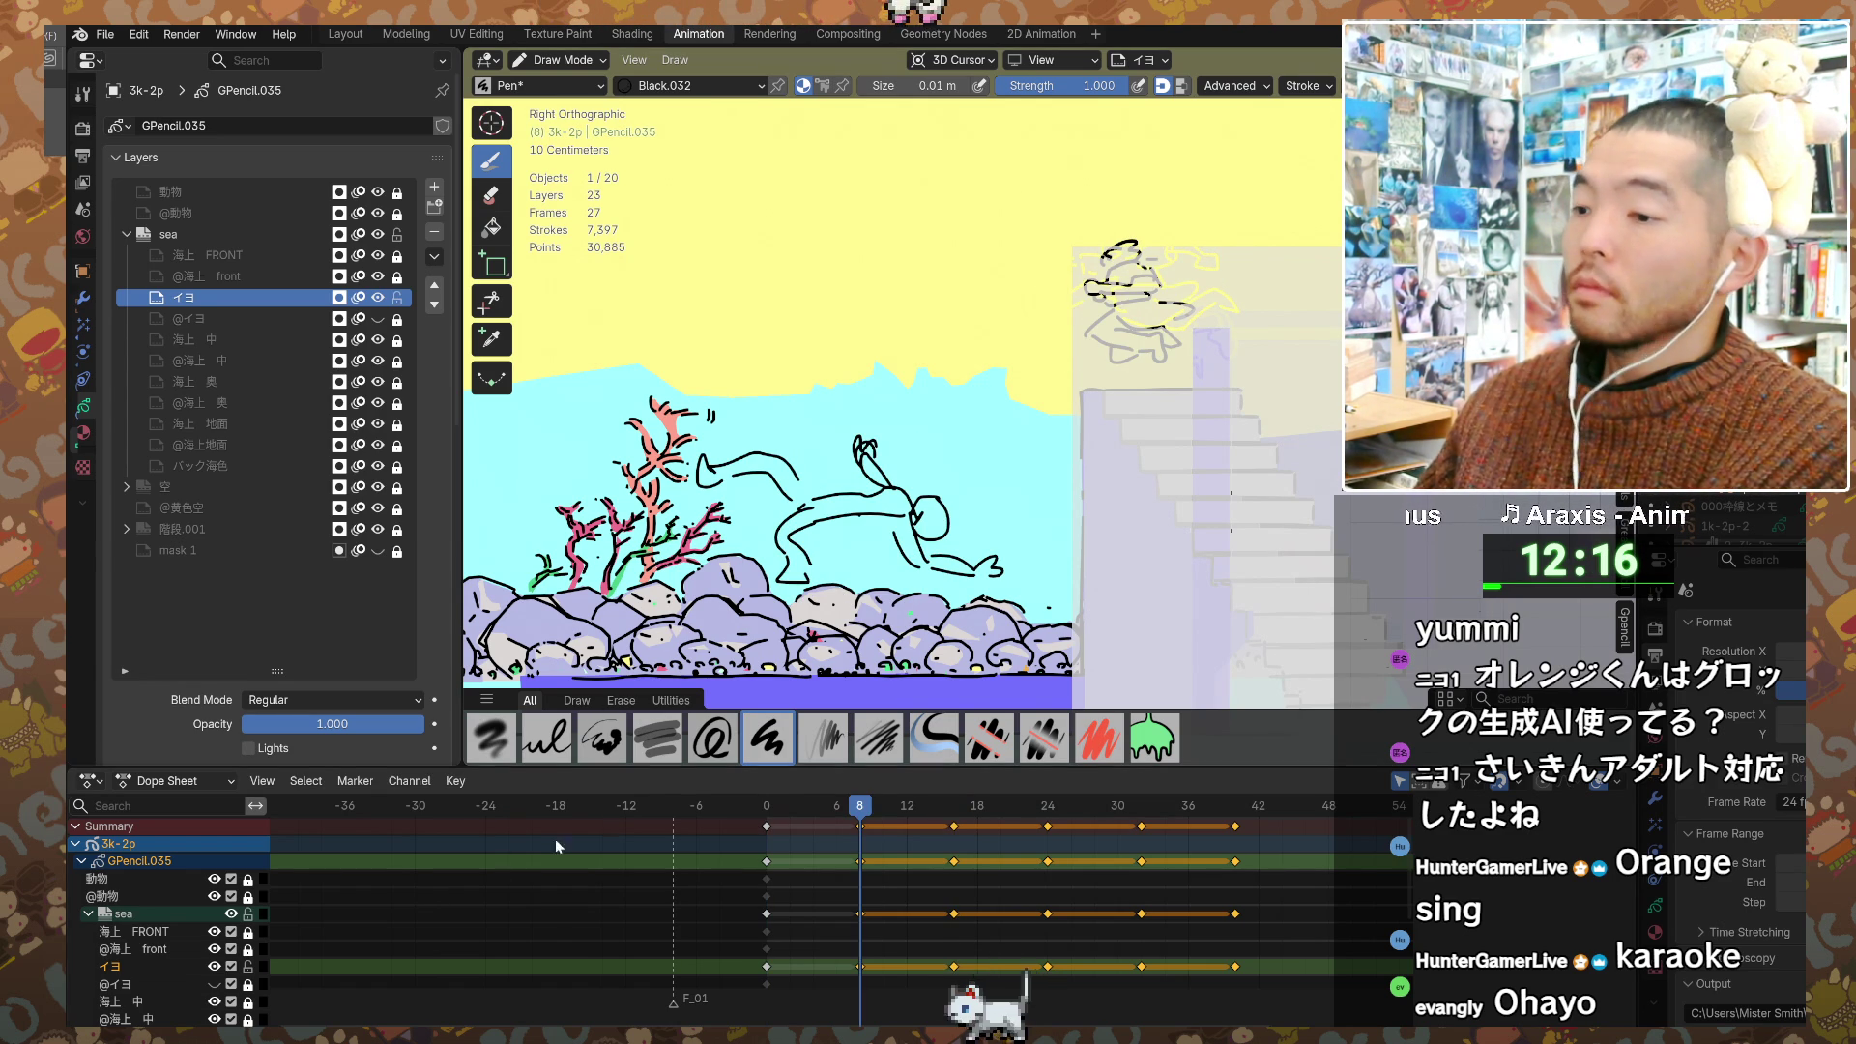
{"action": "middle_click_drag", "start_coordinate": [1137, 540], "coordinate": [1194, 538], "text": "shift"}
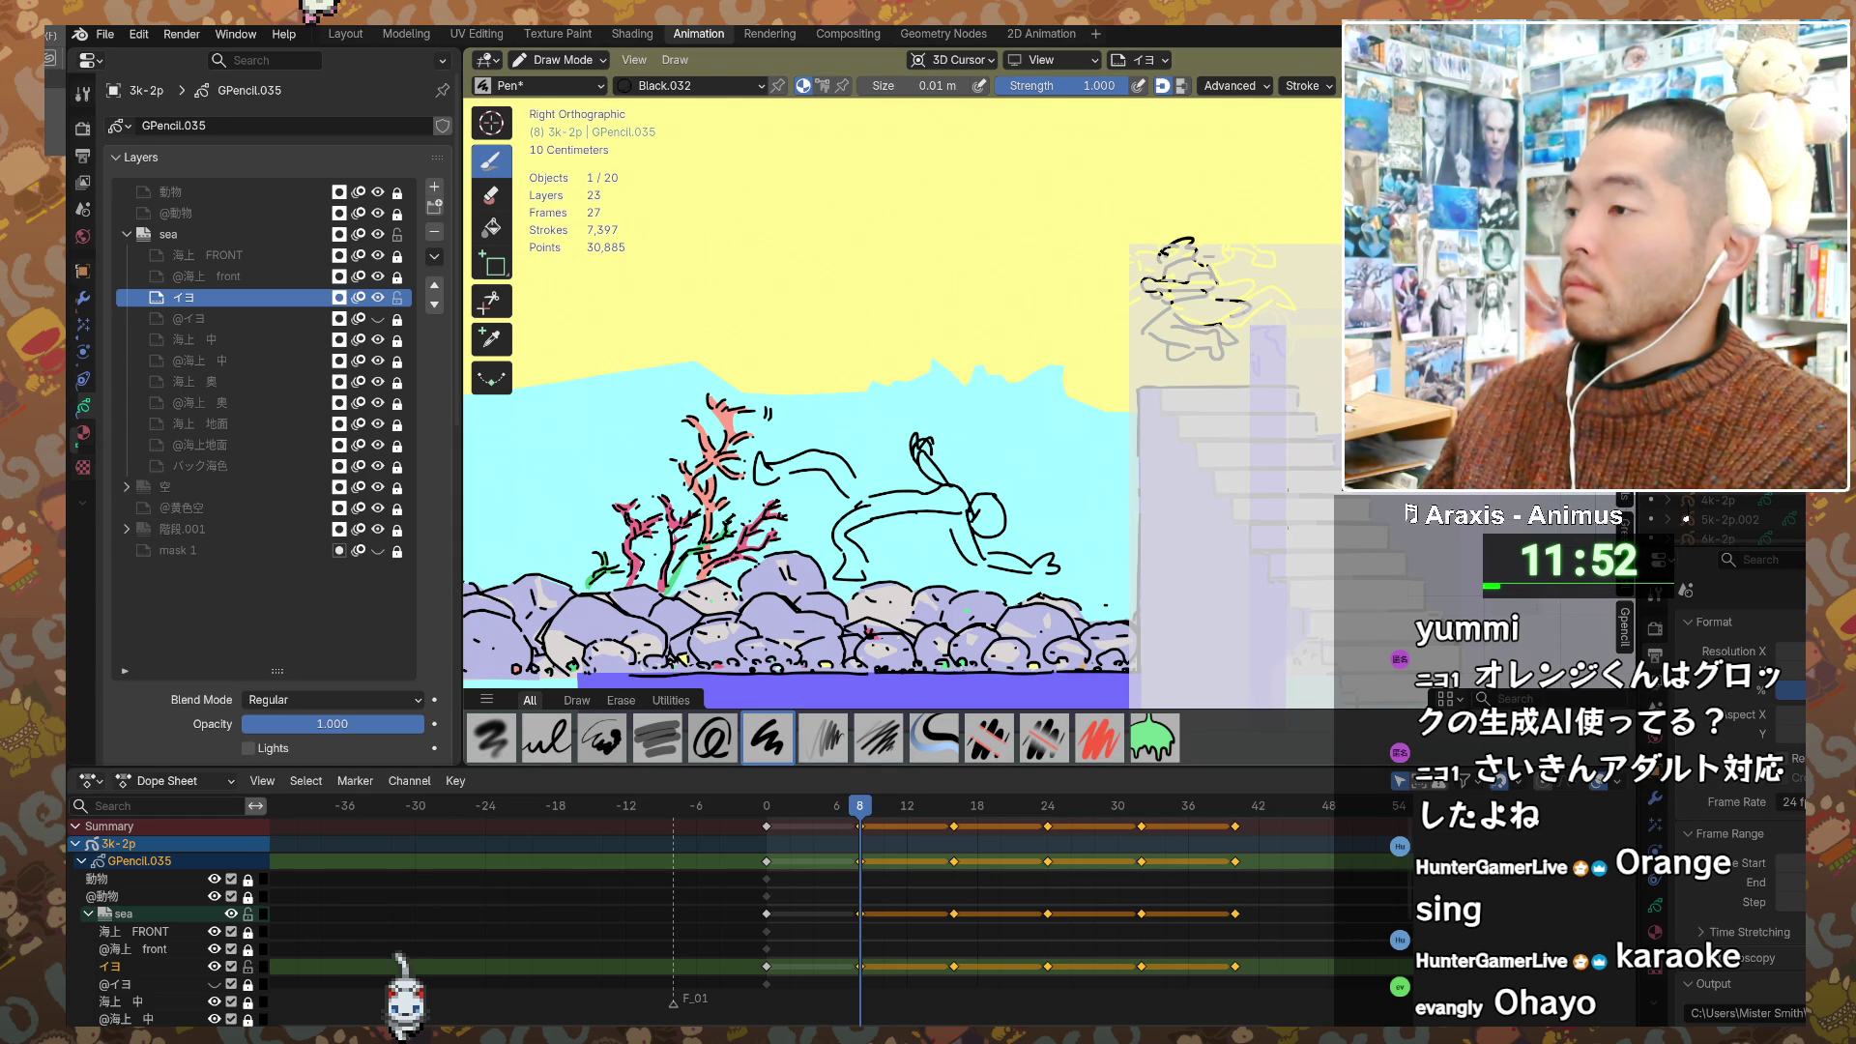
Step: Enlarge the Outliner to list GPencil.035's layers, then advance to the frame 16 pose
{"action": "left_click_drag", "start_coordinate": [1800, 549], "coordinate": [1800, 720]}
{"action": "scroll", "coordinate": [1750, 580], "scroll_direction": "up", "scroll_amount": 3}
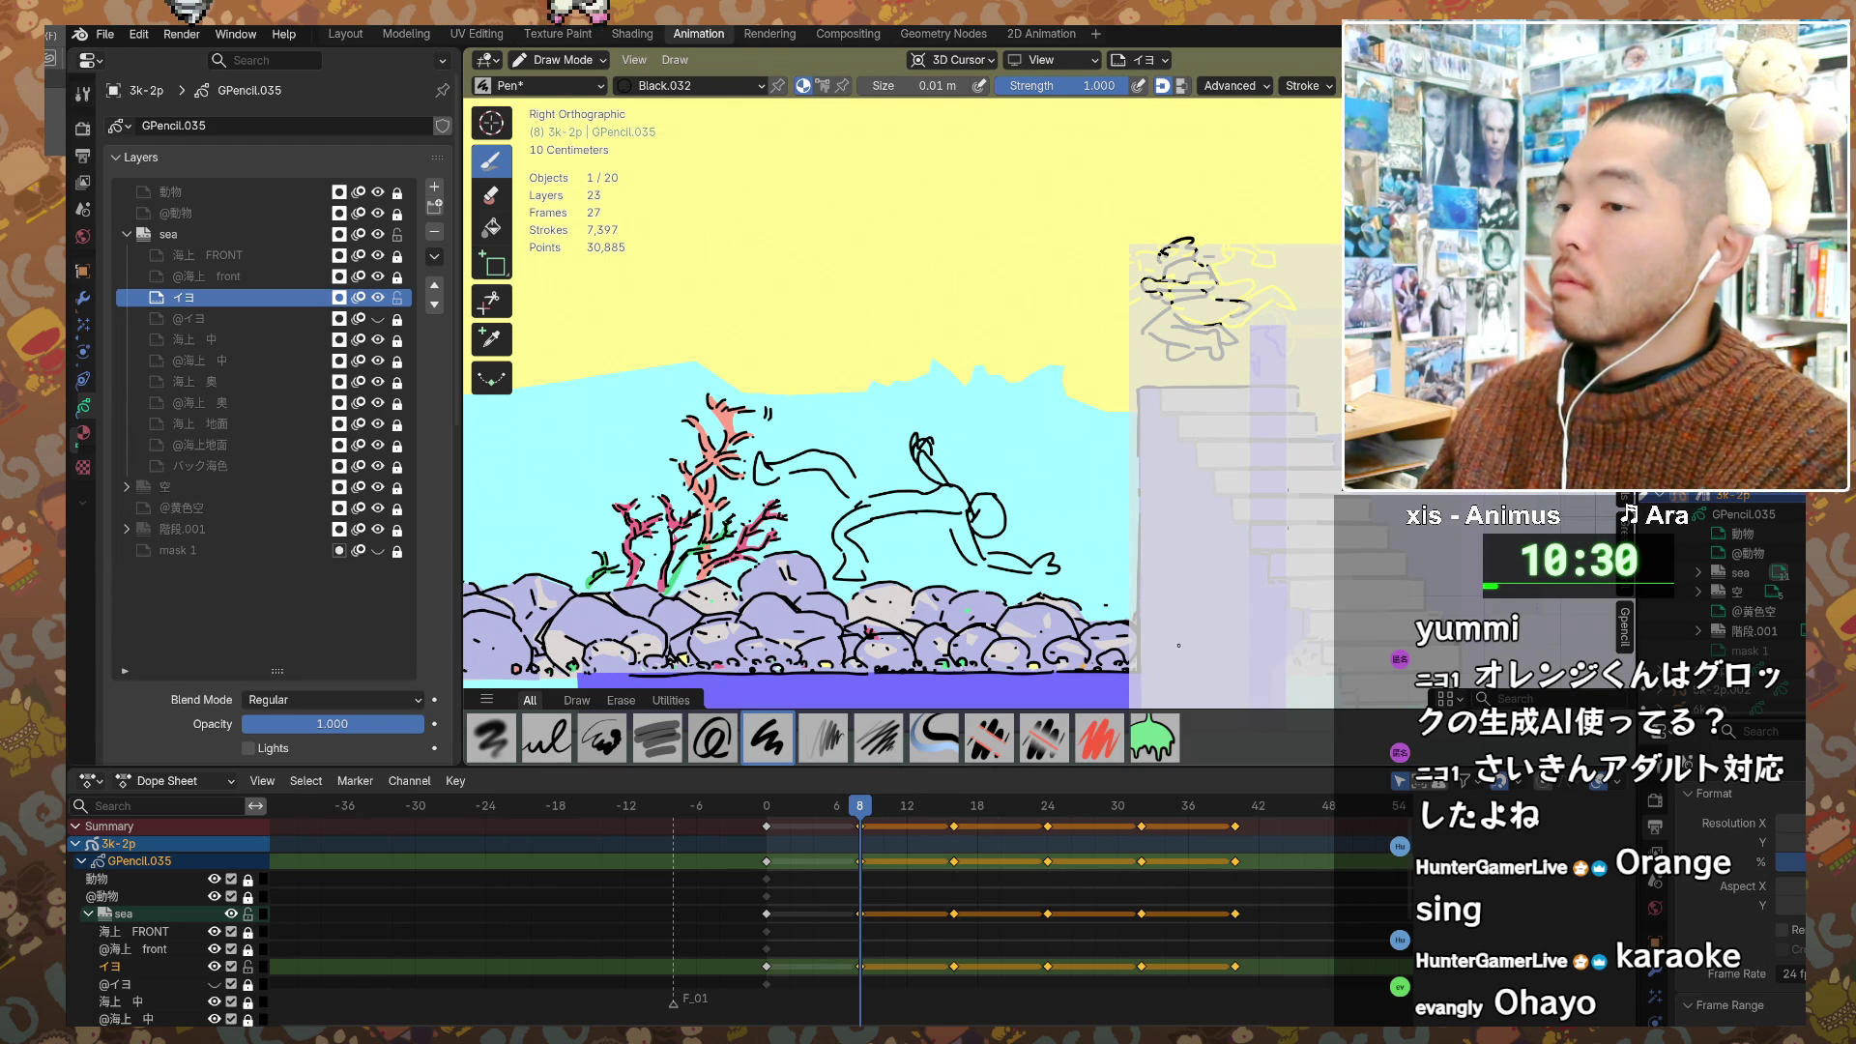
{"action": "middle_click_drag", "start_coordinate": [1150, 635], "coordinate": [1141, 627], "text": "shift"}
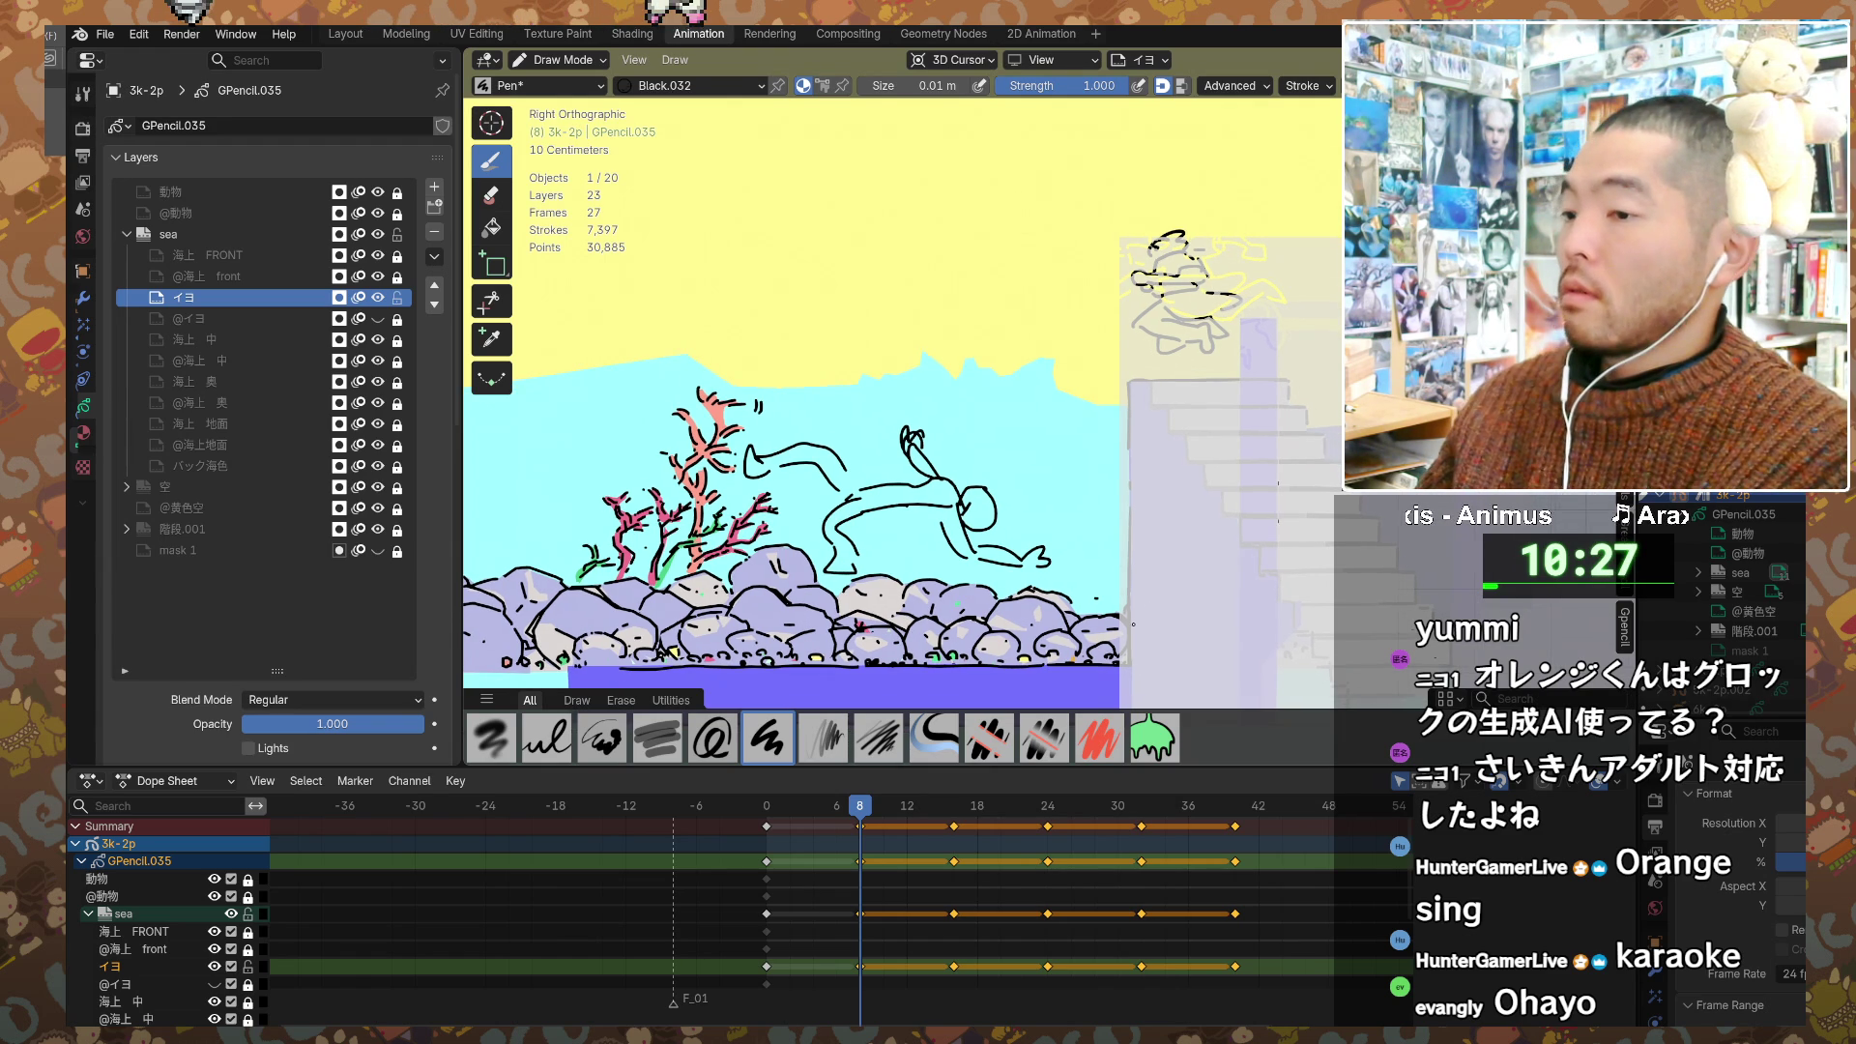
{"action": "key", "text": "Up"}
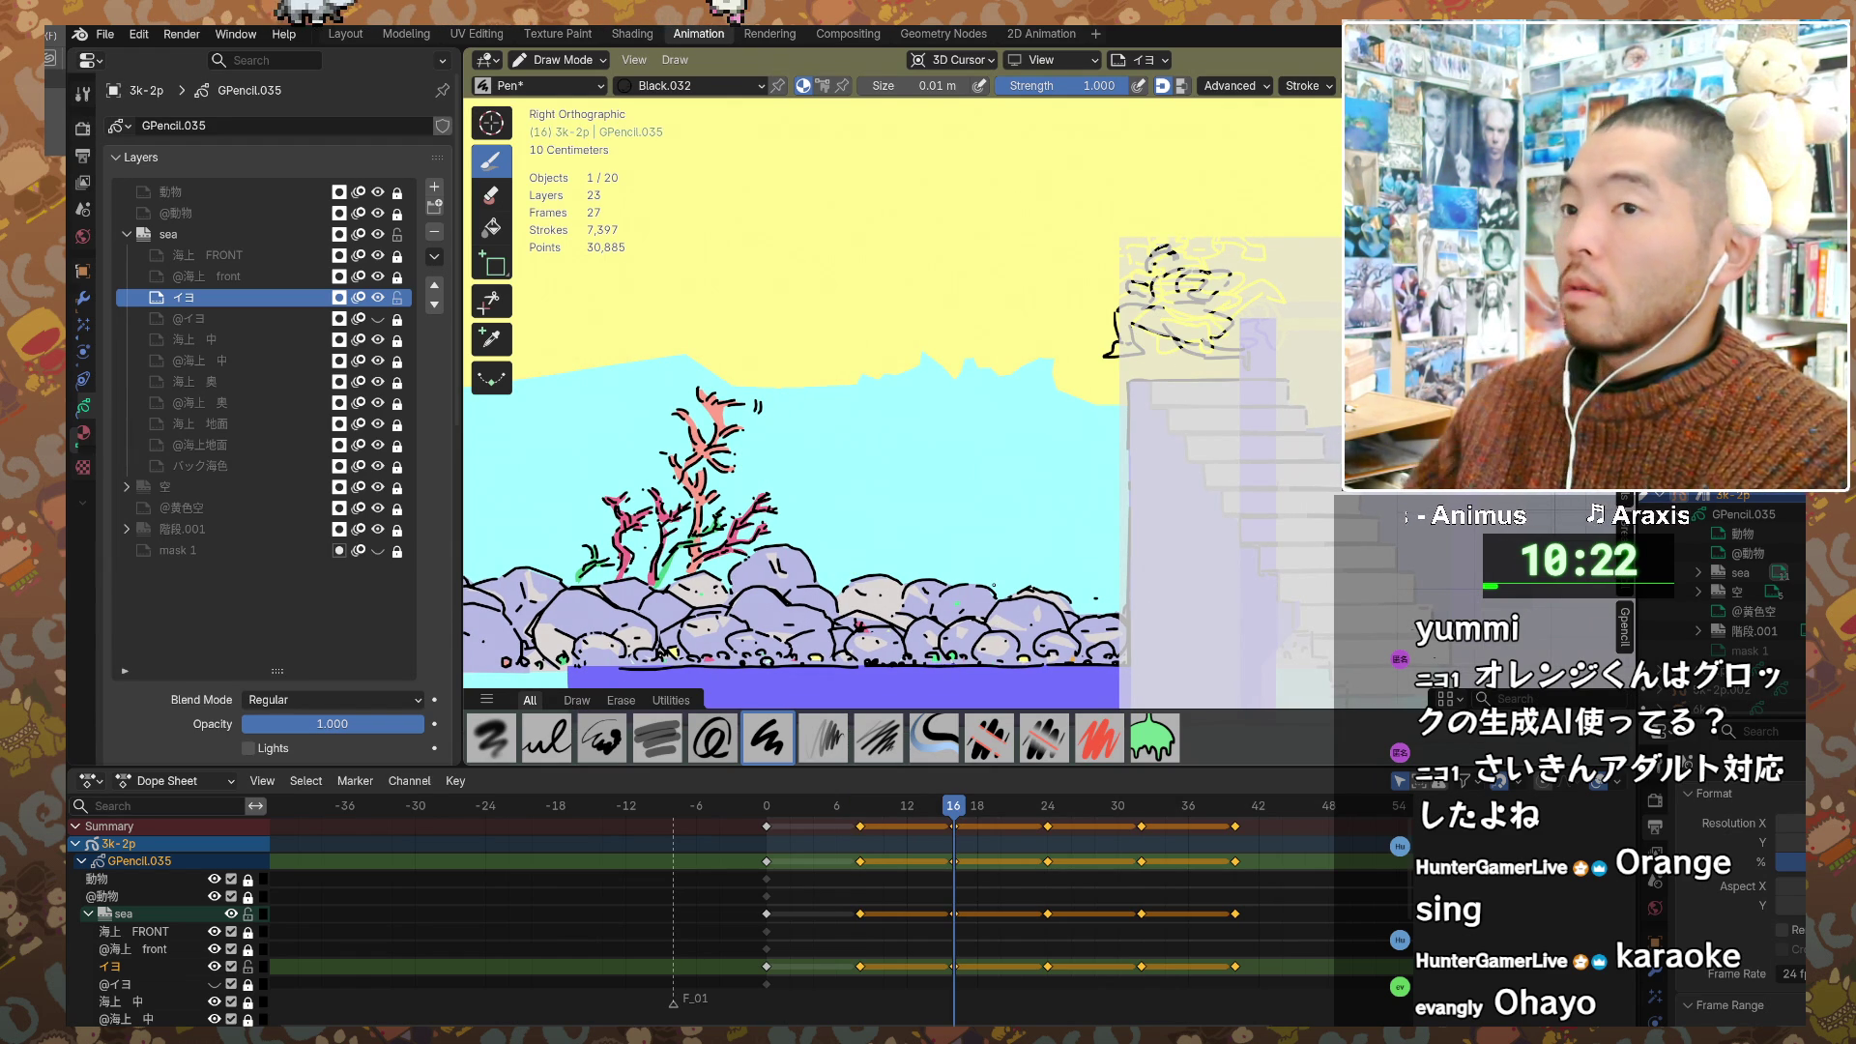
{"action": "left_click", "coordinate": [106, 35]}
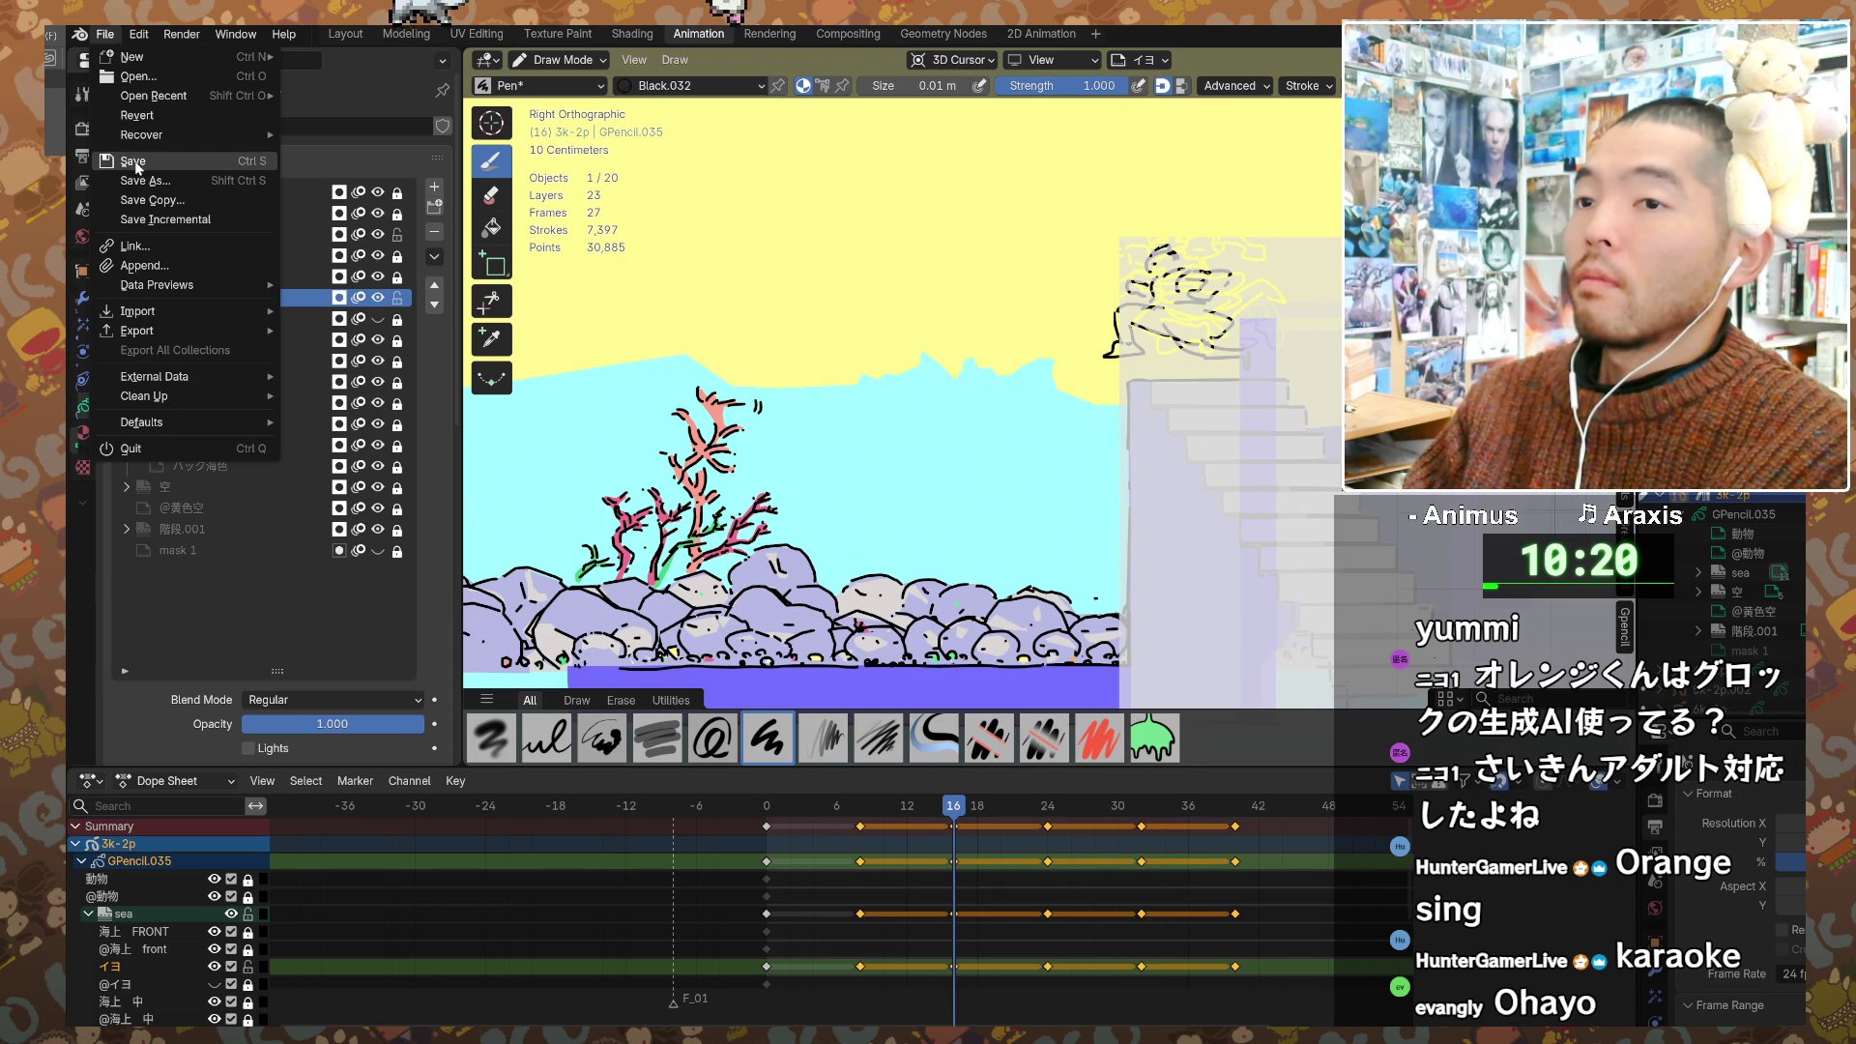
Step: Save the animation file and quit Blender
{"action": "left_click", "coordinate": [201, 166]}
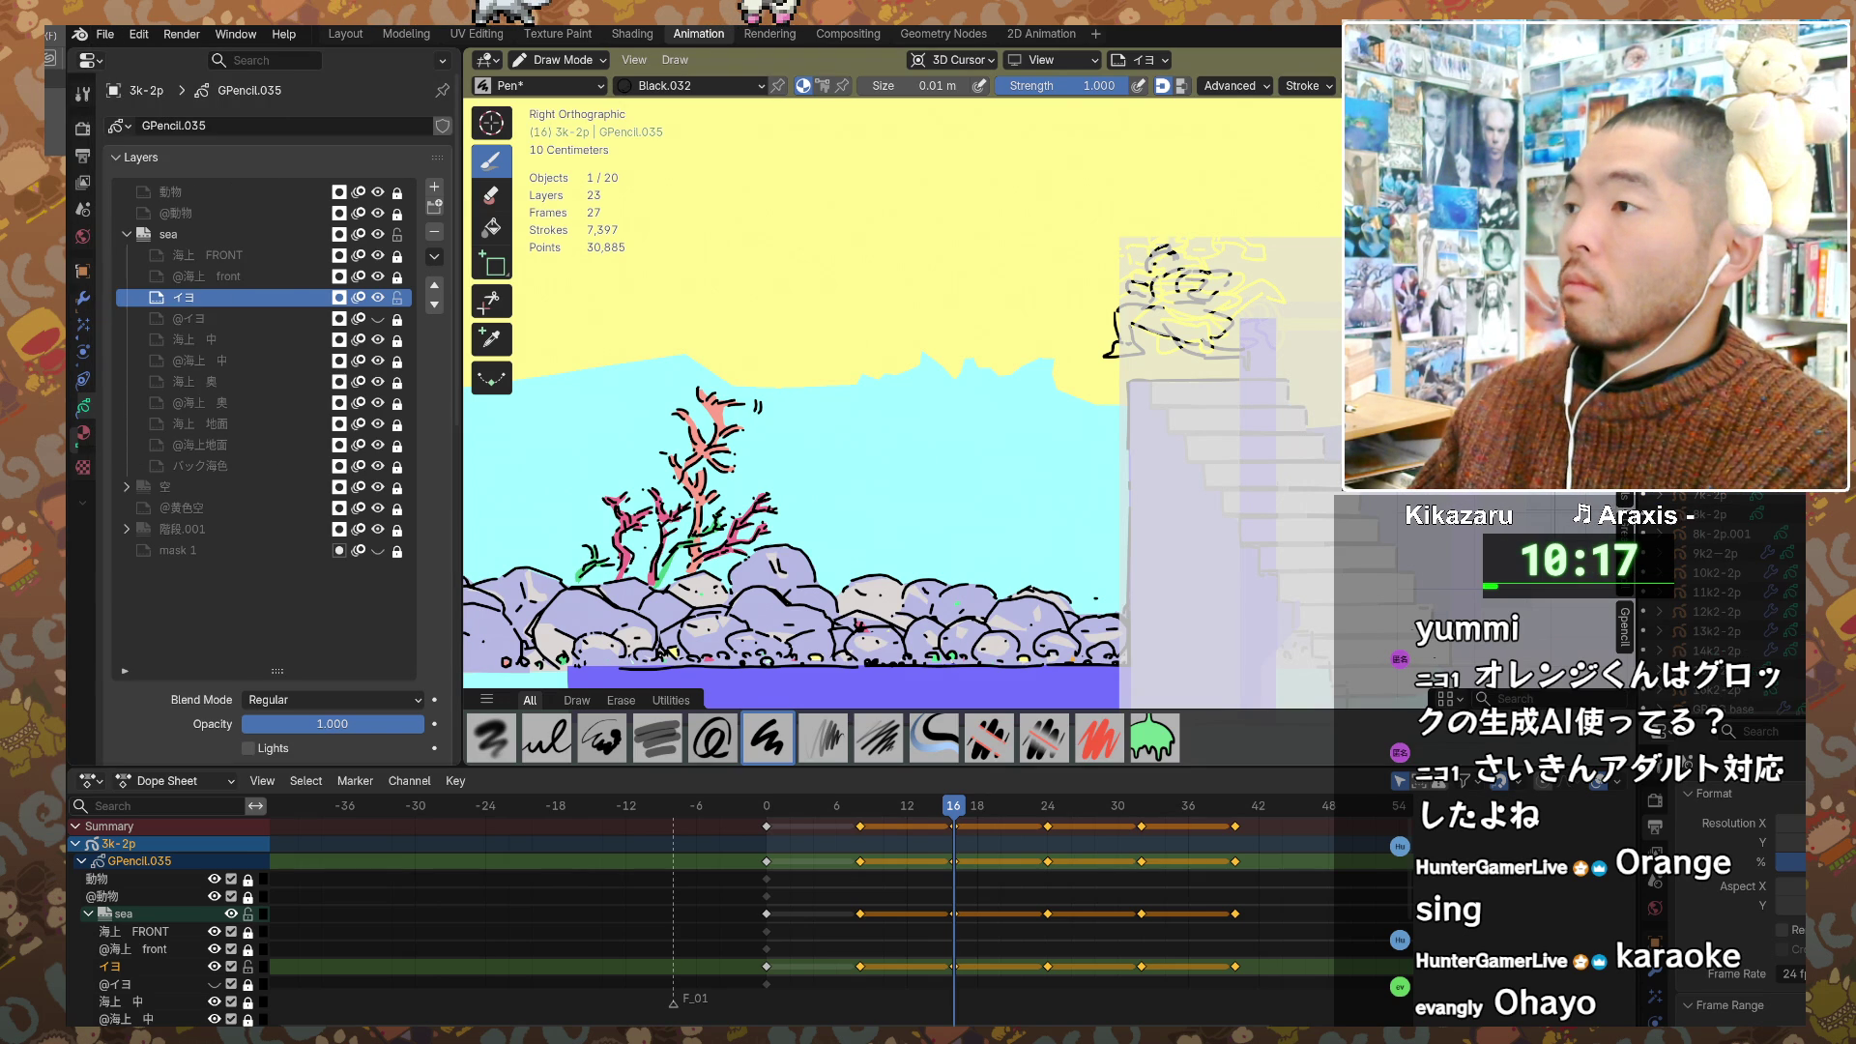
{"action": "key", "text": "ctrl+q"}
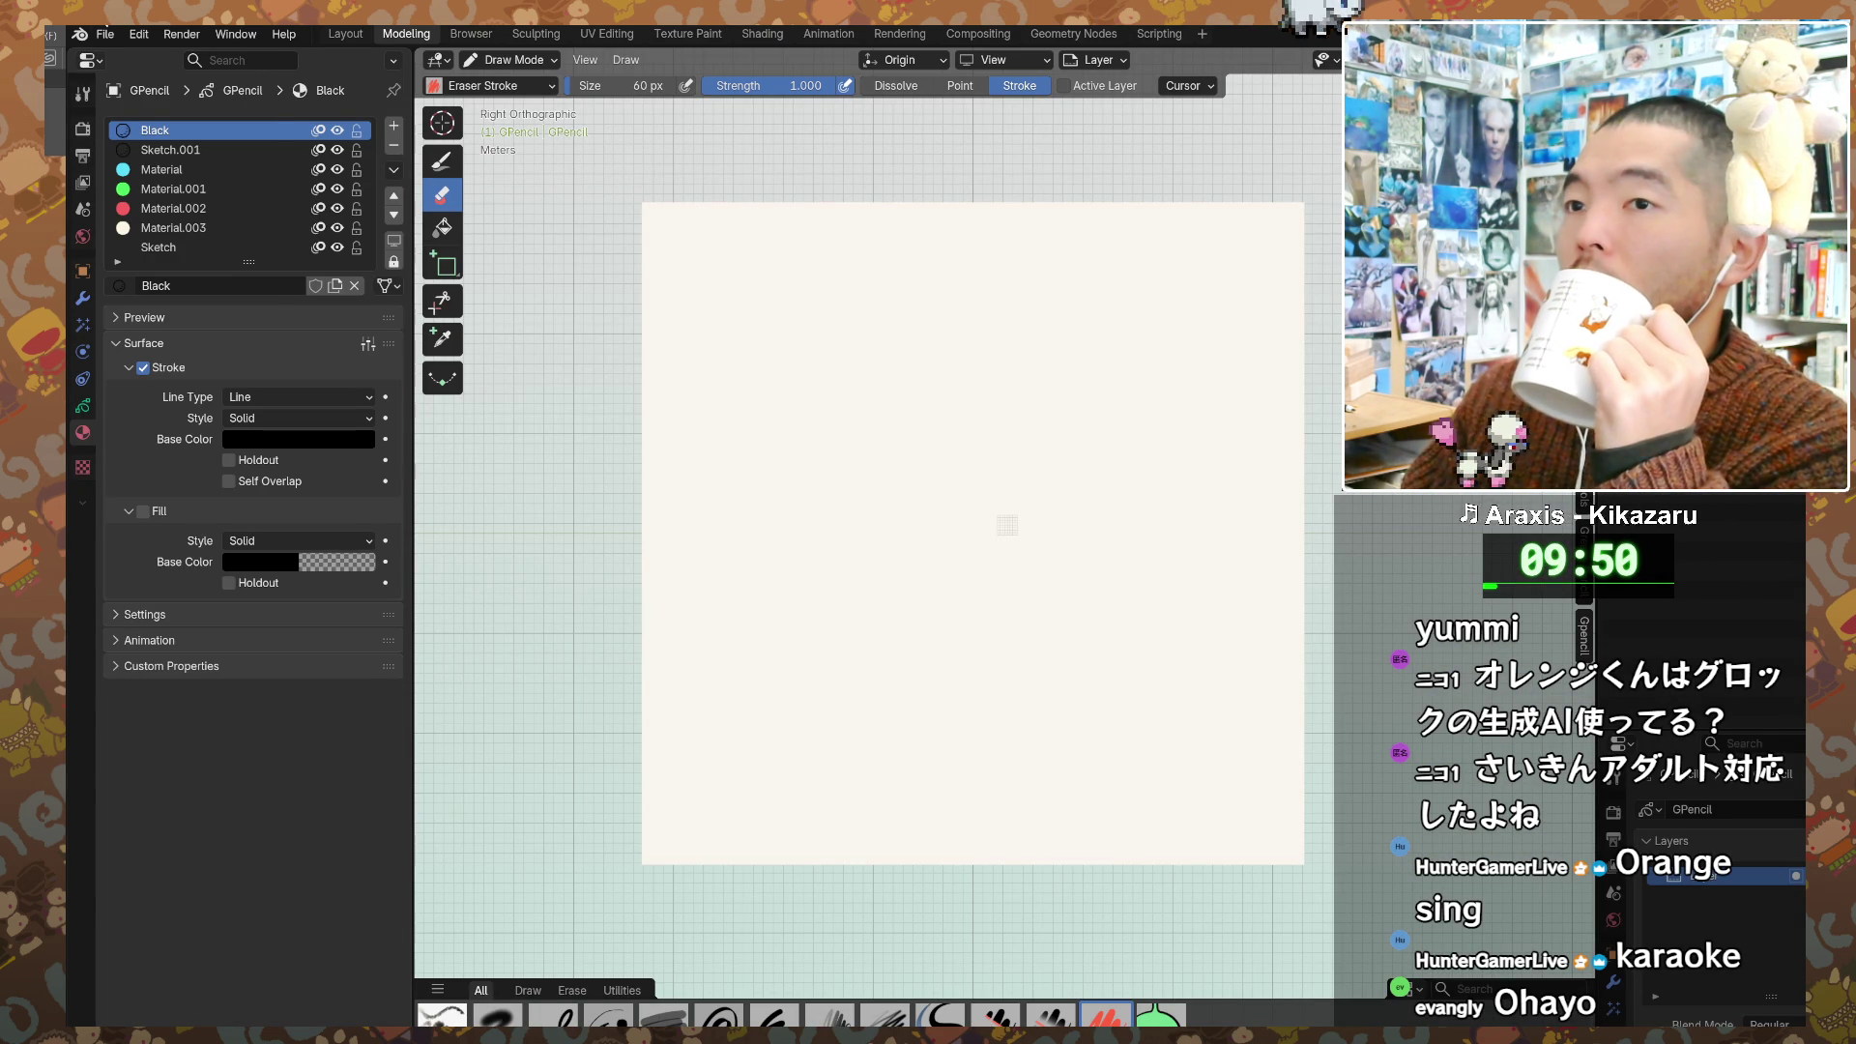
Step: Reopen 掃除2-3p-GP.blend from the recent files list
{"action": "left_click", "coordinate": [105, 34]}
{"action": "mouse_move", "coordinate": [114, 94]}
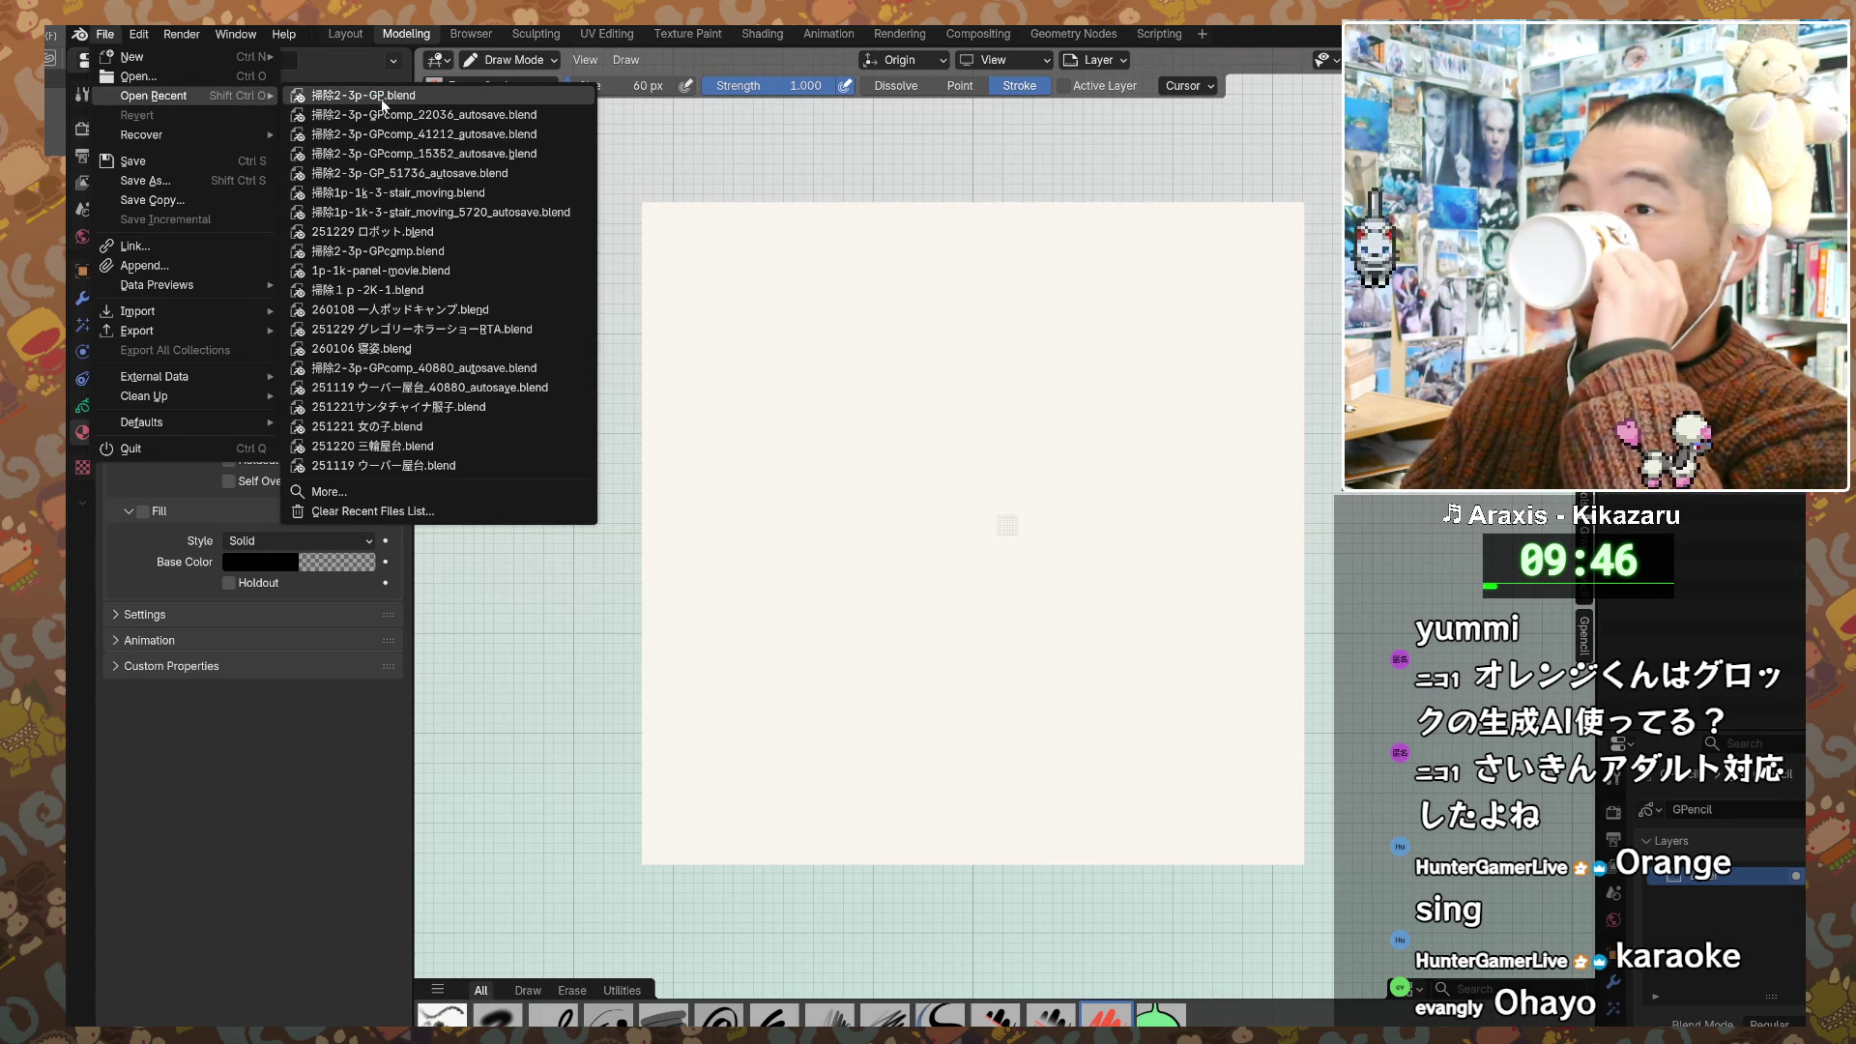
{"action": "left_click", "coordinate": [375, 101]}
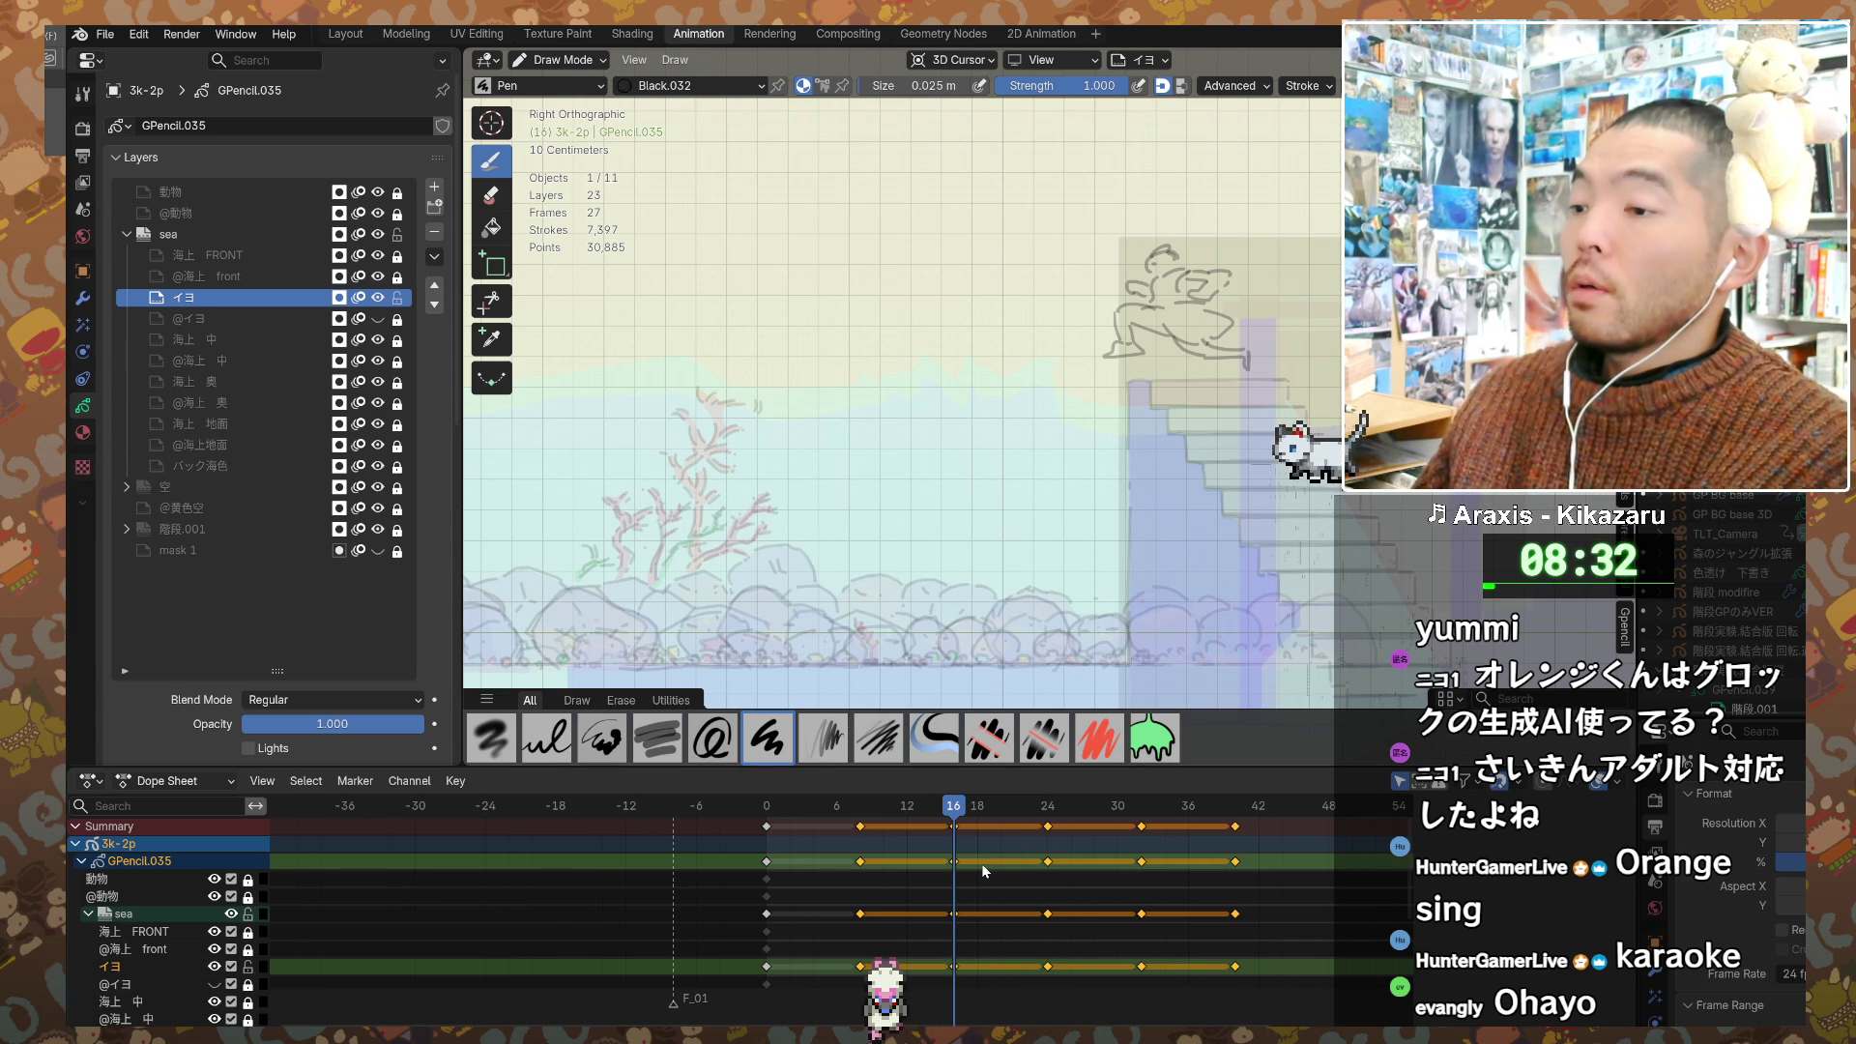
Step: Jump to keyframe 24 and zoom in to frame the diving figure
{"action": "key", "text": "Up"}
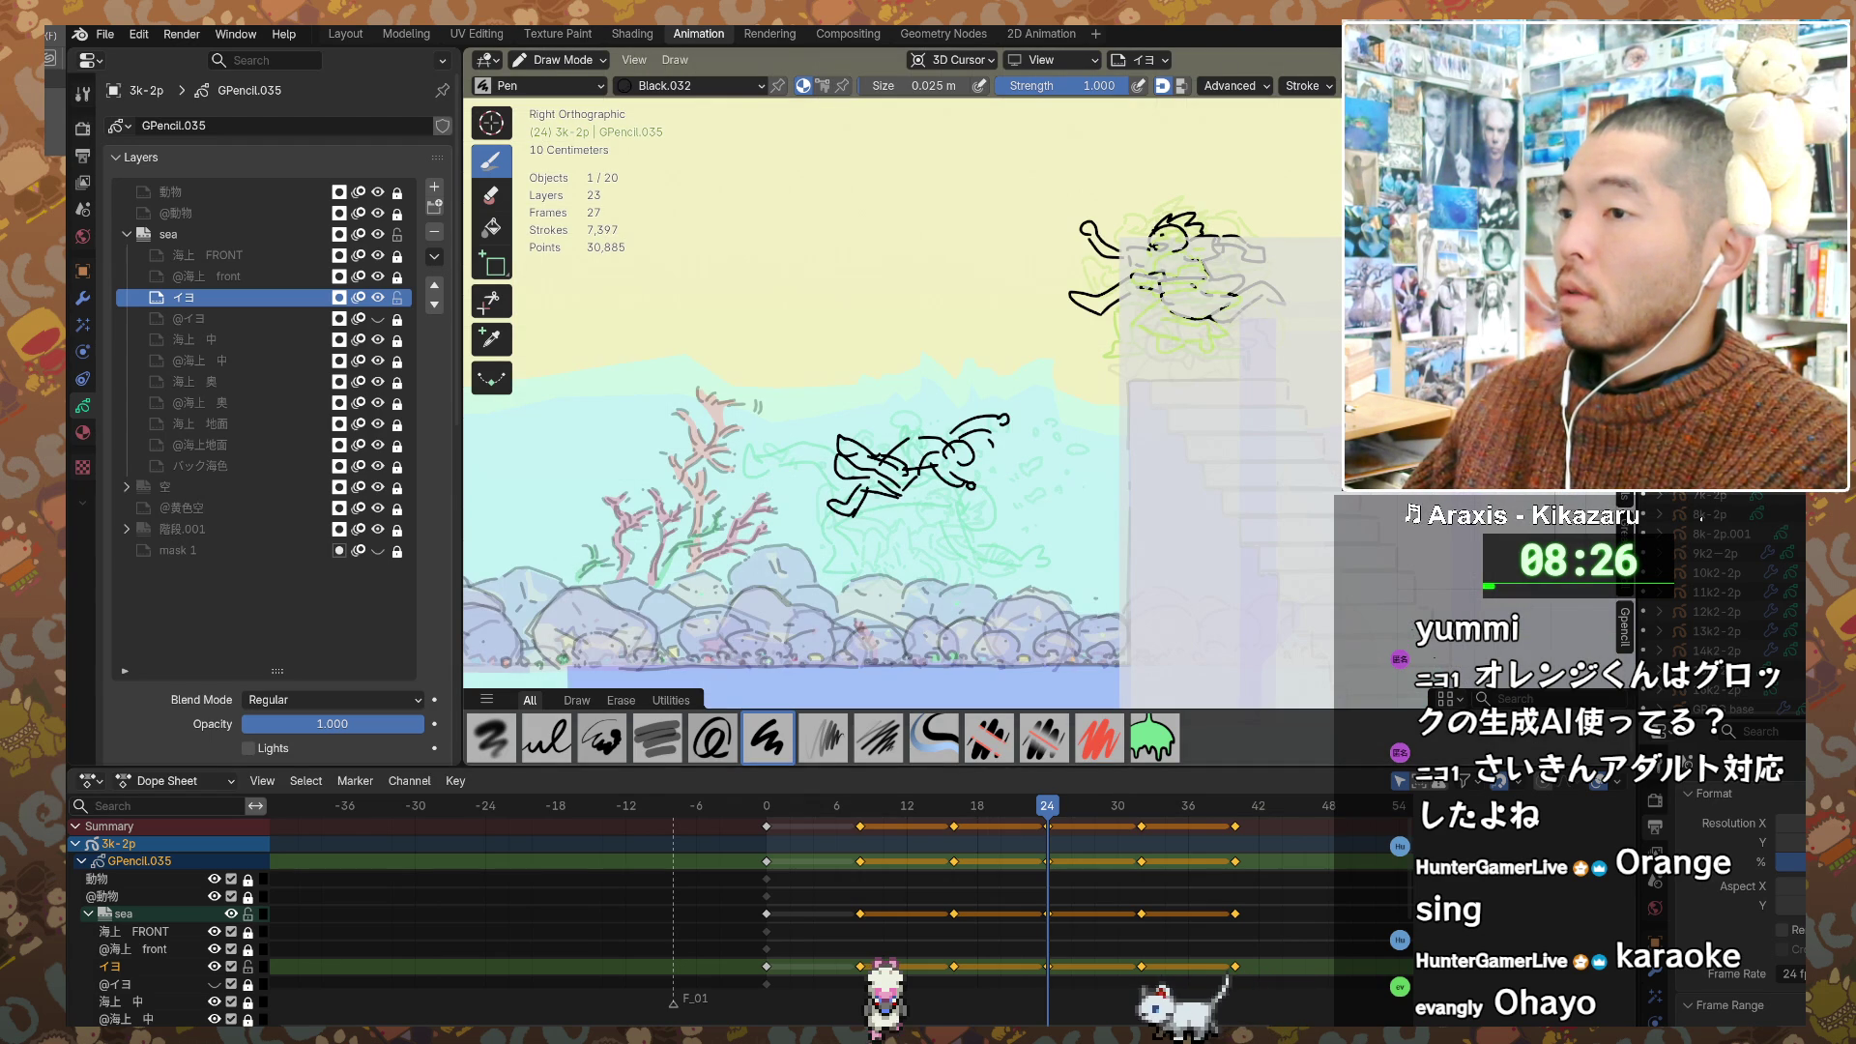
{"action": "scroll", "coordinate": [725, 426], "scroll_direction": "up", "scroll_amount": 2}
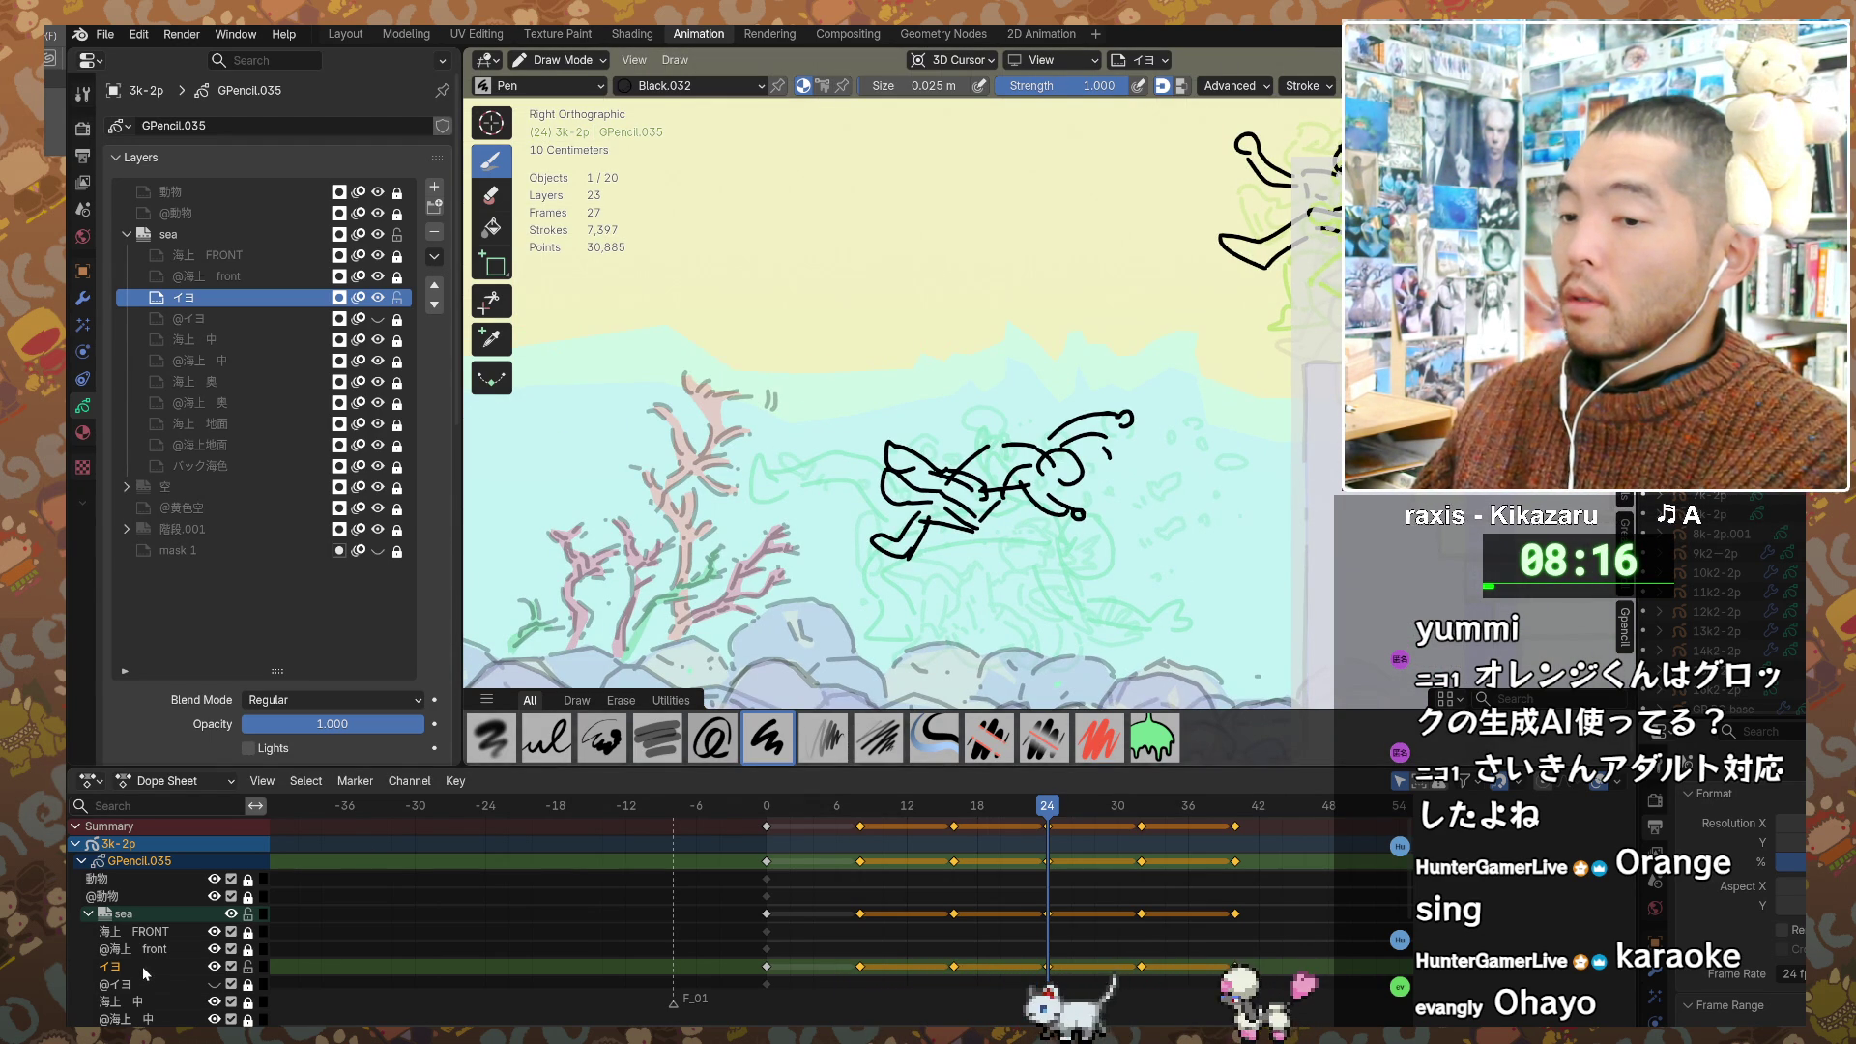
{"action": "middle_click_drag", "start_coordinate": [1007, 540], "coordinate": [991, 524], "text": "shift"}
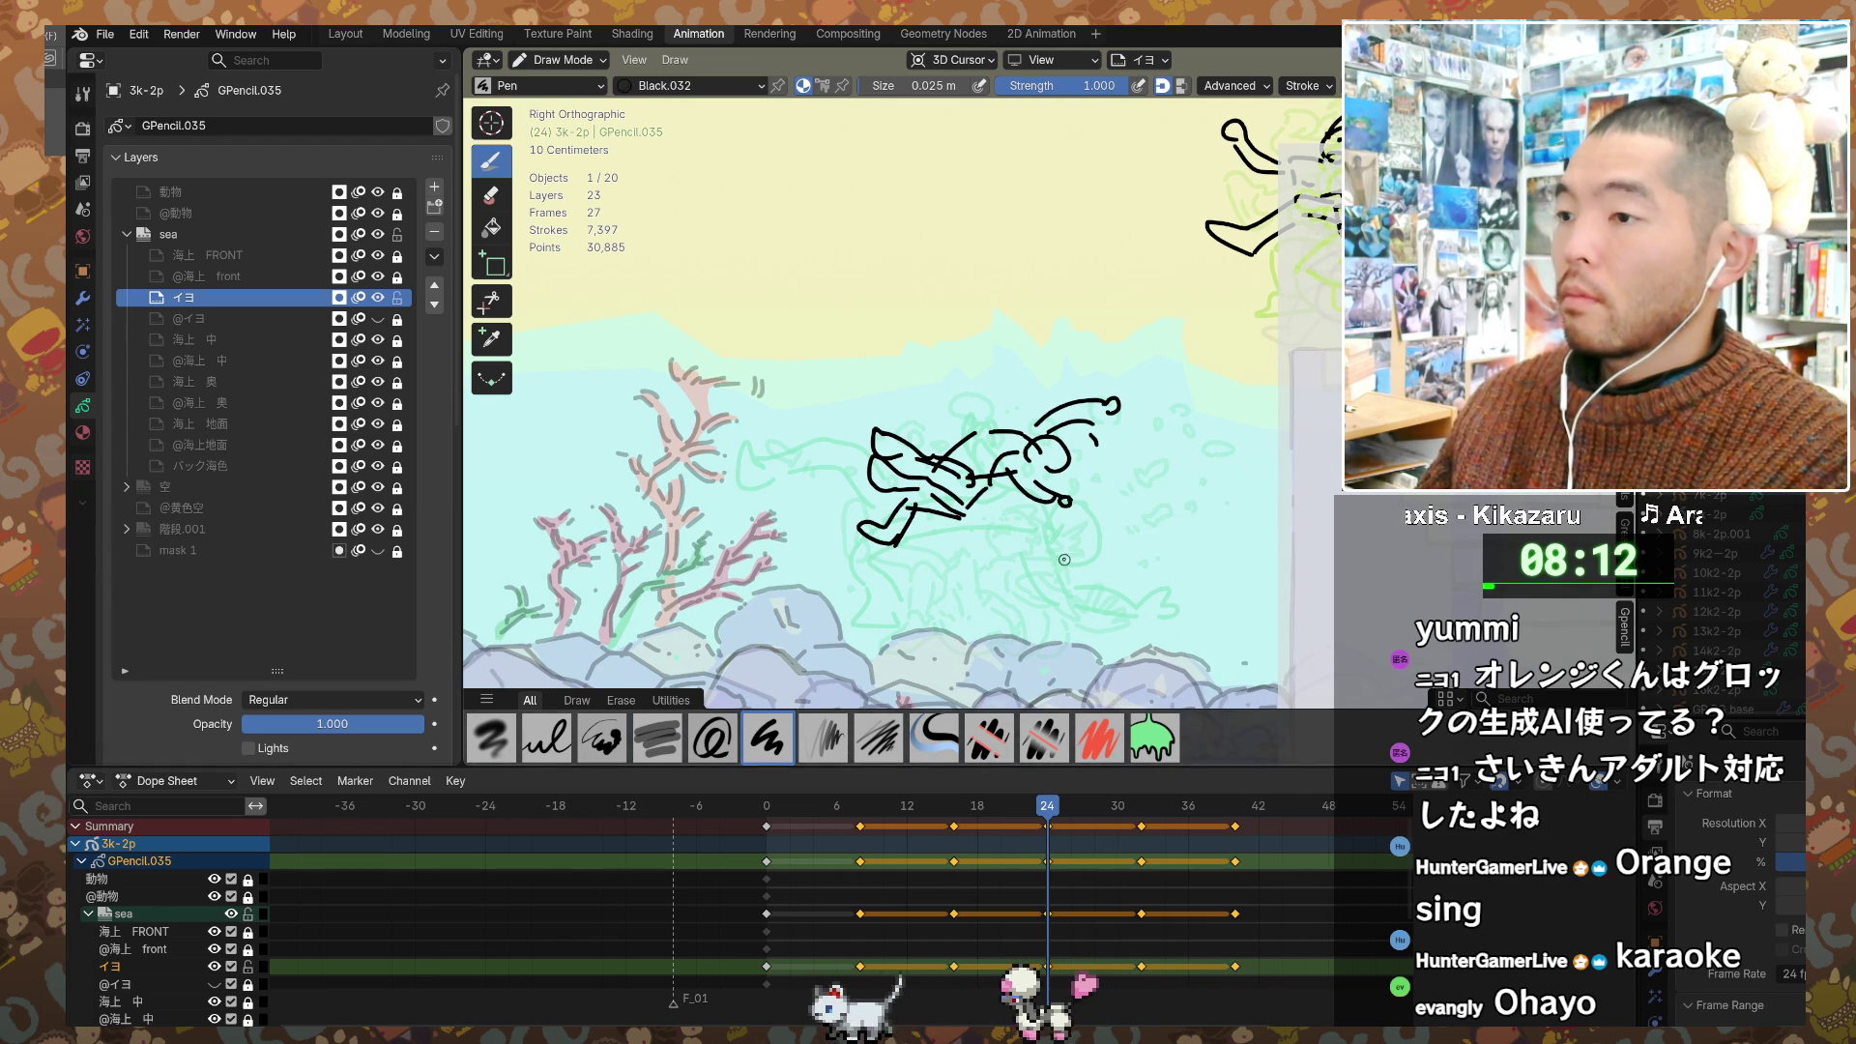
Step: Switch to whole-stroke erasing and step back through the keyframes to frame 0
{"action": "key", "text": "e"}
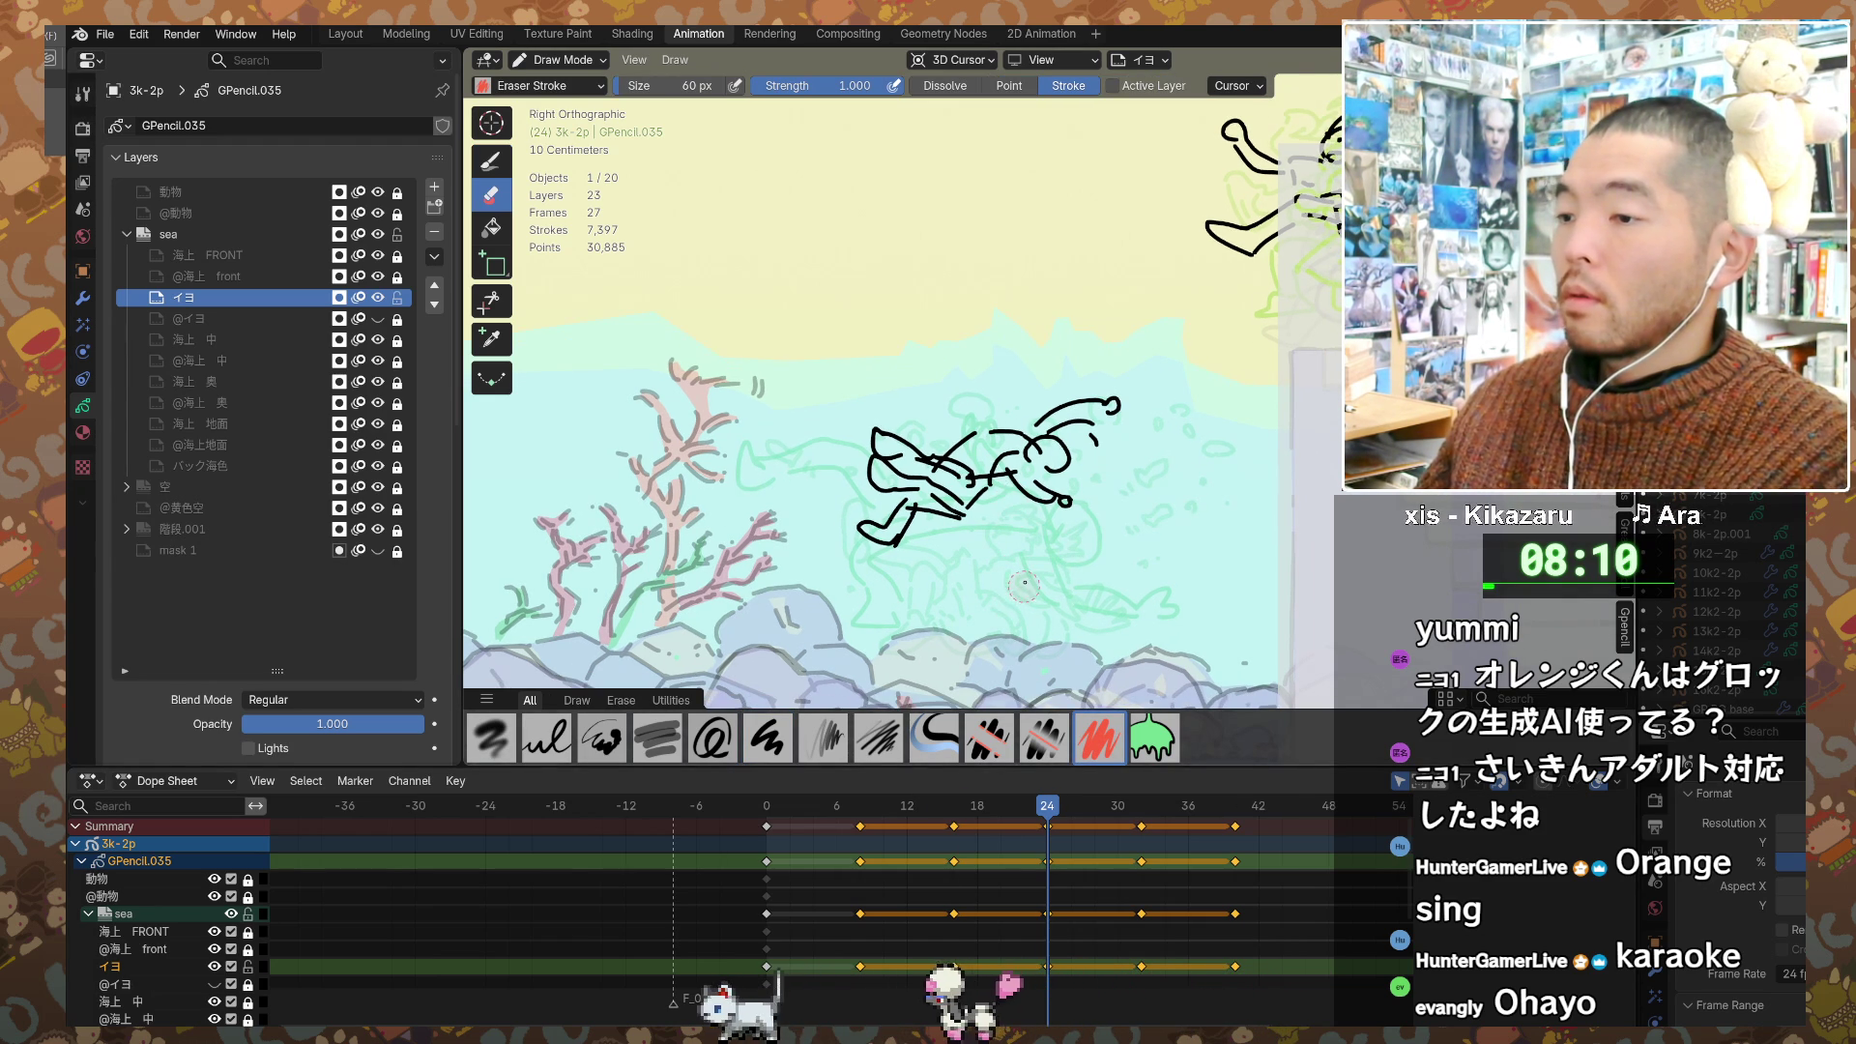
{"action": "key", "text": "Down"}
{"action": "key", "text": "Down"}
{"action": "key", "text": "Down"}
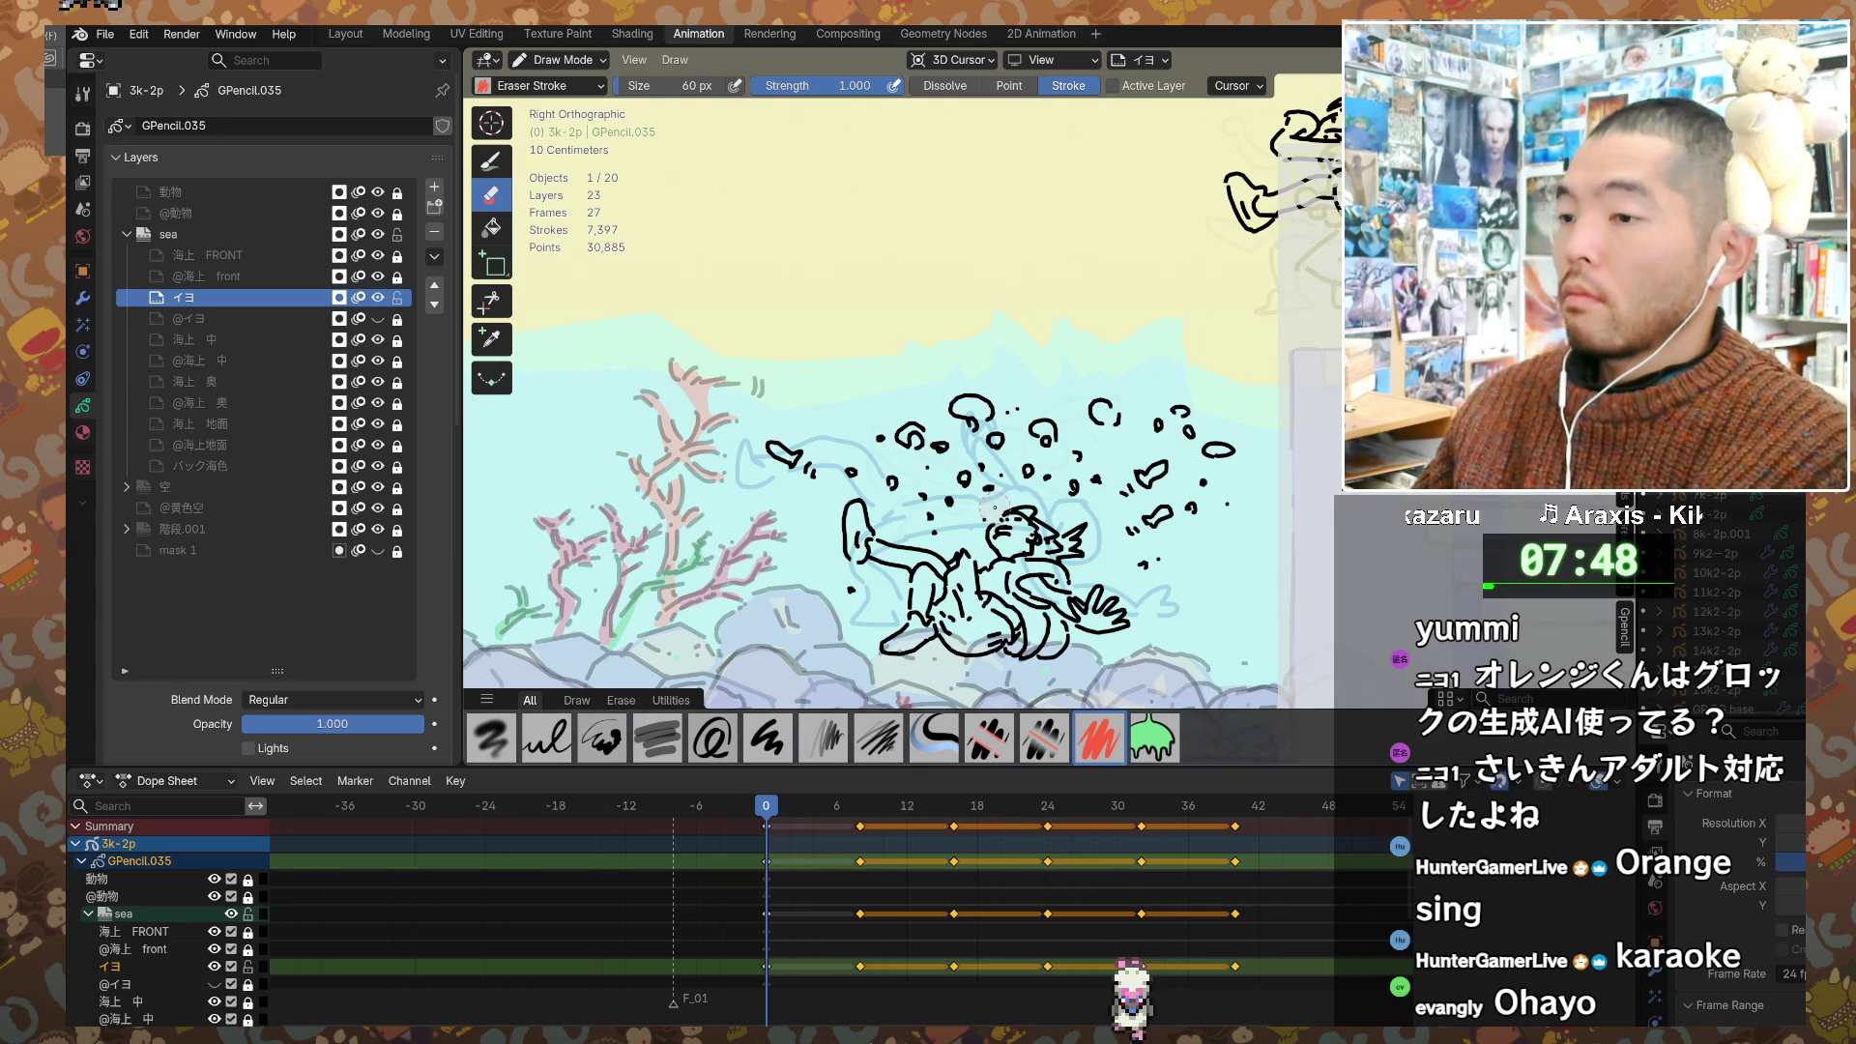
Step: Step between keyframes 0, 8 and 16 to compare poses, settling on frame 8
{"action": "key", "text": "Up"}
{"action": "key", "text": "Up"}
{"action": "key", "text": "Down"}
{"action": "key", "text": "Down"}
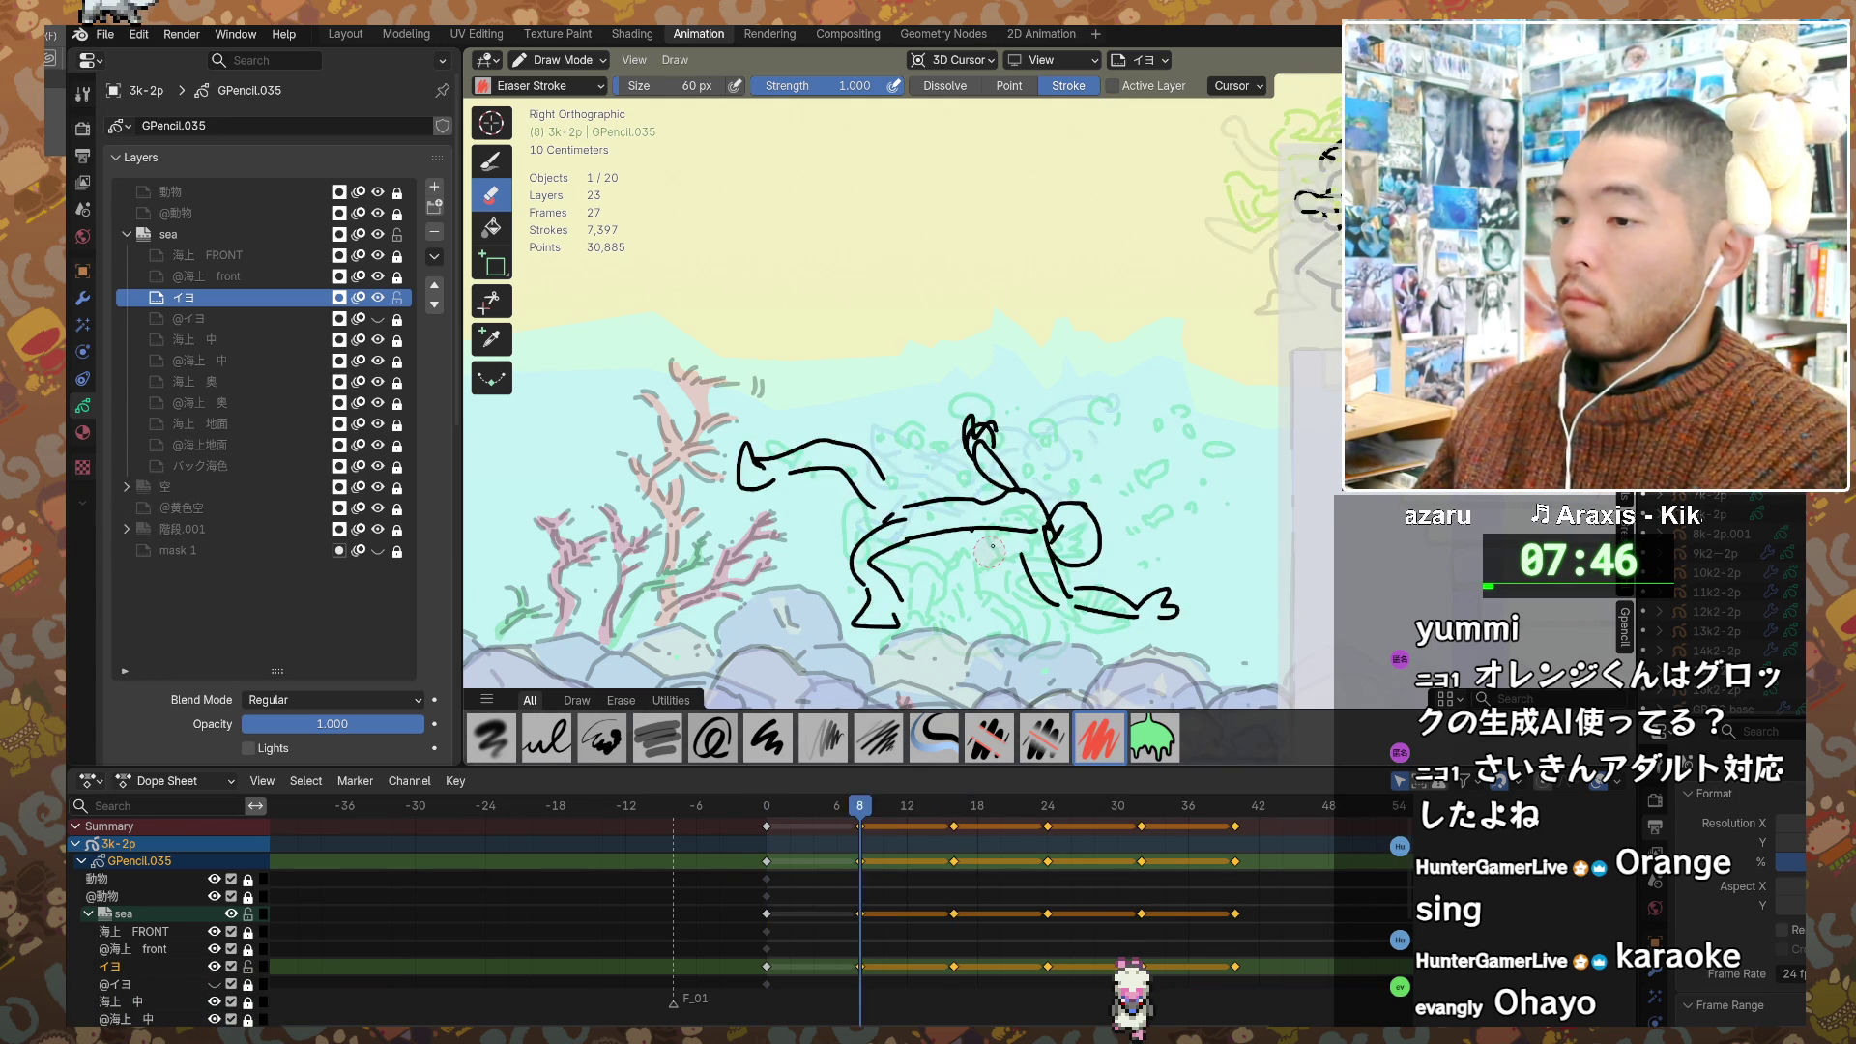
{"action": "key", "text": "Up"}
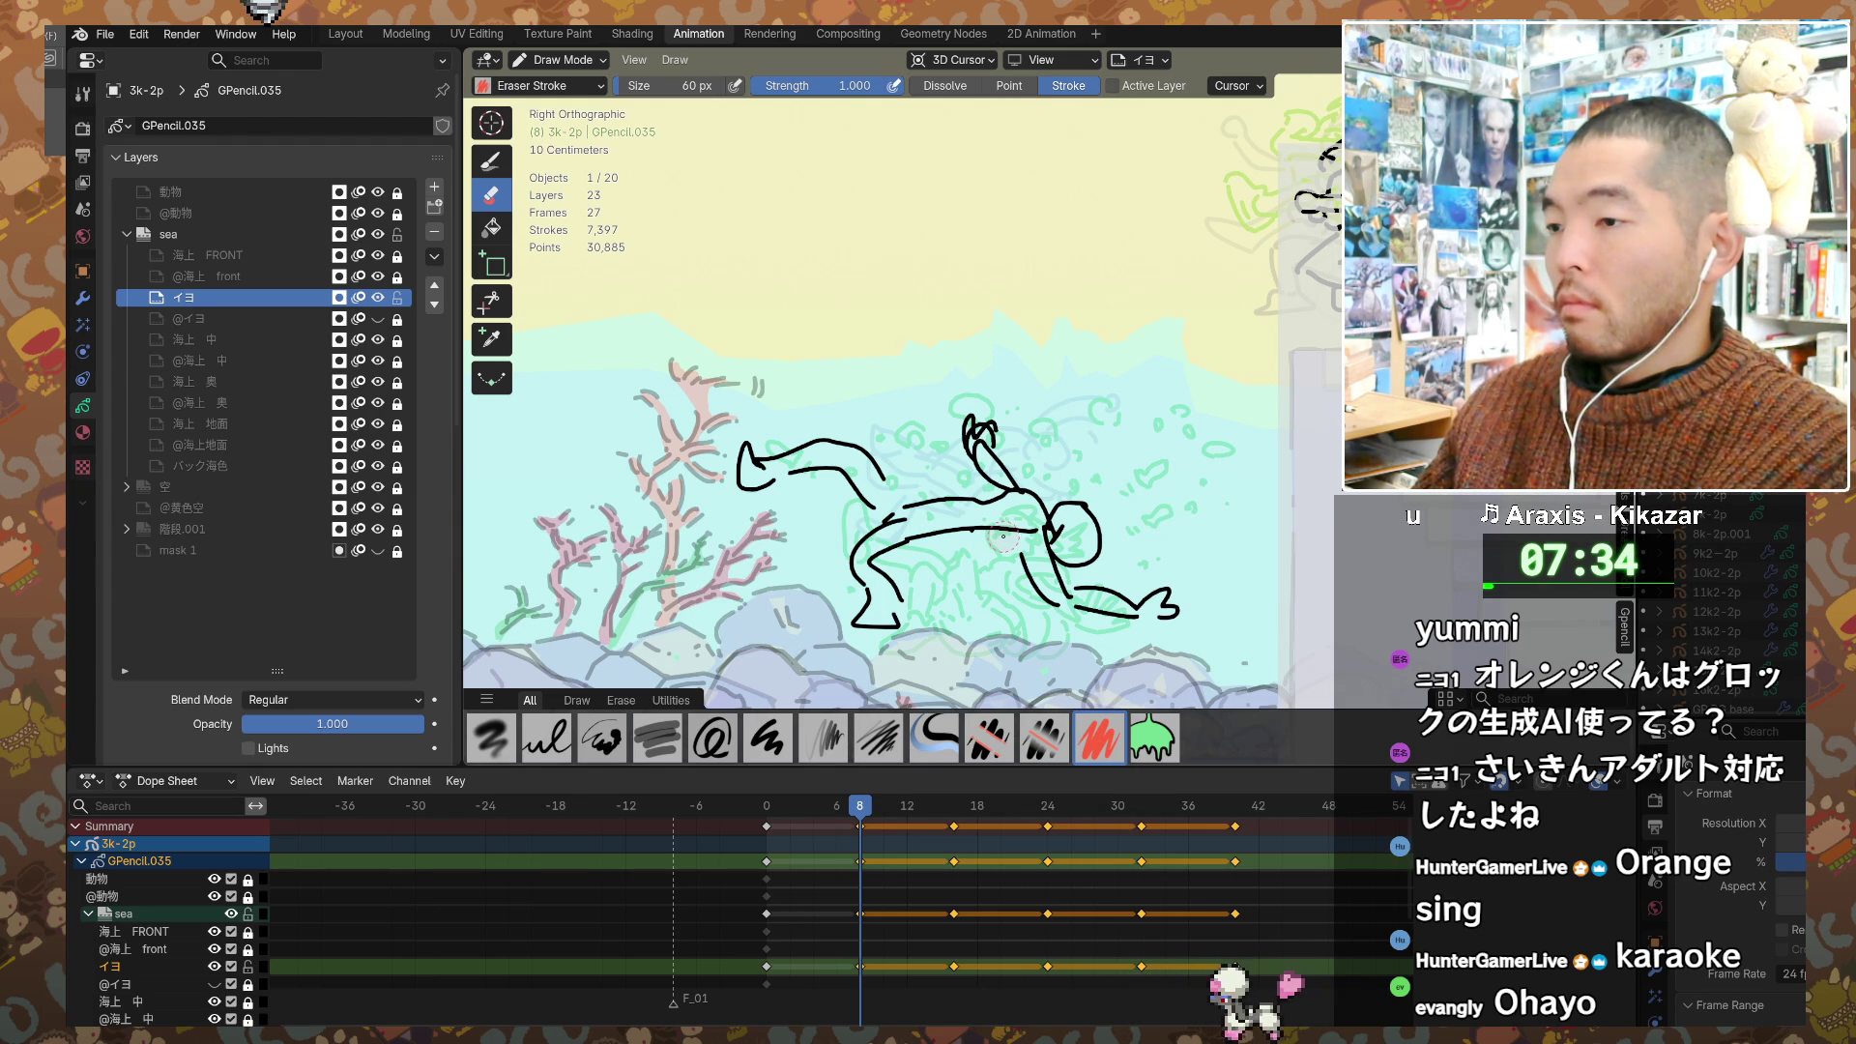
{"action": "key", "text": "Up"}
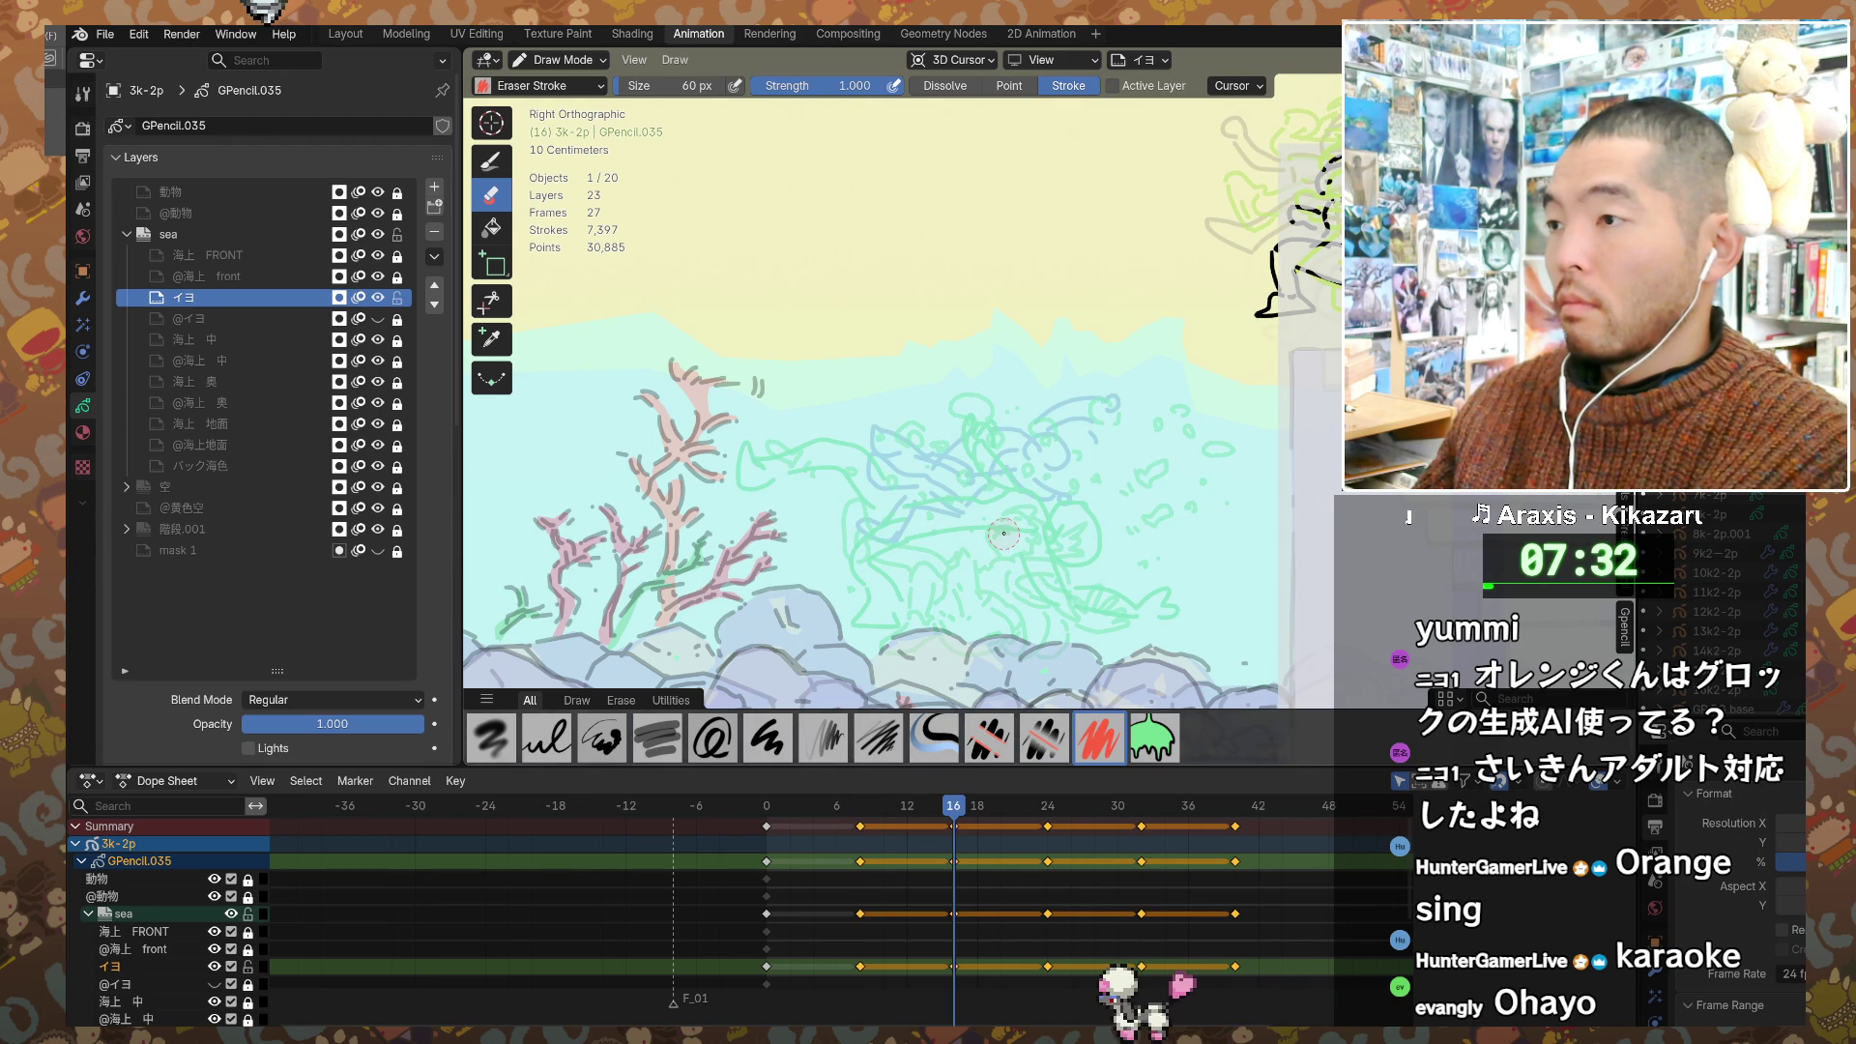
{"action": "key", "text": "Down"}
{"action": "key", "text": "Down"}
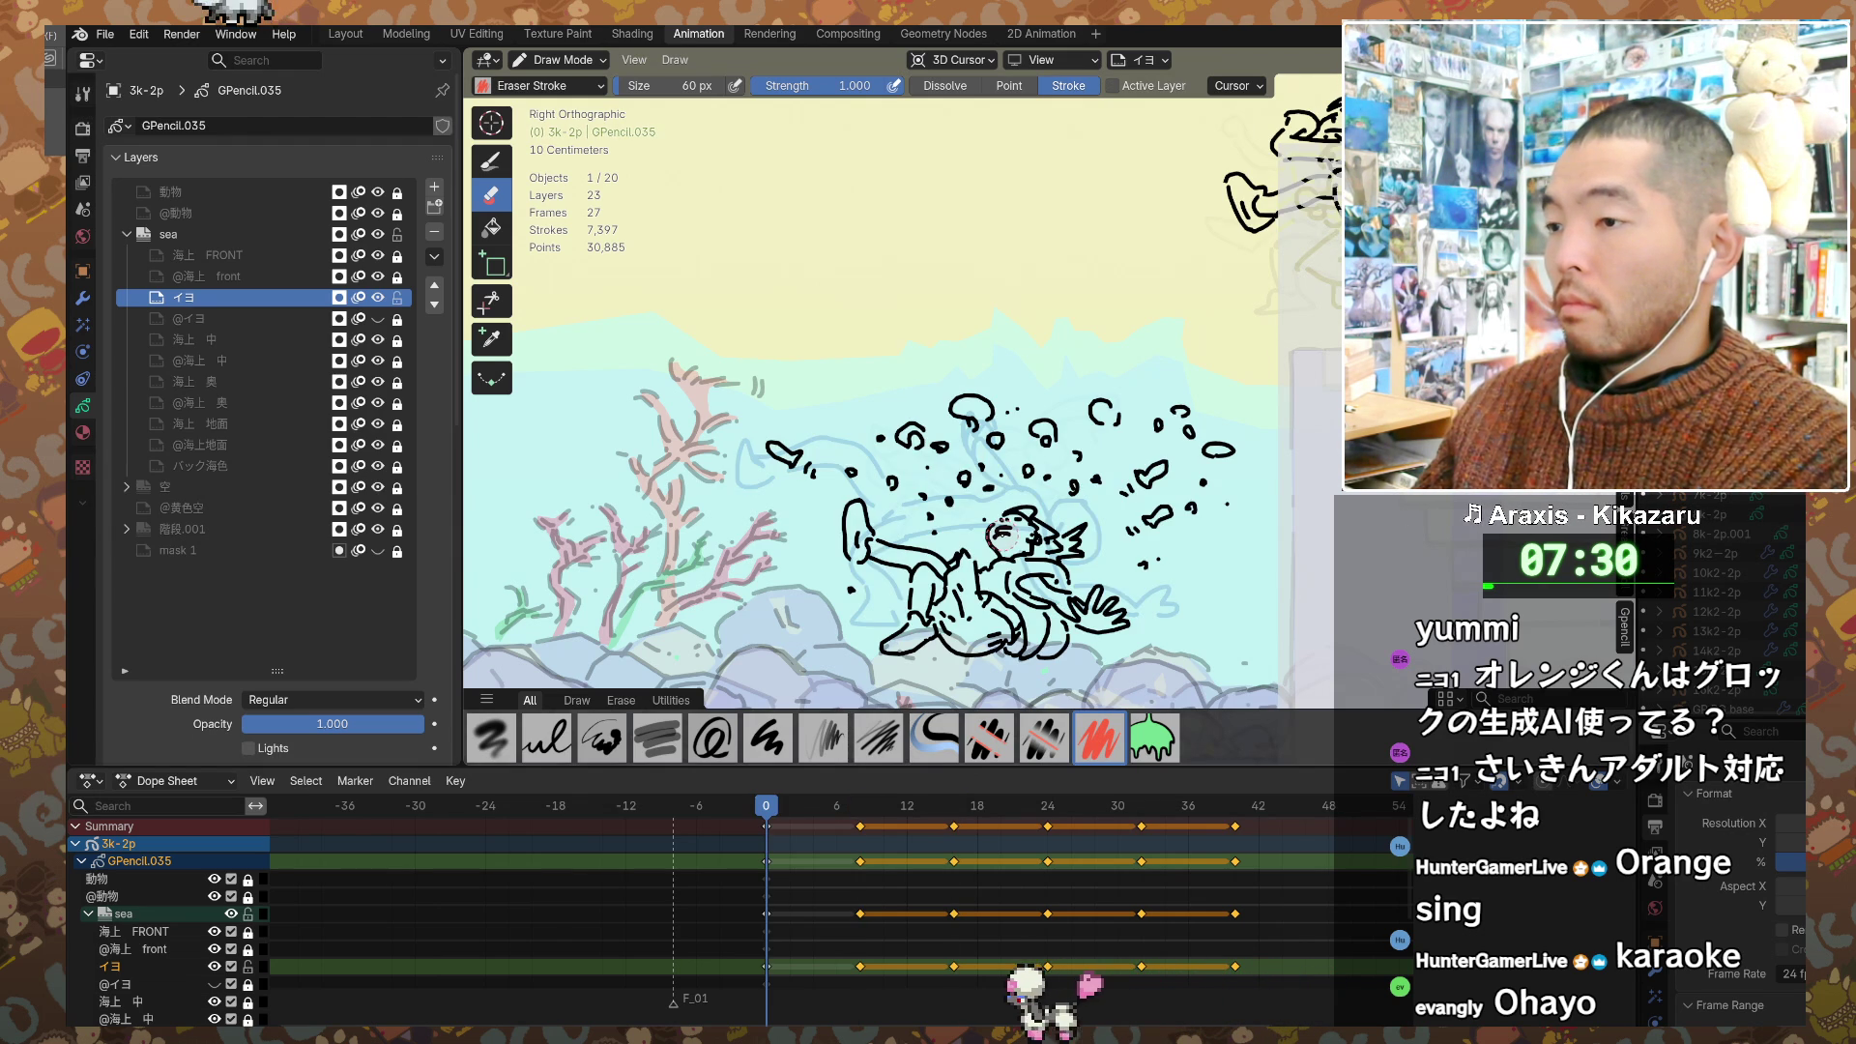
{"action": "key", "text": "Up"}
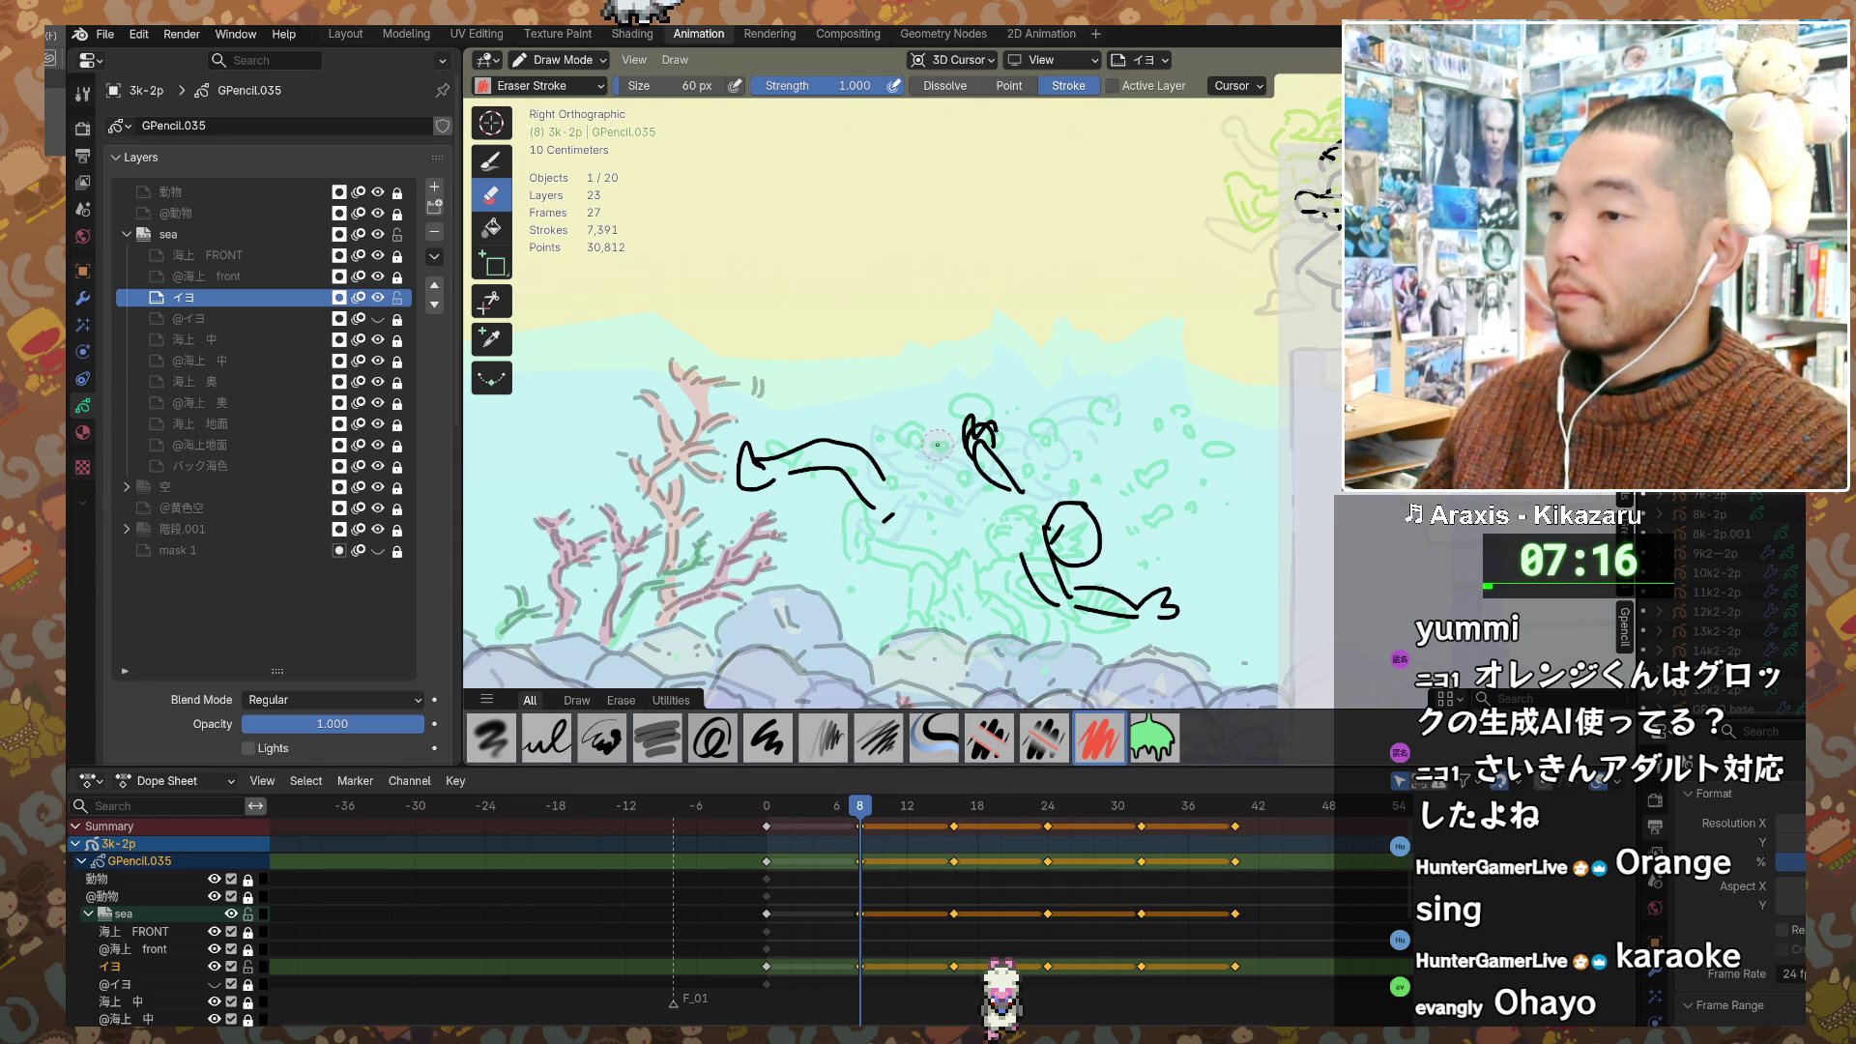
Step: Set the pen size to 0.01 m and undo the thick squiggle under the figure
{"action": "key", "text": "d"}
{"action": "left_click_drag", "start_coordinate": [932, 551], "coordinate": [848, 600]}
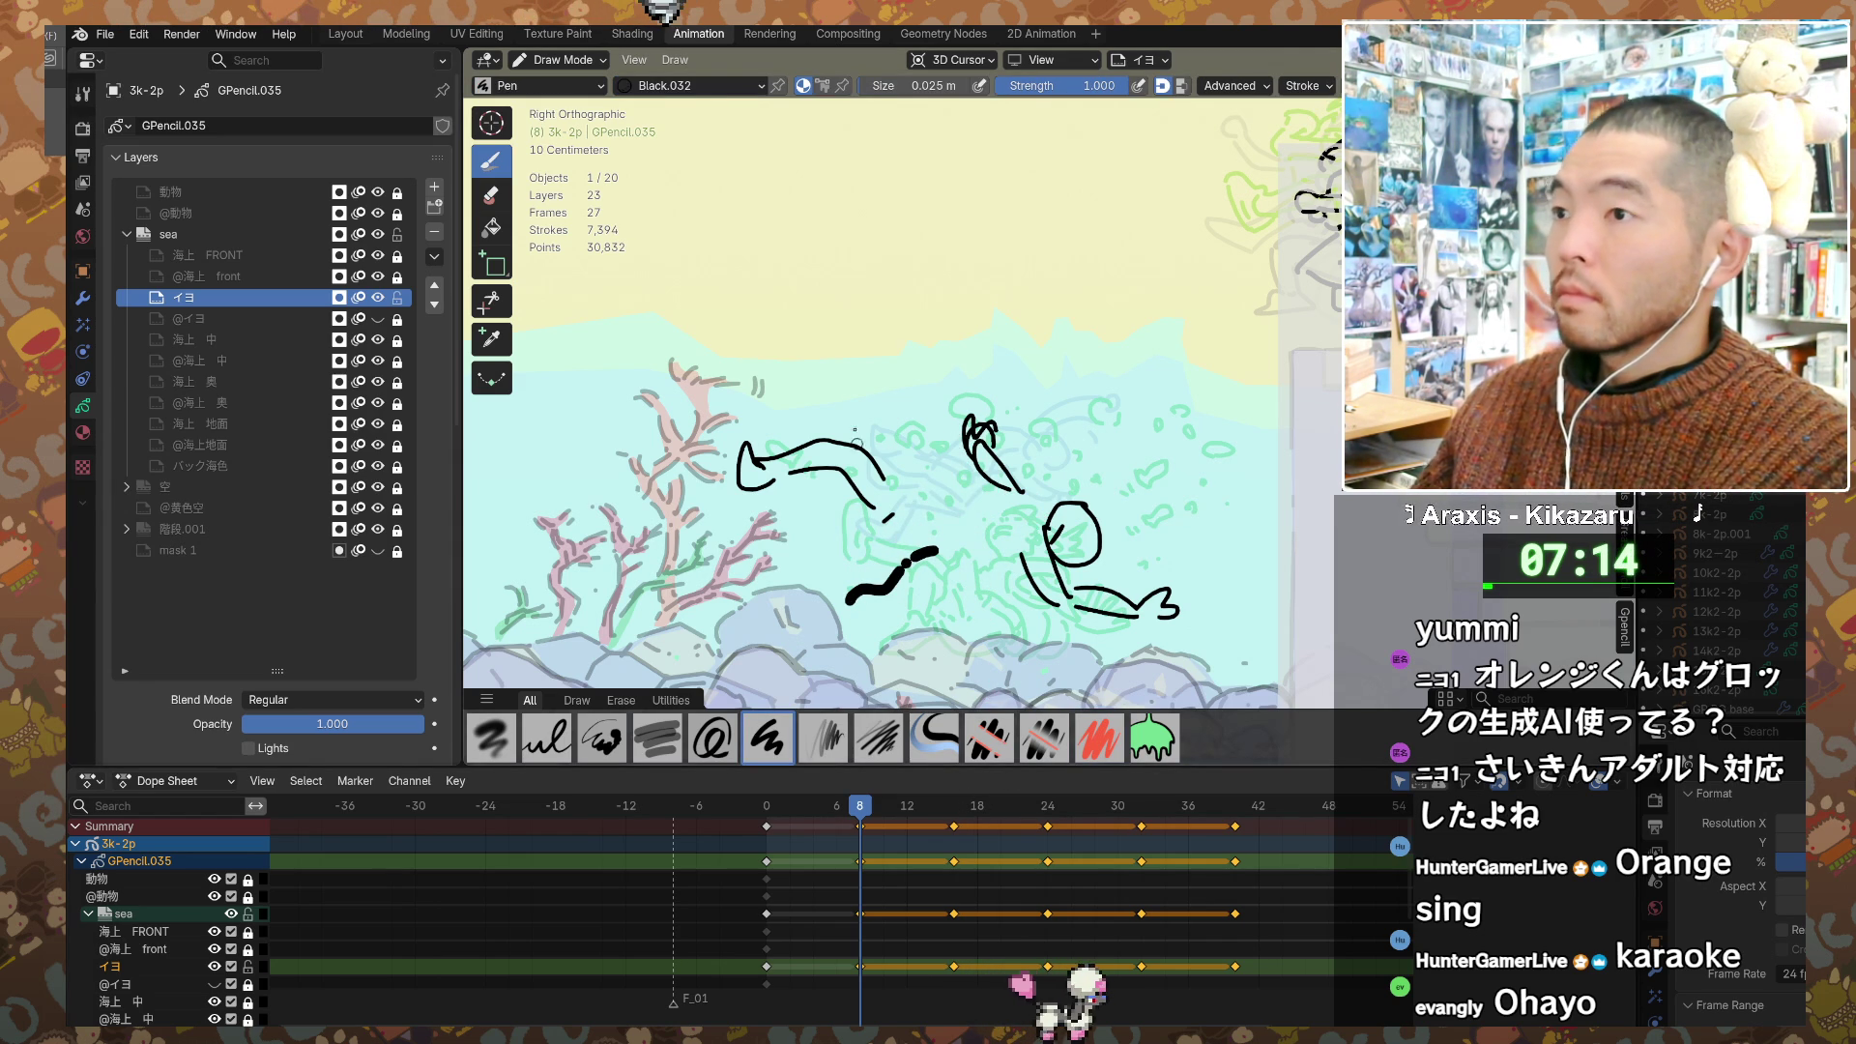
{"action": "left_click", "coordinate": [928, 85]}
{"action": "left_click", "coordinate": [891, 86]}
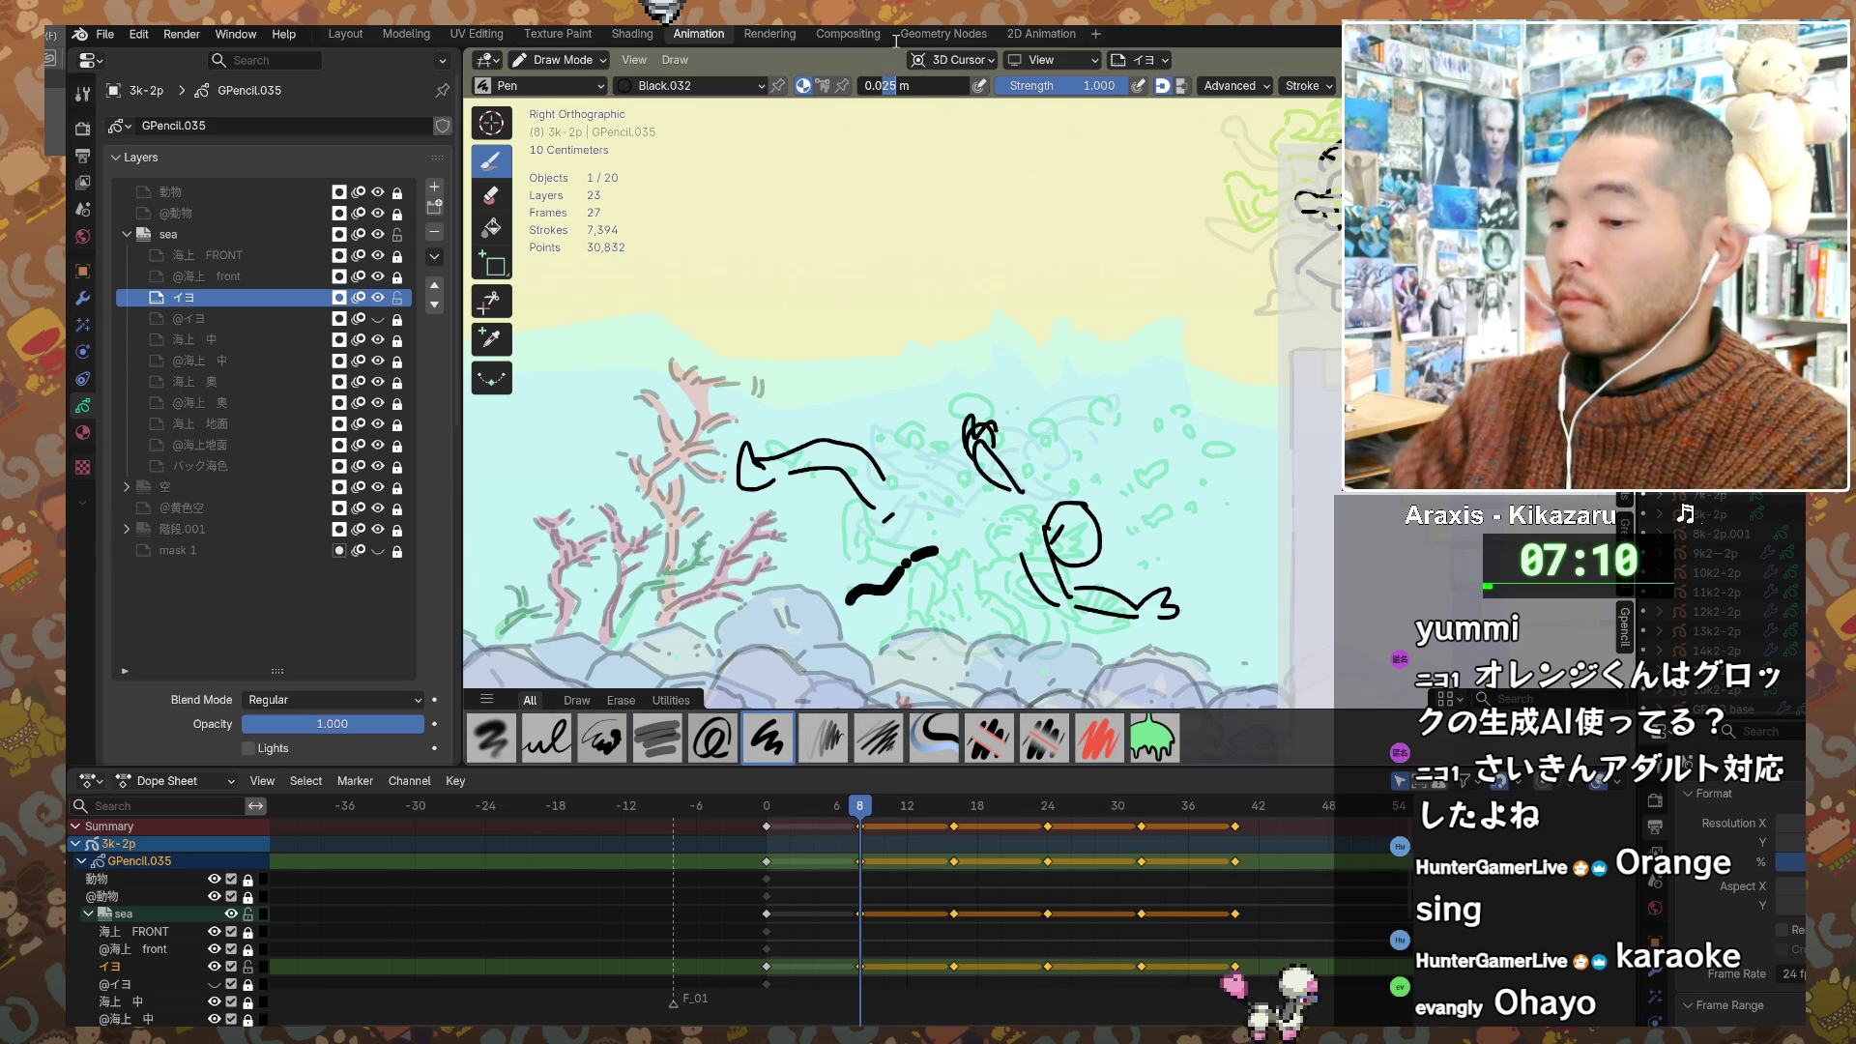
{"action": "key", "text": "BackSpace"}
{"action": "key", "text": "BackSpace"}
{"action": "type", "text": "1"}
{"action": "key", "text": "Return"}
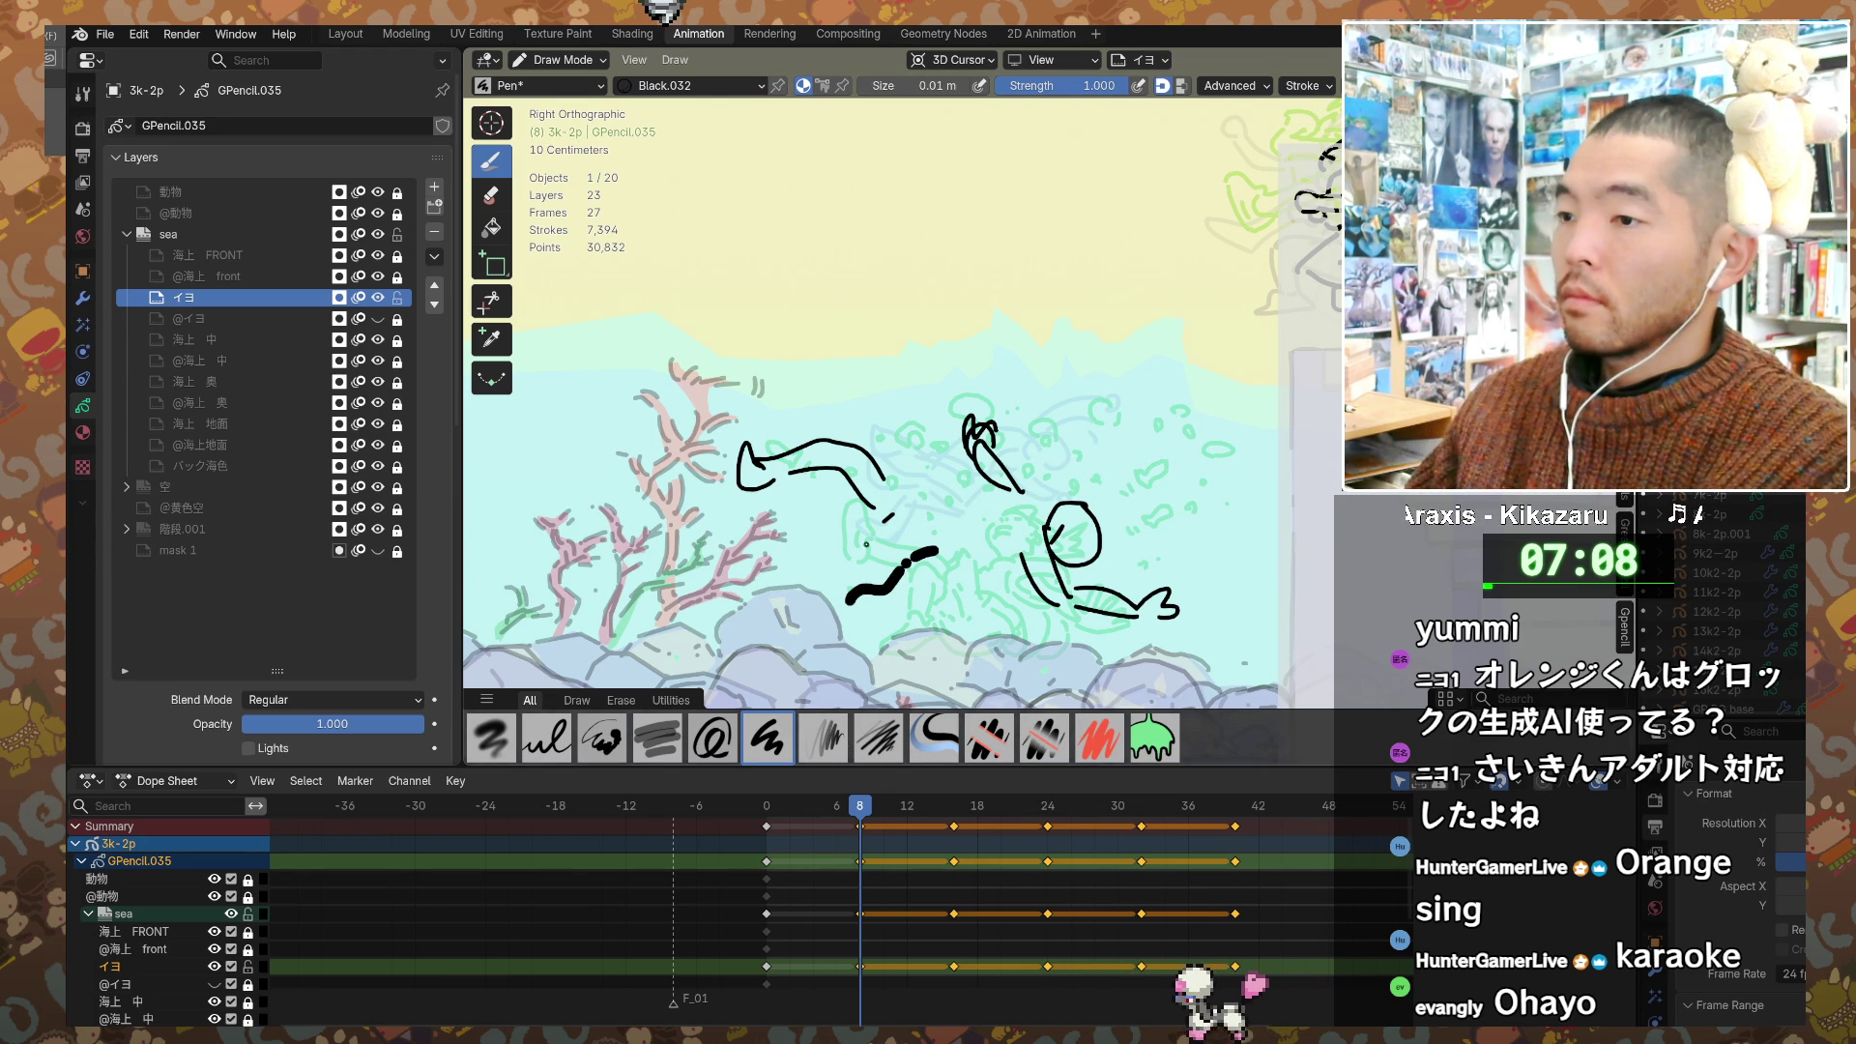
{"action": "key", "text": "ctrl+z"}
Step: Draw thin body lines beneath the swimmer, erase the fish-shaped stroke, then go to frame 40
{"action": "left_click_drag", "start_coordinate": [929, 558], "coordinate": [829, 551]}
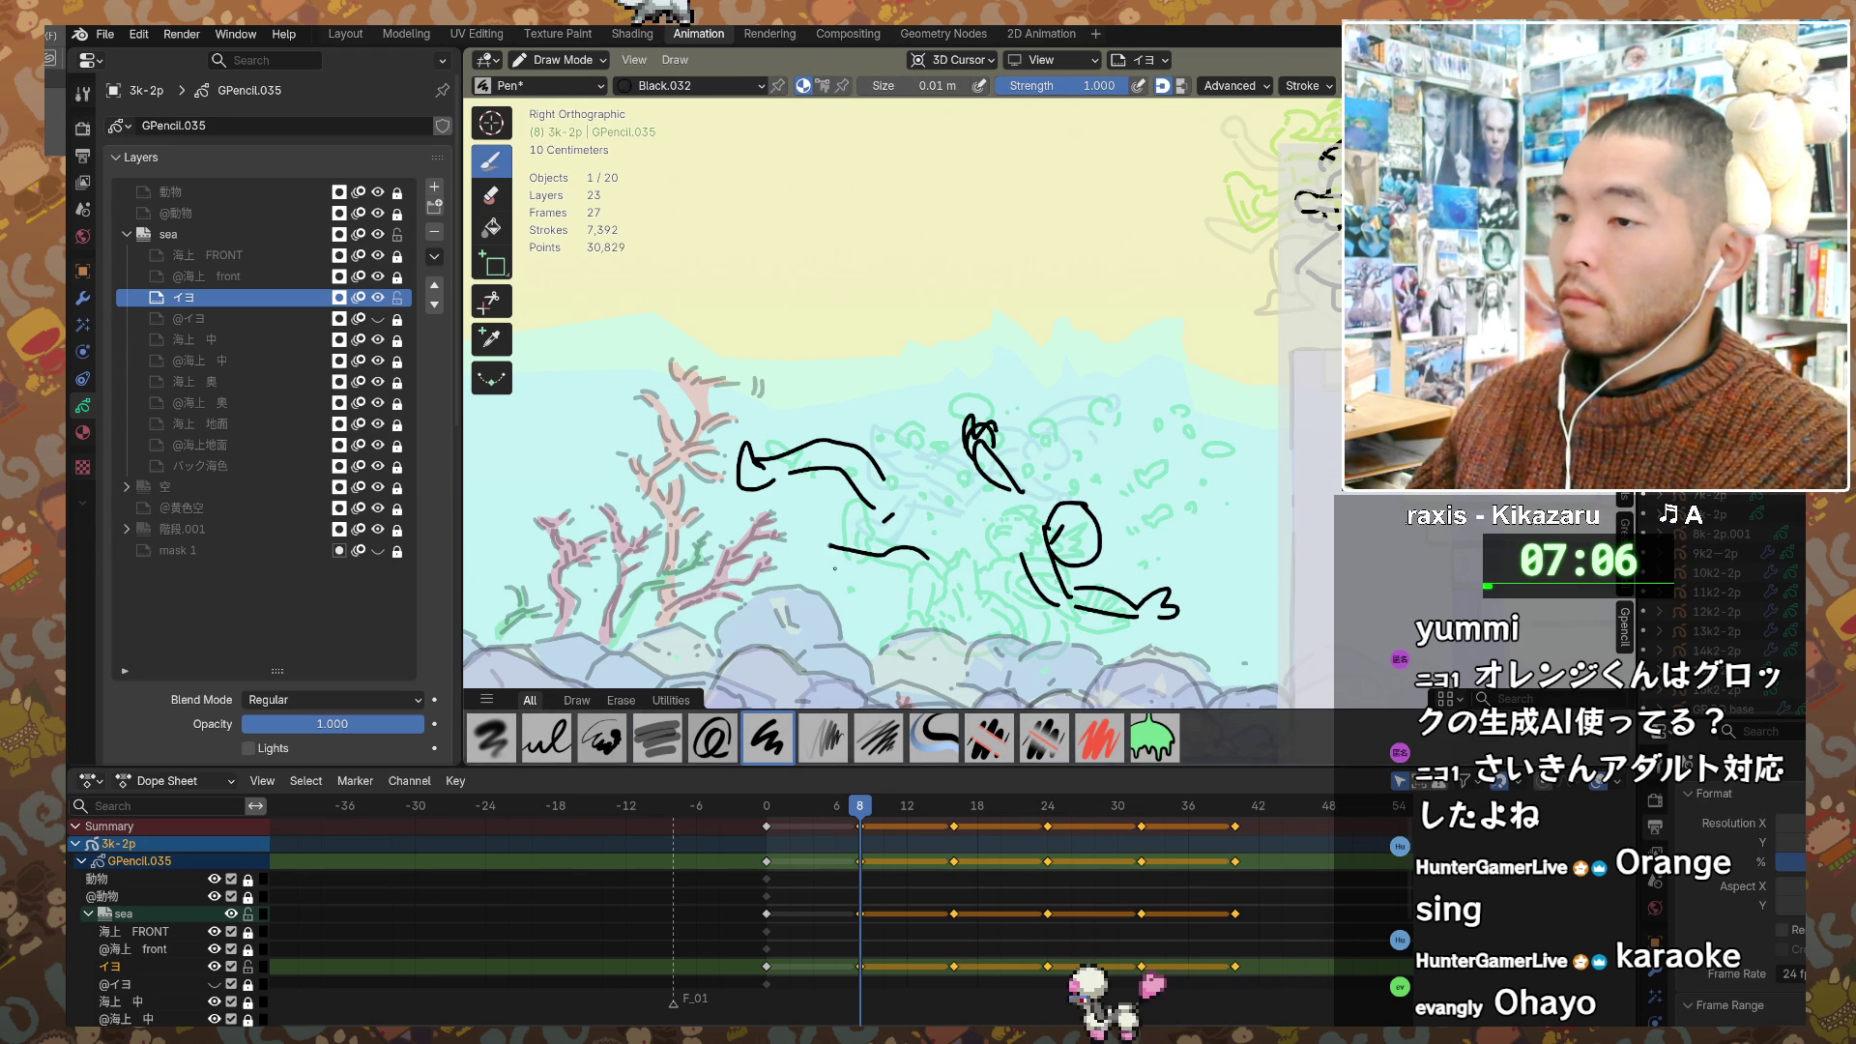
{"action": "key", "text": "e"}
{"action": "left_click", "coordinate": [773, 470]}
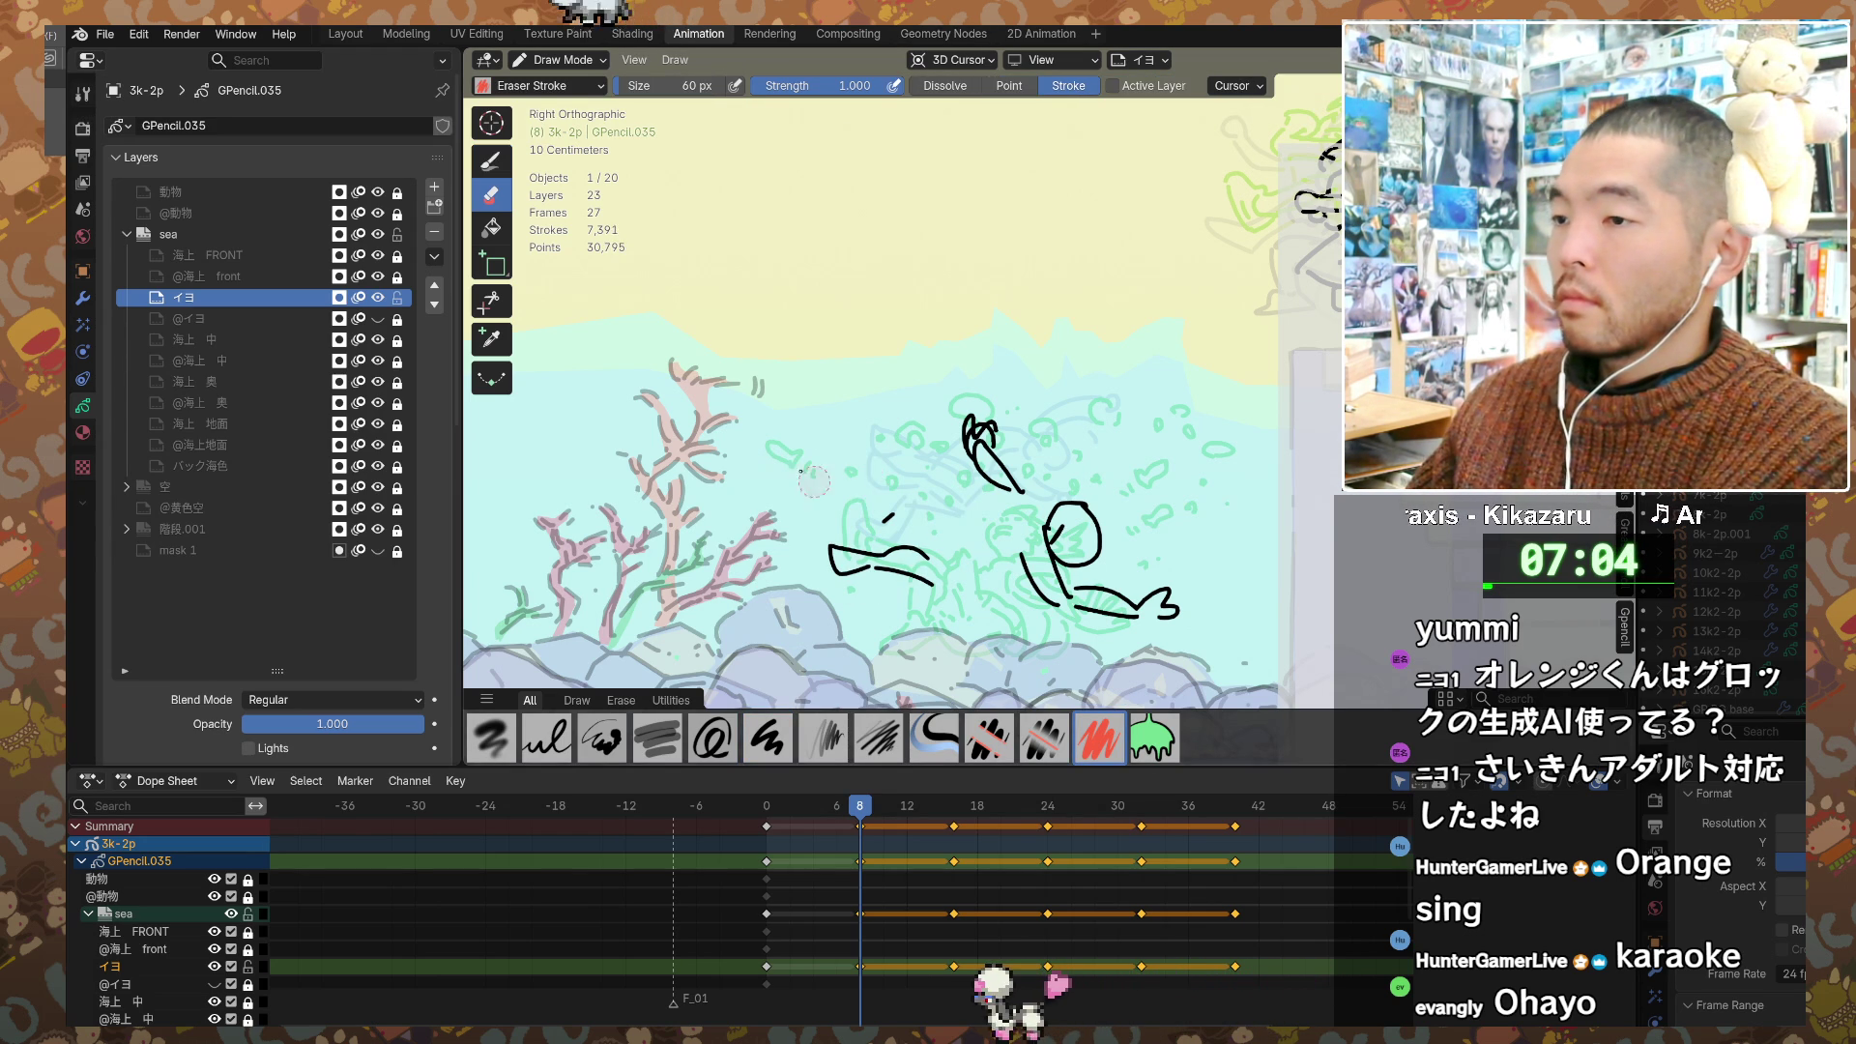
{"action": "key", "text": "d"}
{"action": "left_click_drag", "start_coordinate": [855, 580], "coordinate": [900, 585]}
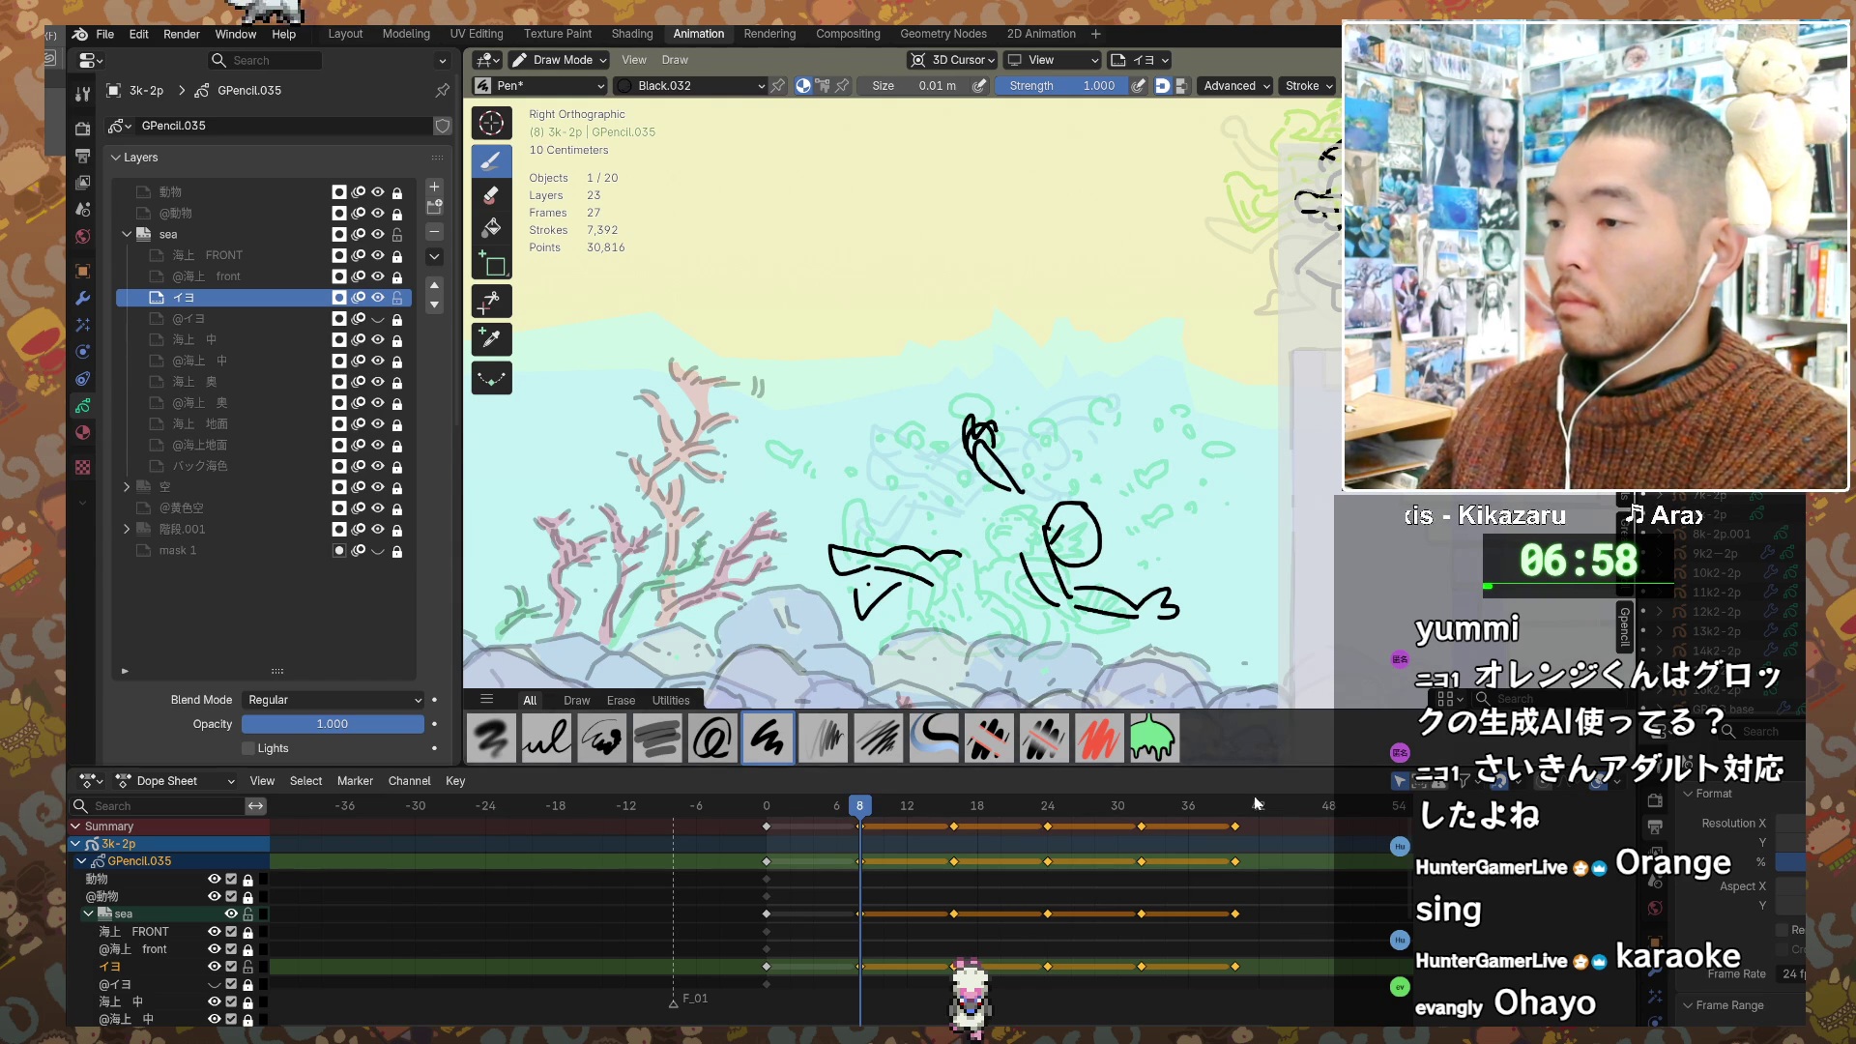
{"action": "left_click", "coordinate": [1235, 807]}
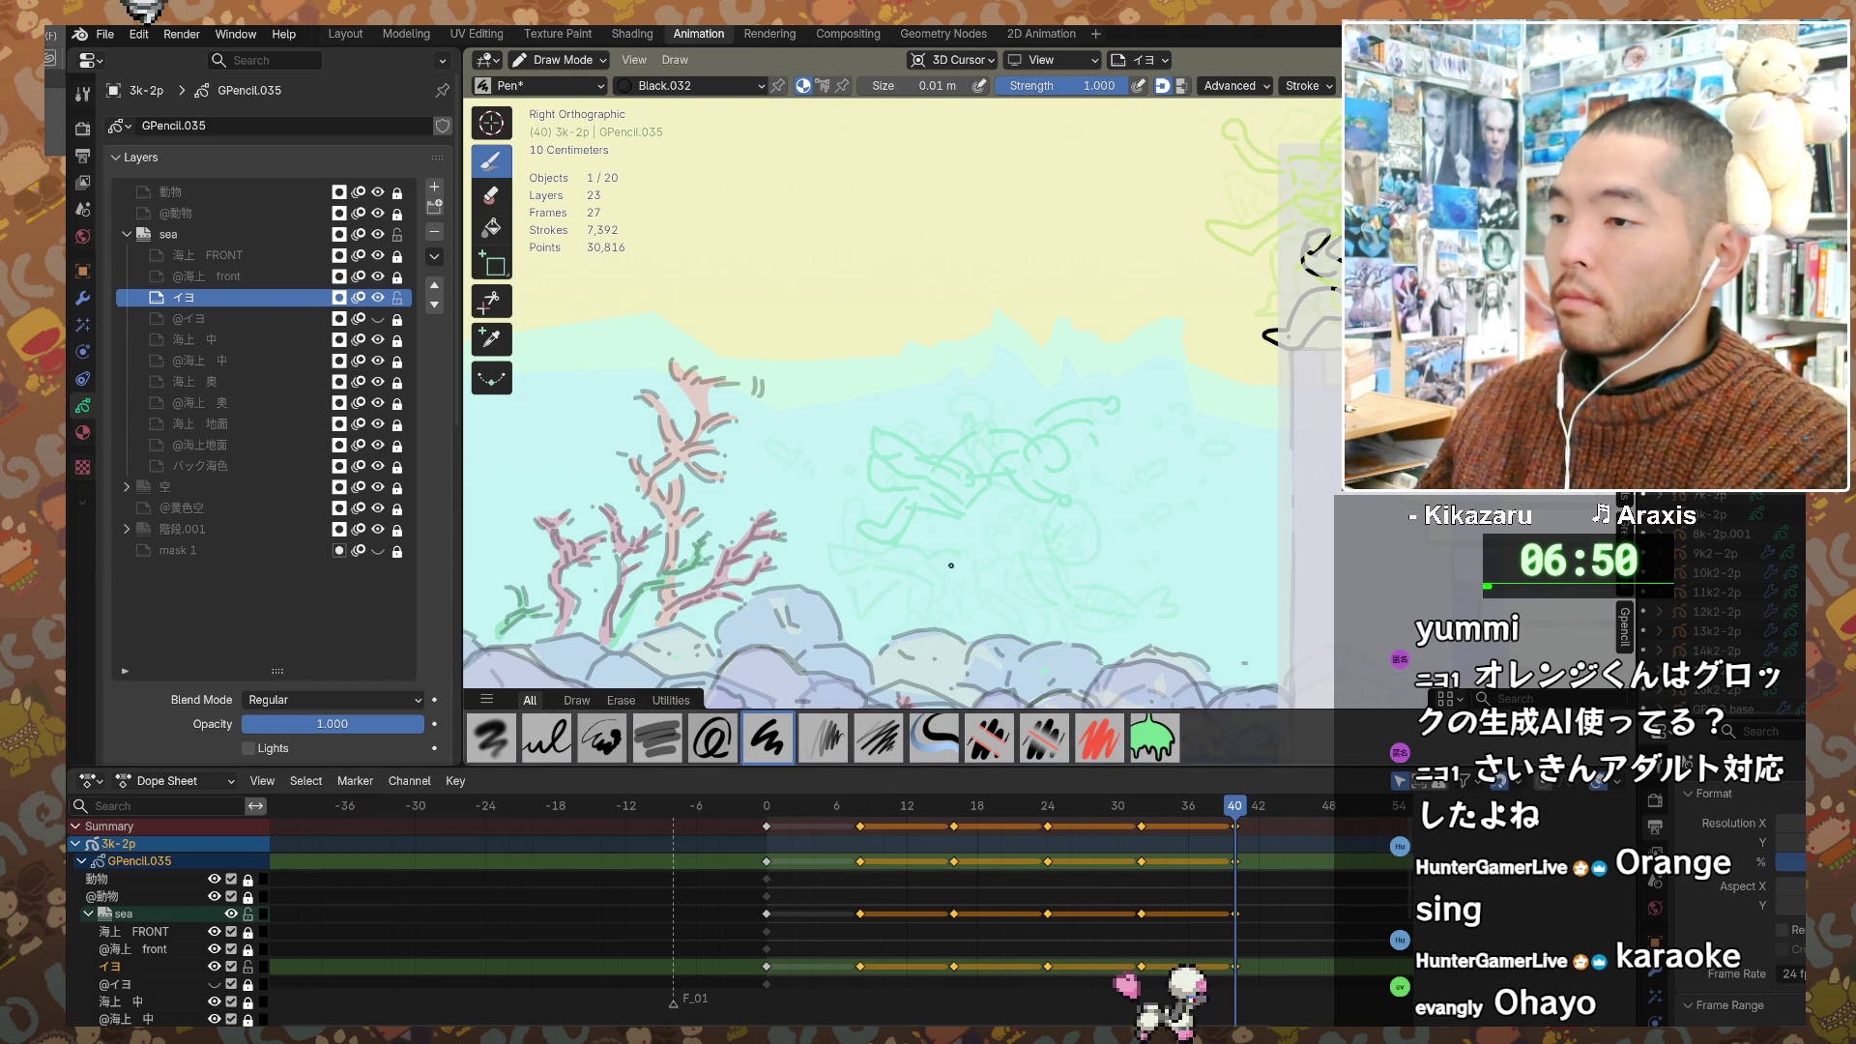
Step: Sketch the reclining figure's legs and round head on frame 40, redoing misplaced strokes, then add face marks
{"action": "mouse_move", "coordinate": [941, 547]}
{"action": "left_mouse_down"}
{"action": "mouse_move", "coordinate": [971, 565]}
{"action": "mouse_move", "coordinate": [1035, 545]}
{"action": "mouse_move", "coordinate": [1036, 569]}
{"action": "mouse_move", "coordinate": [850, 584]}
{"action": "mouse_move", "coordinate": [947, 588]}
{"action": "left_mouse_up"}
{"action": "key", "text": "ctrl+z"}
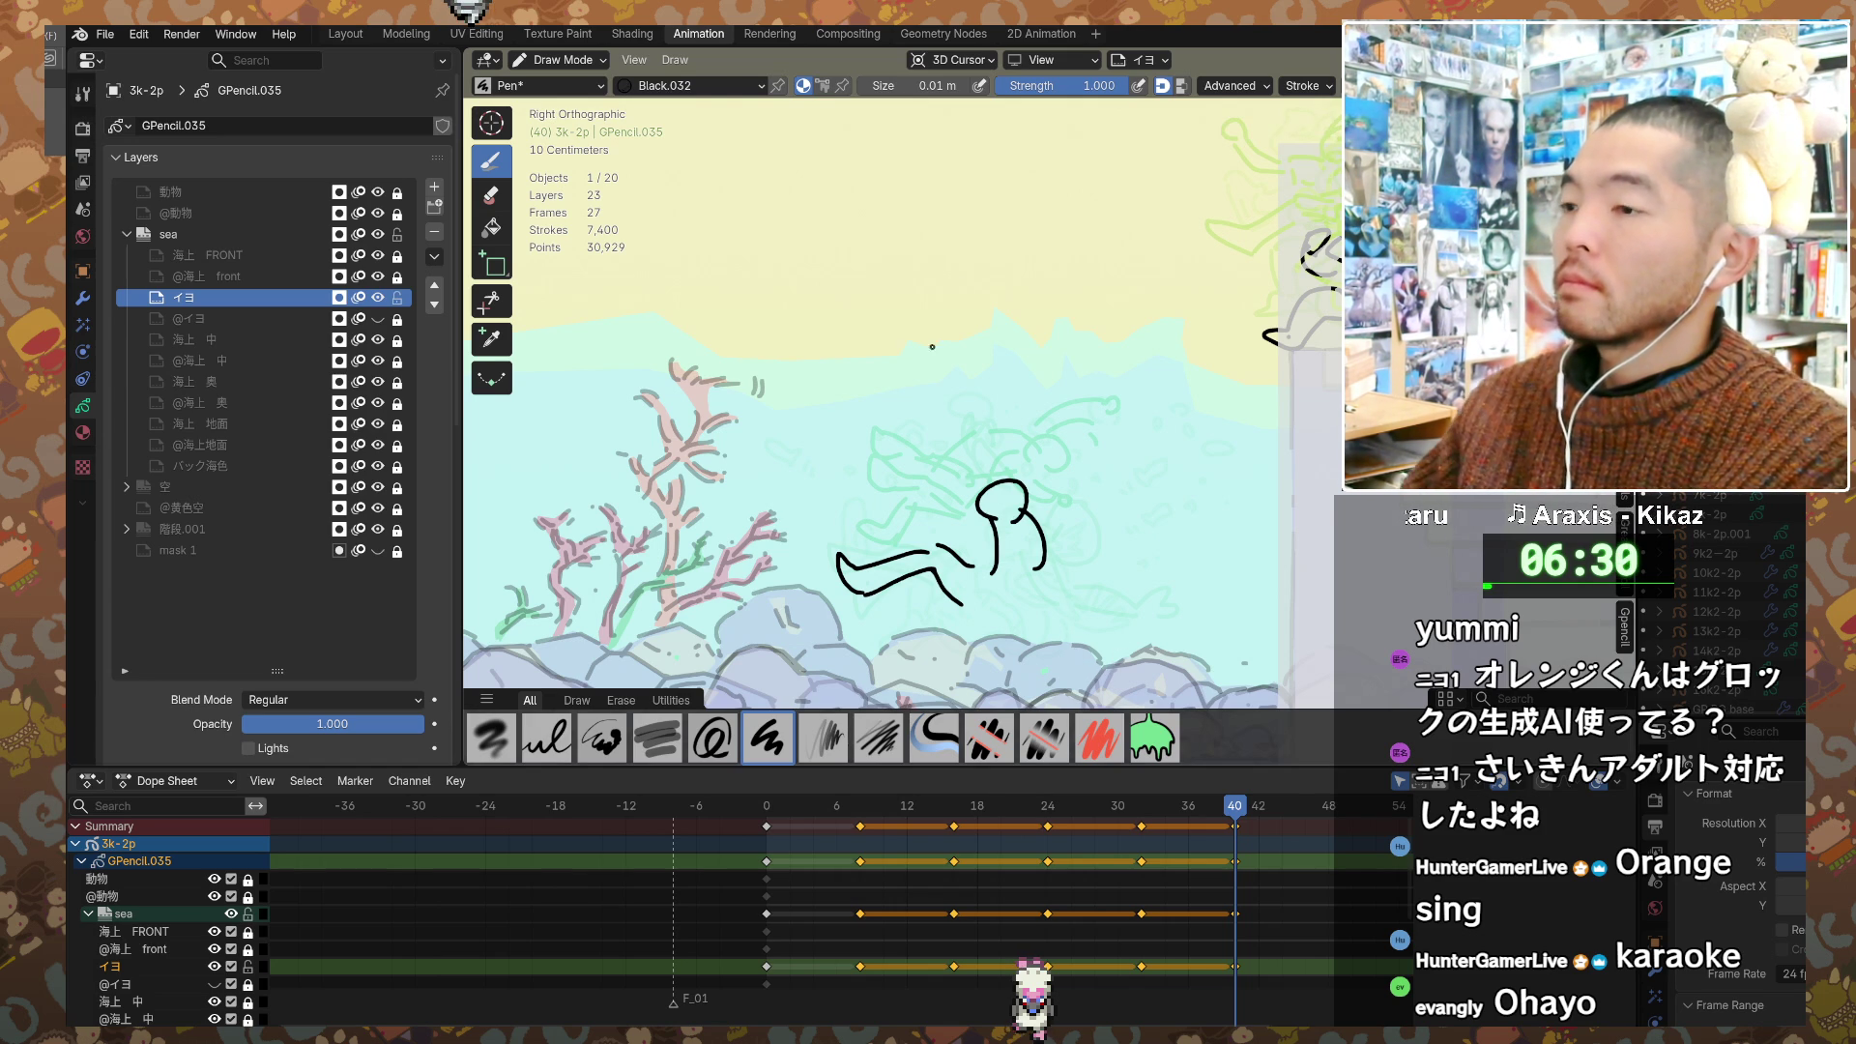
{"action": "left_click_drag", "start_coordinate": [984, 492], "coordinate": [993, 502]}
{"action": "key", "text": "ctrl+z"}
{"action": "mouse_move", "coordinate": [995, 494]}
{"action": "left_mouse_down"}
{"action": "mouse_move", "coordinate": [1036, 507]}
{"action": "mouse_move", "coordinate": [997, 477]}
{"action": "left_mouse_up"}
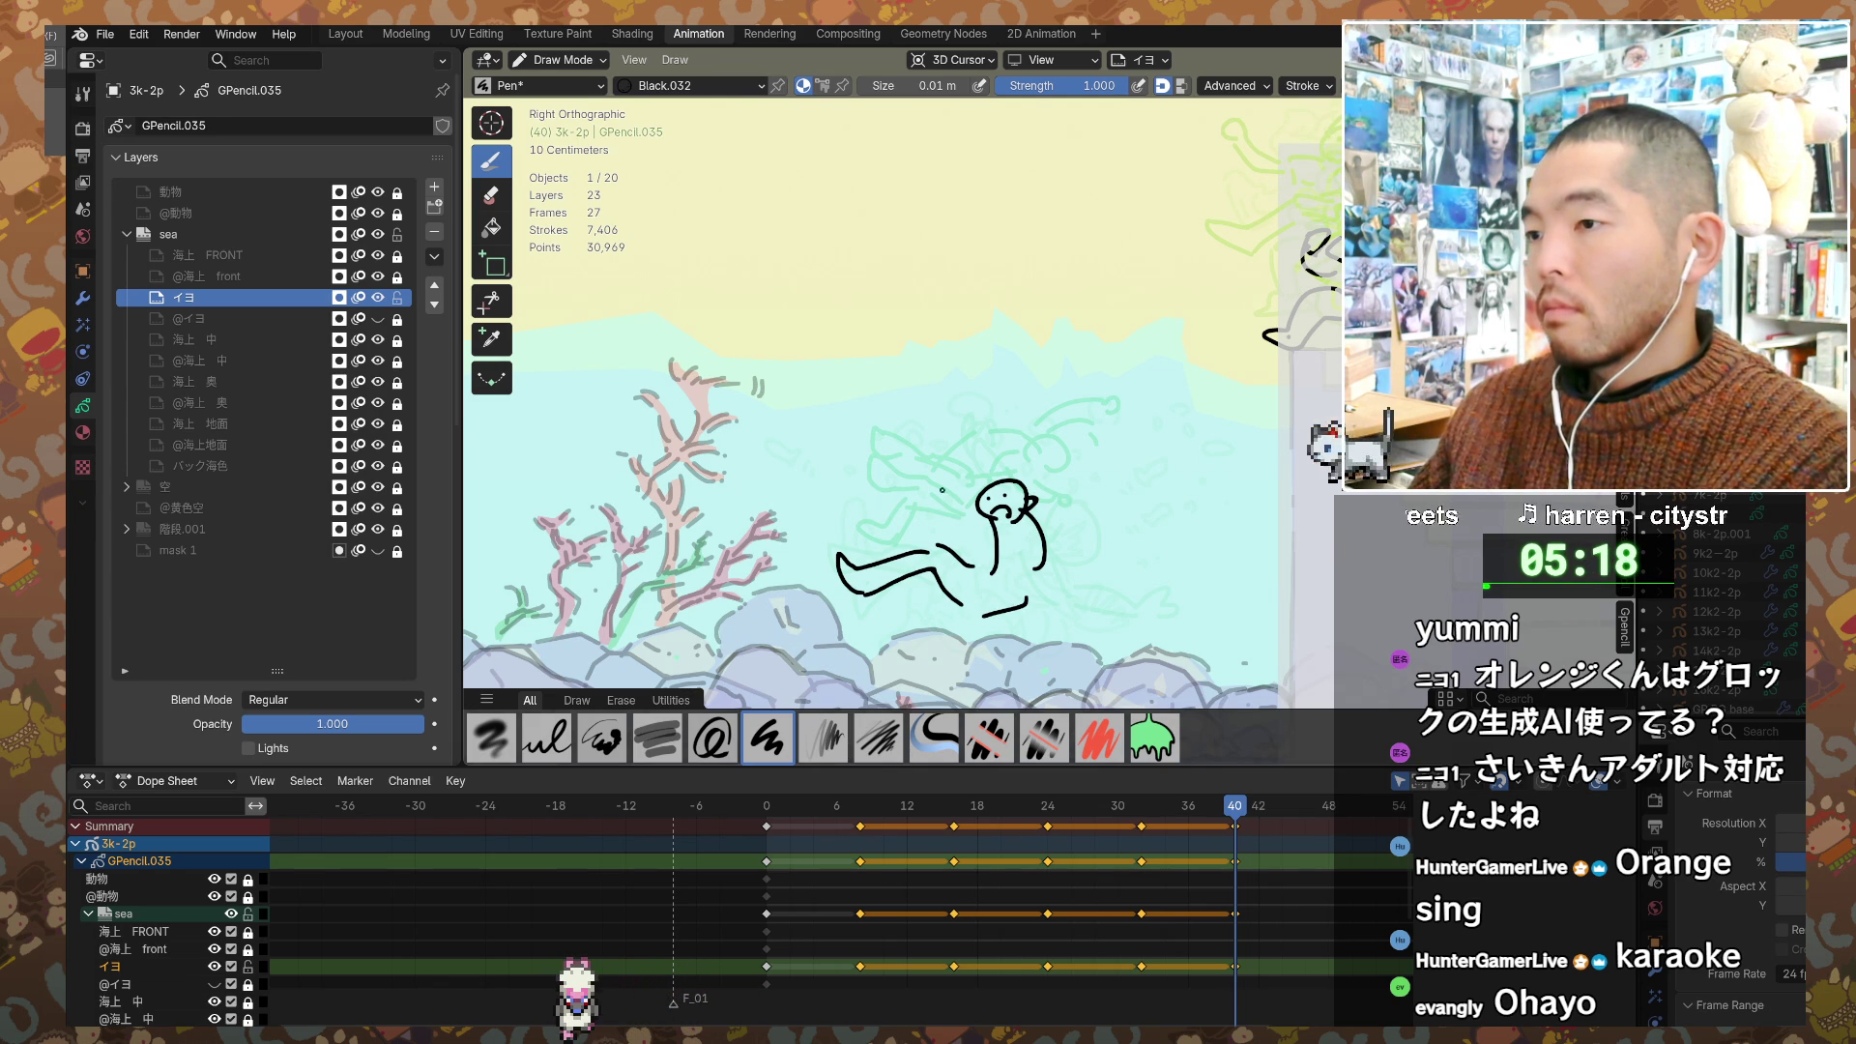
Step: Draw the frame-40 figure's arms, one raised behind the head and one reaching forward, then return to frame 0
{"action": "mouse_move", "coordinate": [943, 491]}
{"action": "left_mouse_down"}
{"action": "mouse_move", "coordinate": [905, 496]}
{"action": "mouse_move", "coordinate": [957, 539]}
{"action": "mouse_move", "coordinate": [965, 603]}
{"action": "left_mouse_up"}
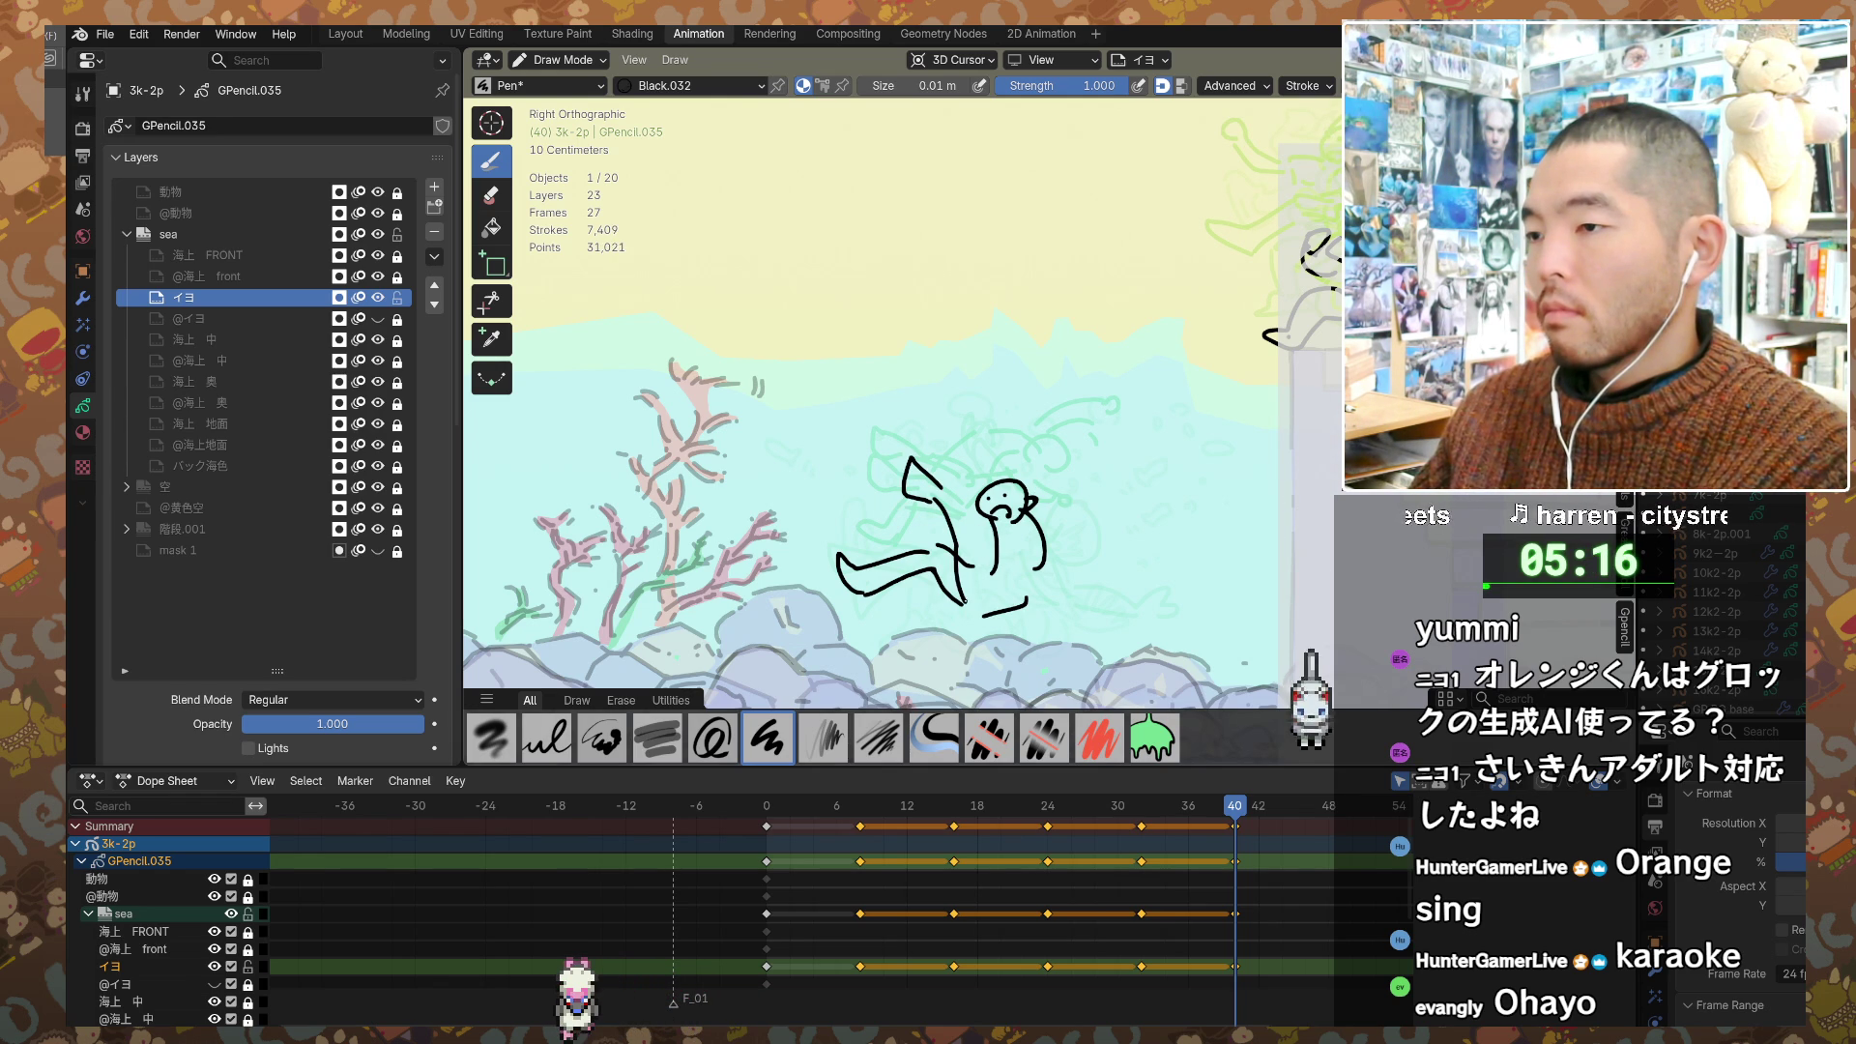
{"action": "mouse_move", "coordinate": [956, 504]}
{"action": "left_mouse_down"}
{"action": "mouse_move", "coordinate": [979, 589]}
{"action": "mouse_move", "coordinate": [1001, 554]}
{"action": "left_mouse_up"}
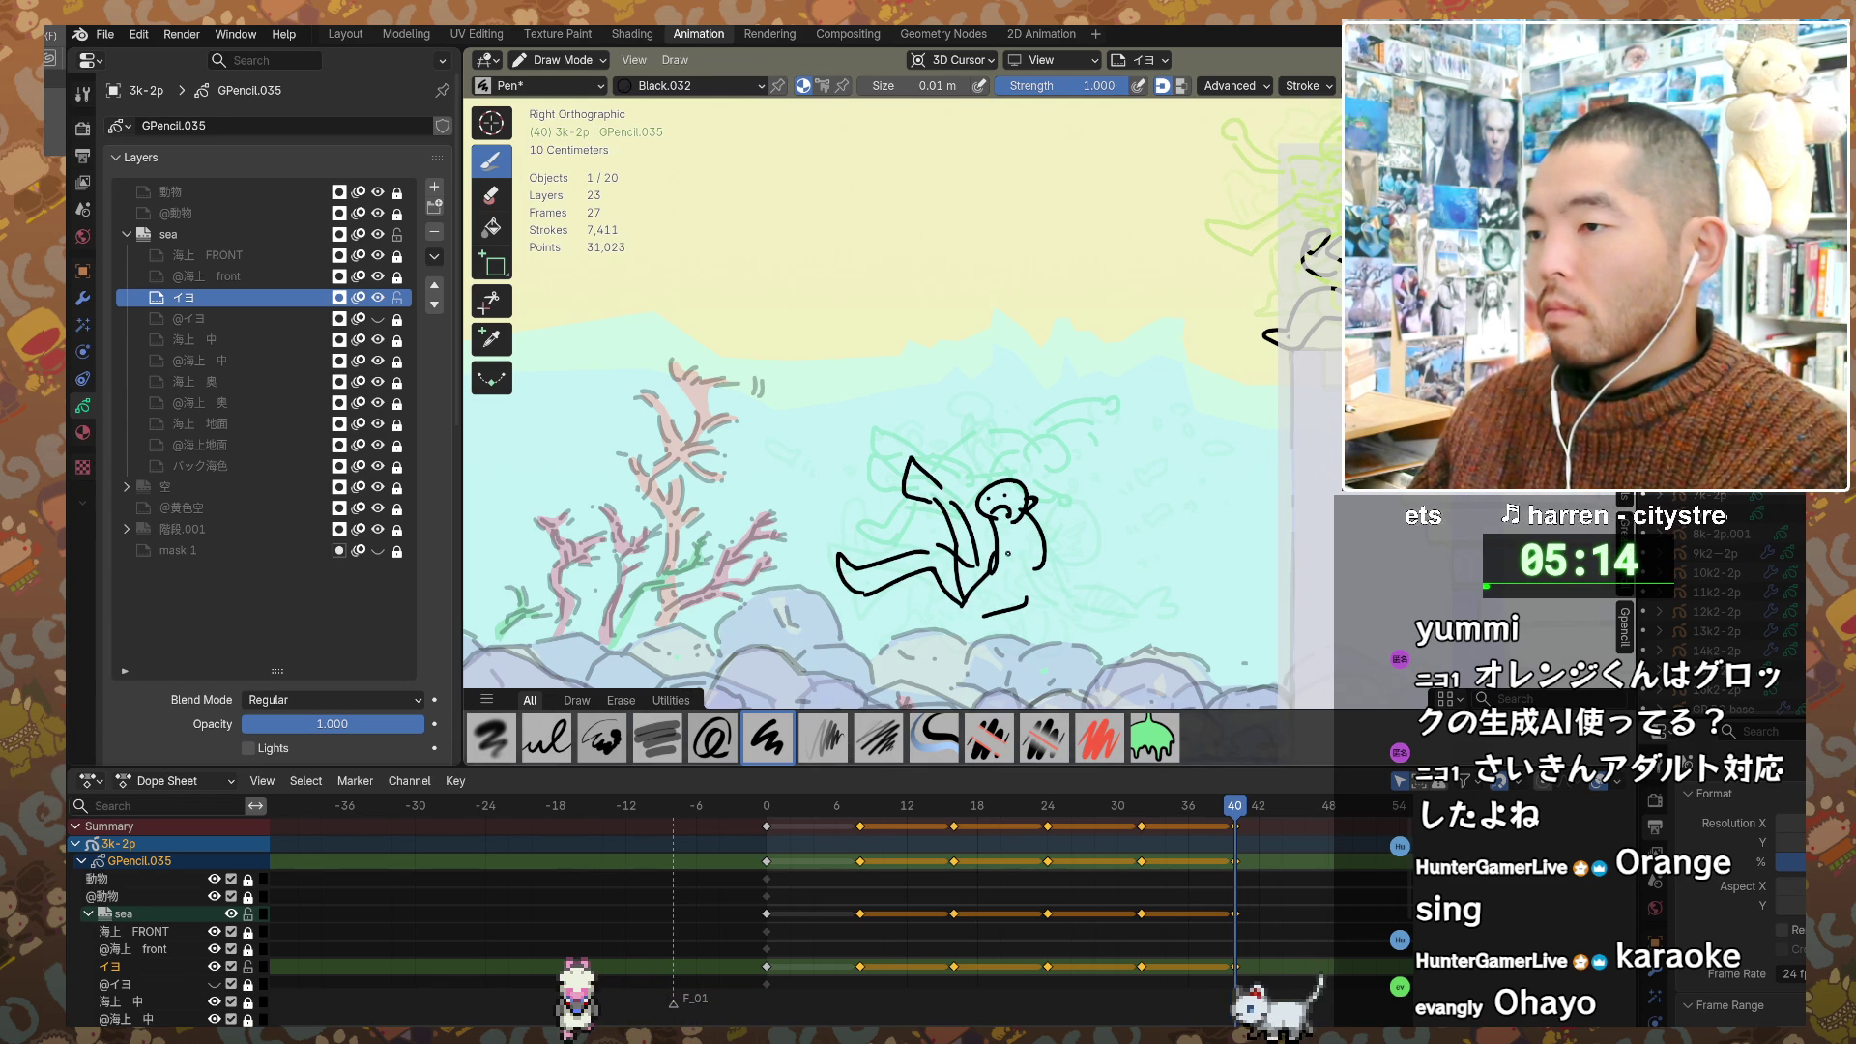
{"action": "mouse_move", "coordinate": [1027, 505]}
{"action": "left_mouse_down"}
{"action": "mouse_move", "coordinate": [1102, 511]}
{"action": "mouse_move", "coordinate": [1036, 507]}
{"action": "left_mouse_up"}
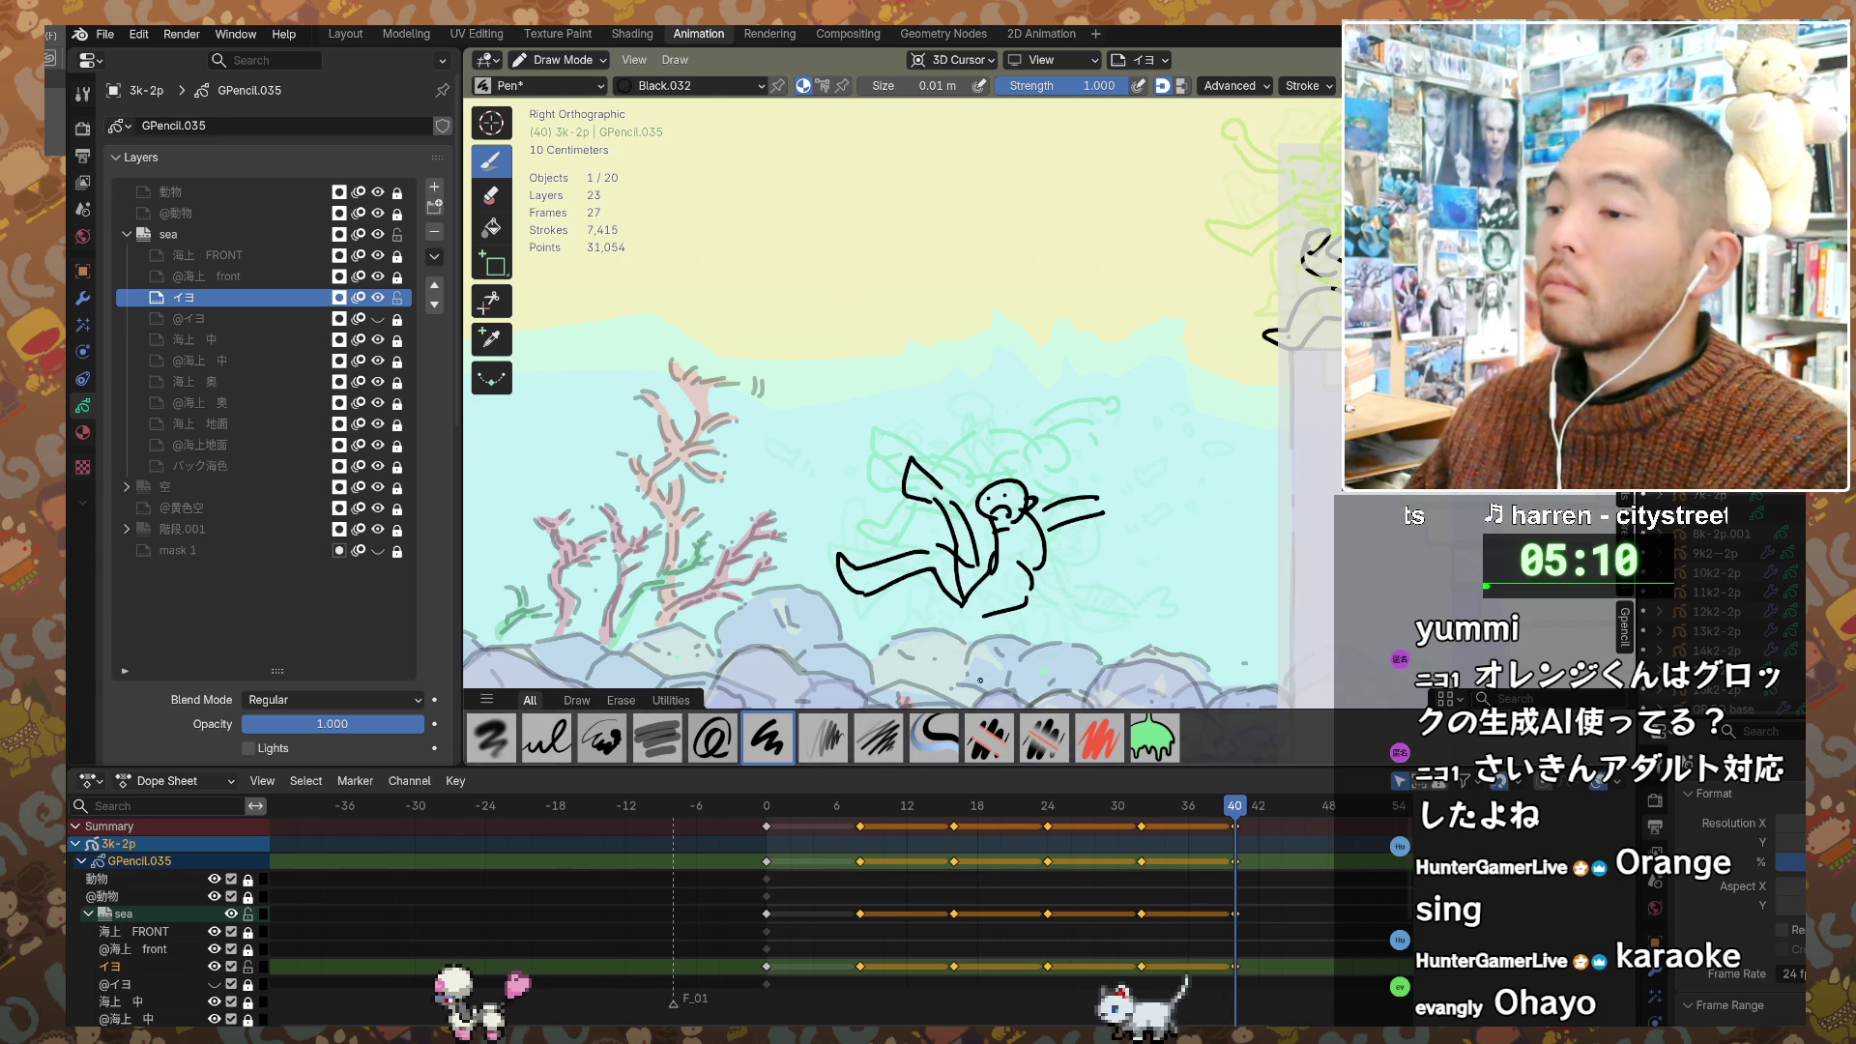
{"action": "left_click", "coordinate": [766, 805]}
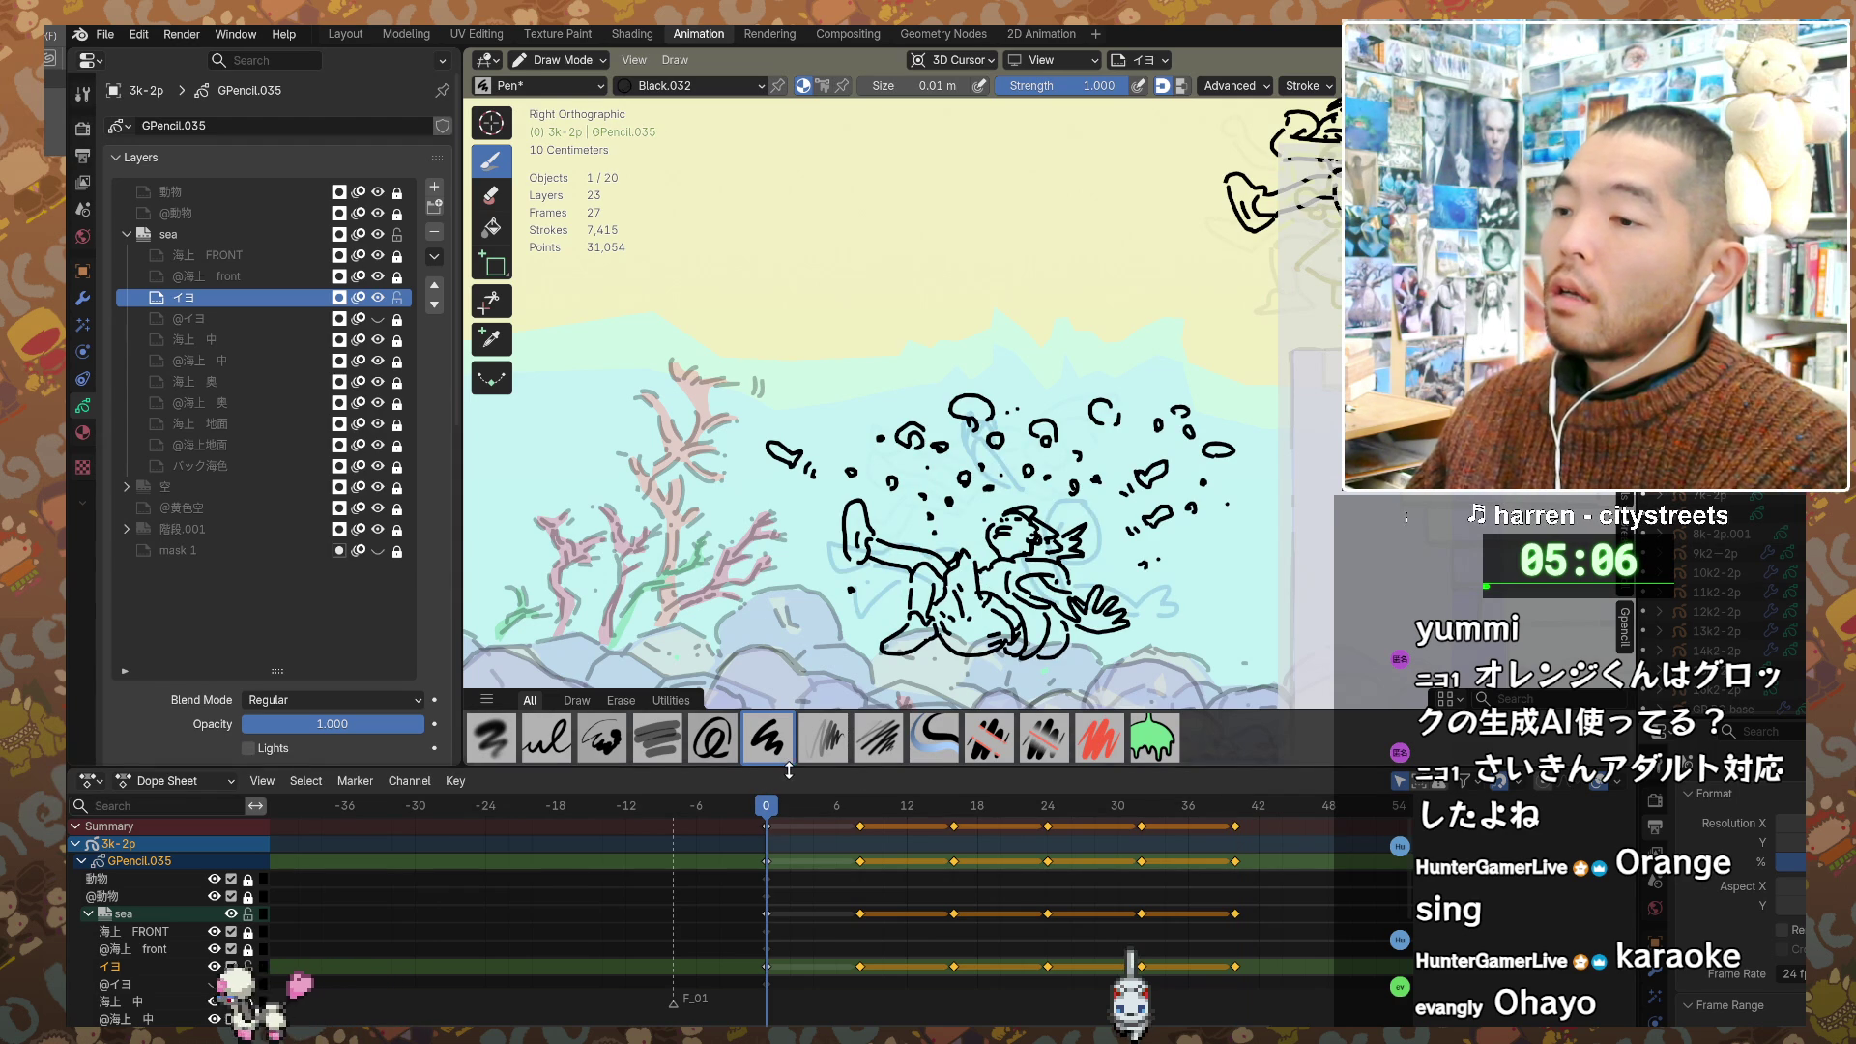
Step: On frame 8, erase the old head, leg and M-shaped squiggle strokes
{"action": "left_click", "coordinate": [864, 808]}
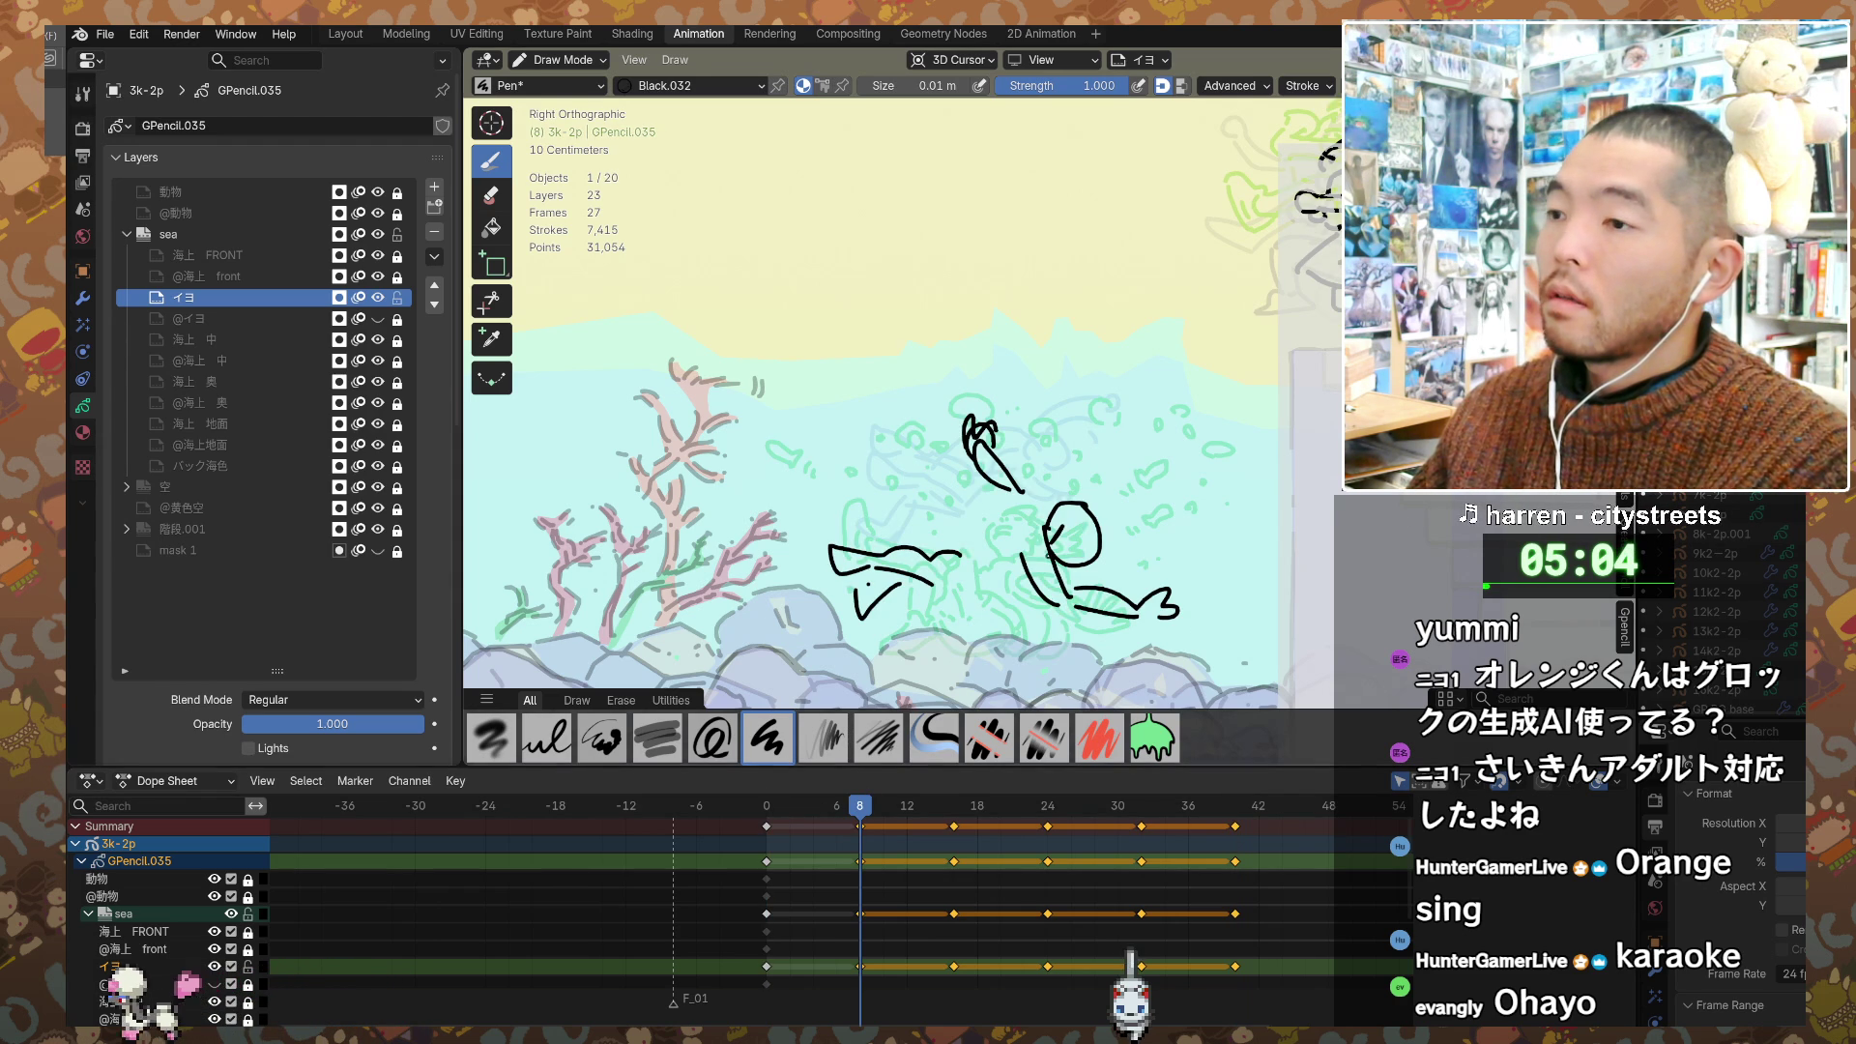
{"action": "left_click", "coordinate": [1099, 738]}
{"action": "mouse_move", "coordinate": [1073, 580]}
{"action": "left_mouse_down"}
{"action": "mouse_move", "coordinate": [1050, 549]}
{"action": "mouse_move", "coordinate": [1157, 590]}
{"action": "left_mouse_up"}
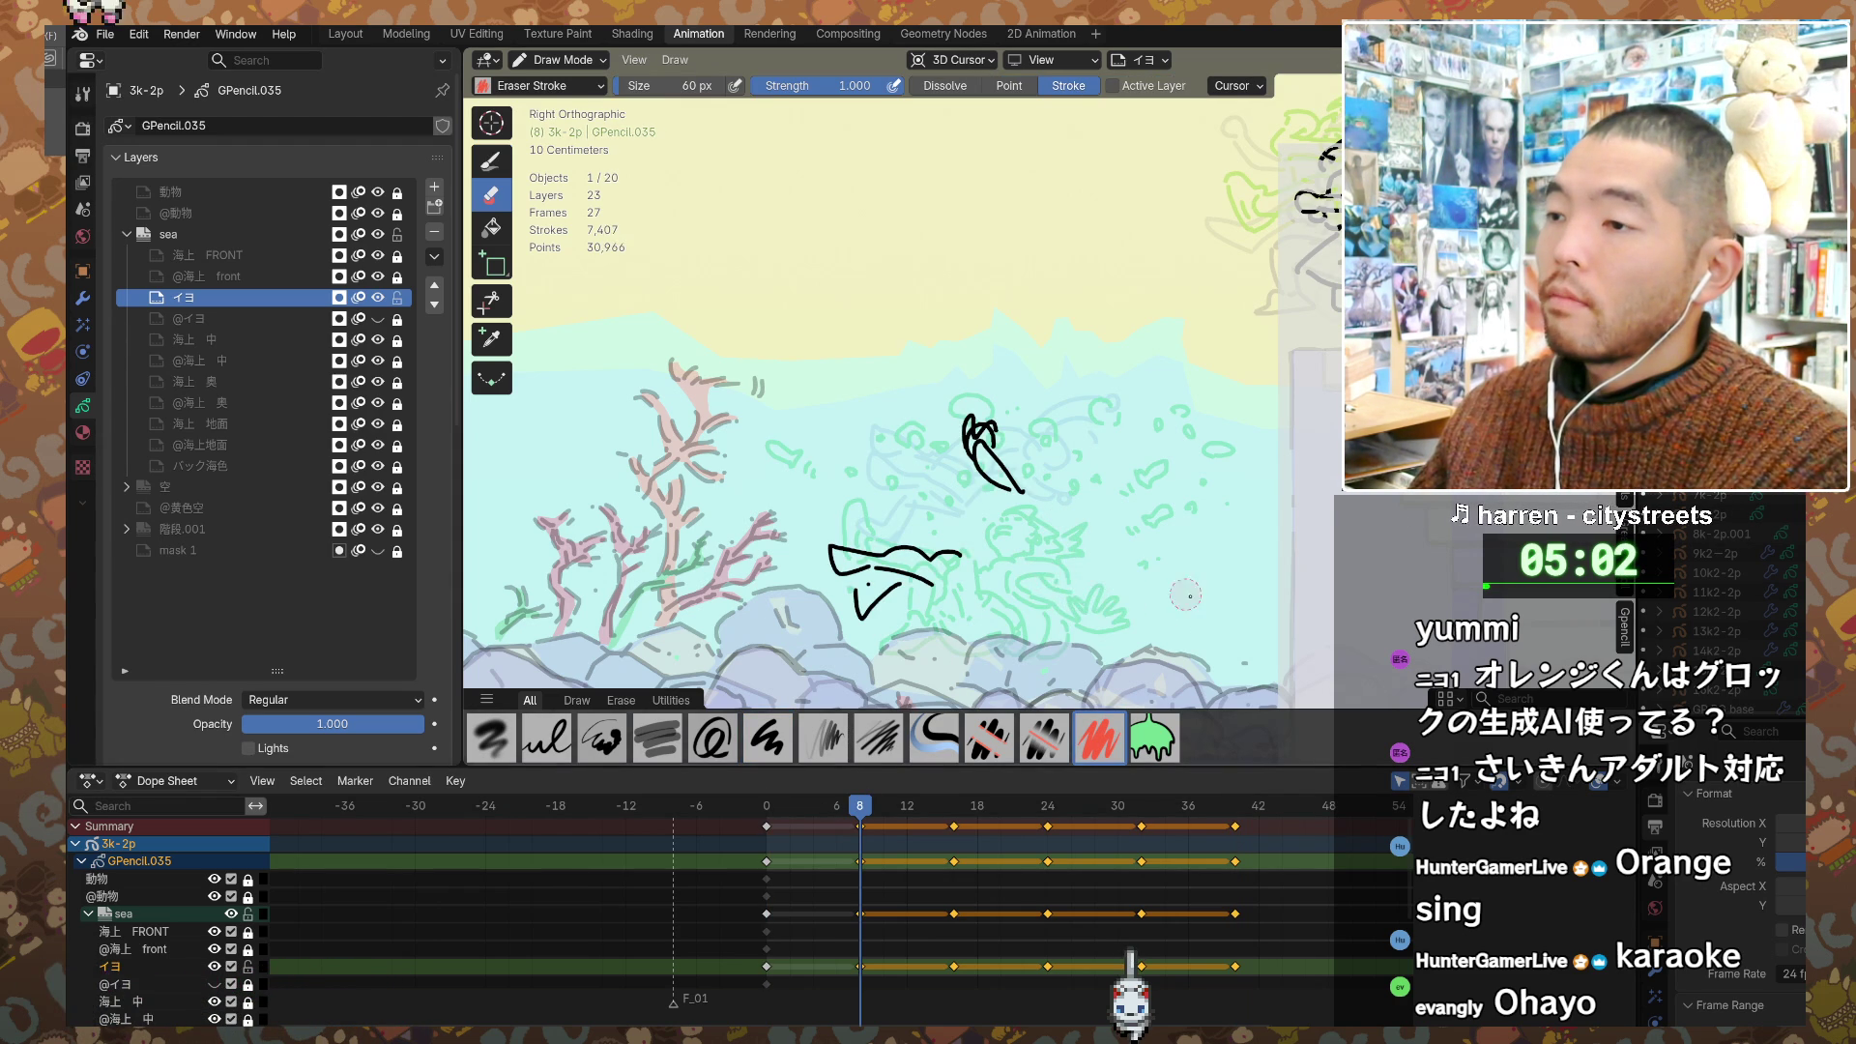
{"action": "left_click", "coordinate": [979, 430]}
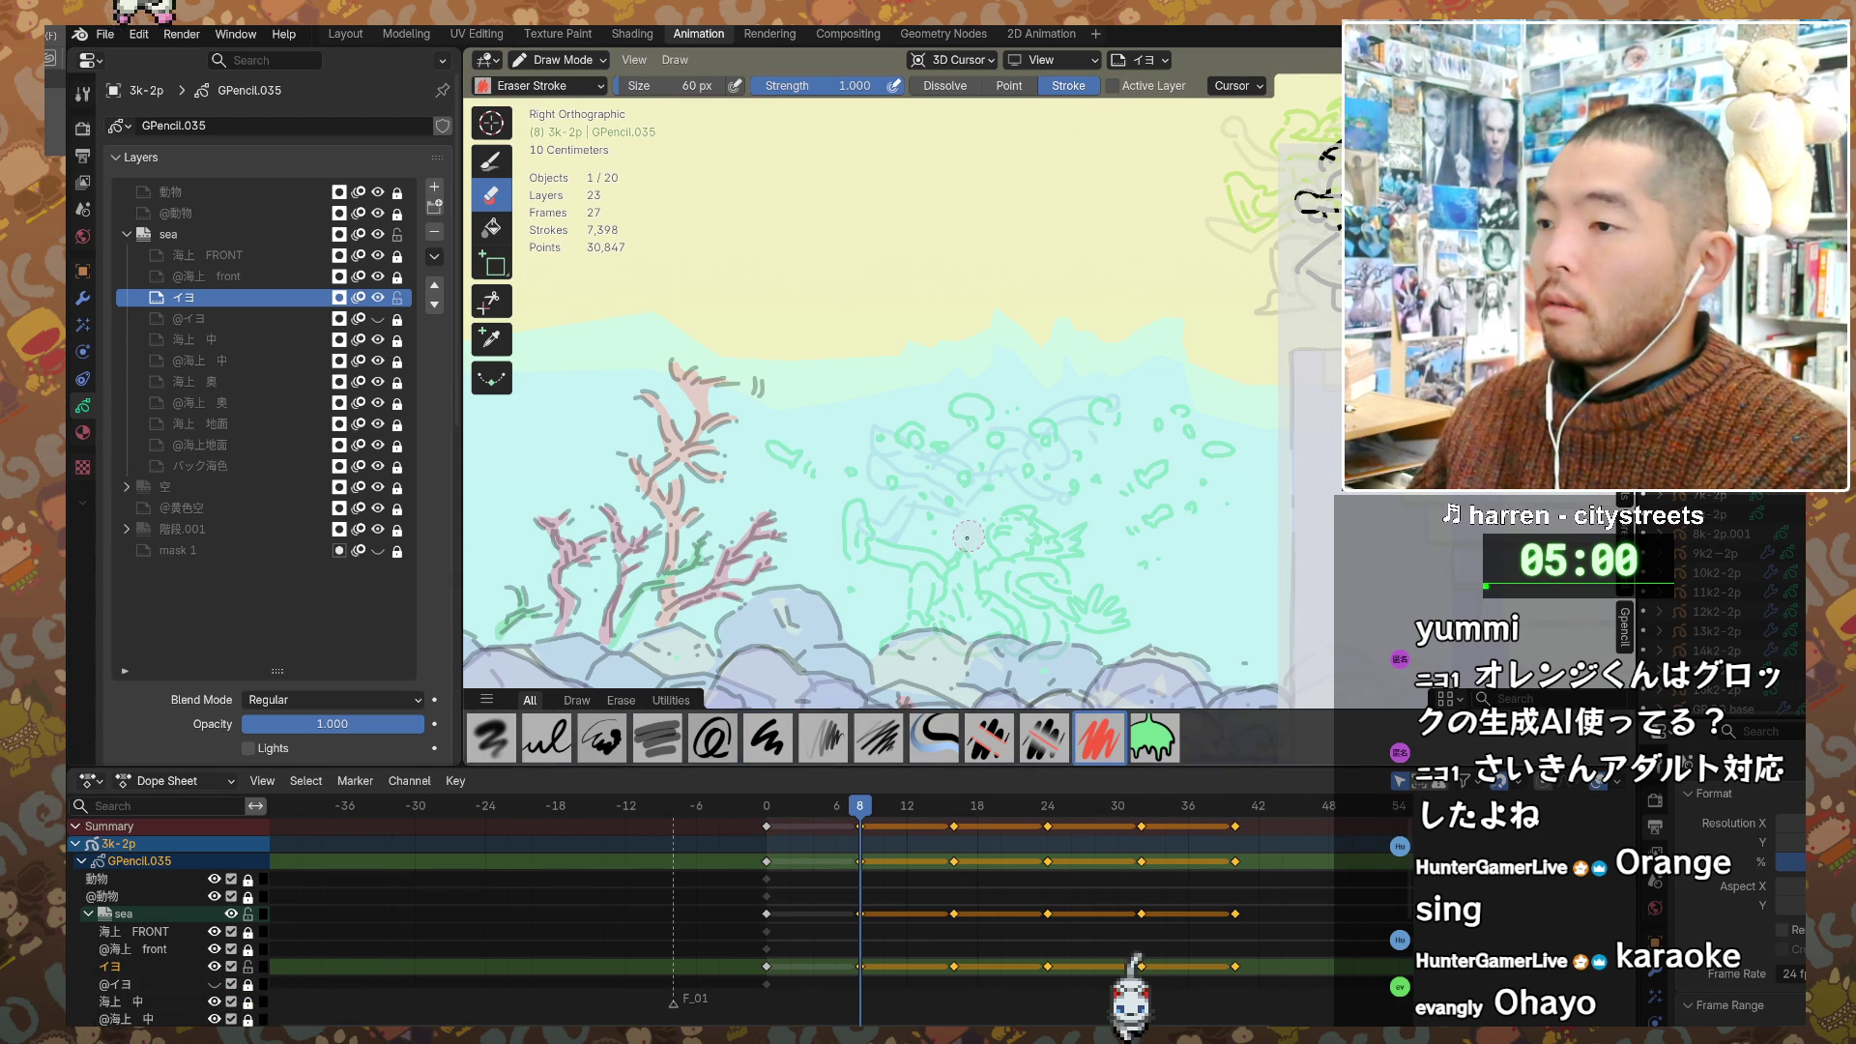
{"action": "key", "text": "d"}
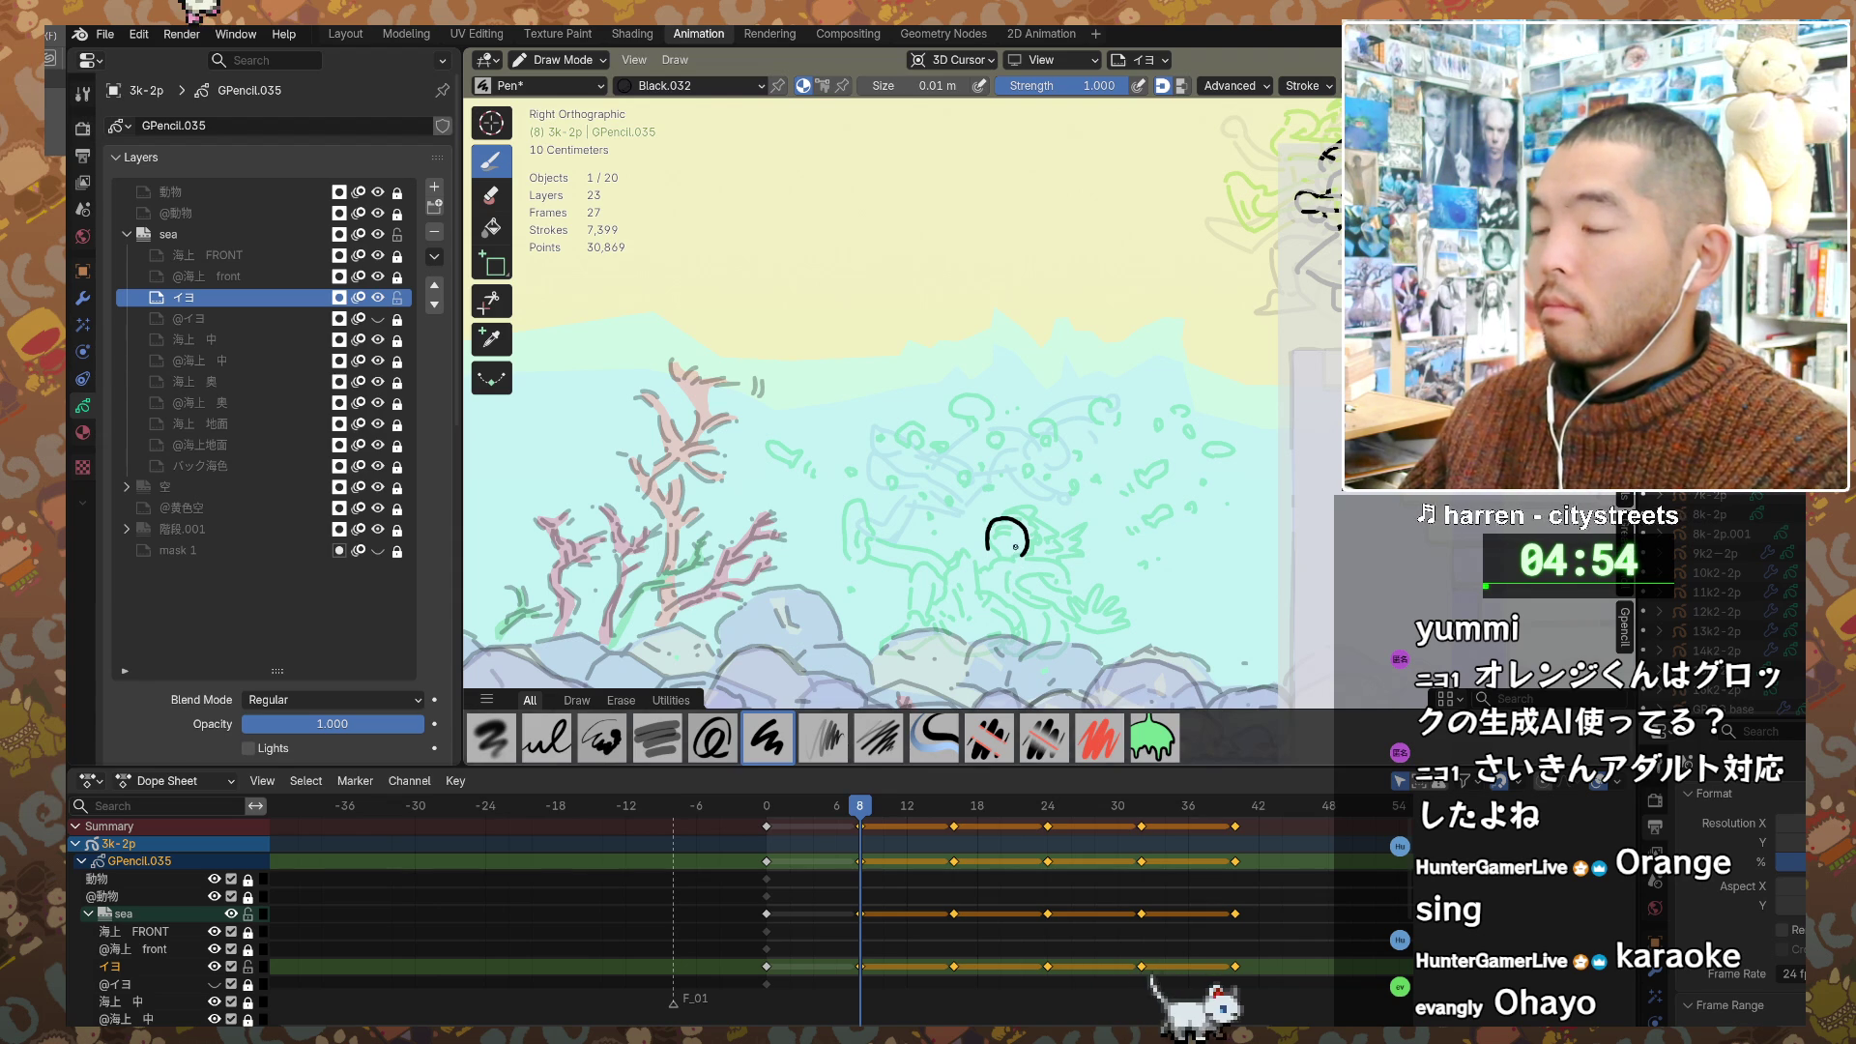
Step: Redraw the head arc further right and the long body stretching left in black ink
{"action": "key", "text": "ctrl+z"}
{"action": "mouse_move", "coordinate": [1023, 519]}
{"action": "left_mouse_down"}
{"action": "mouse_move", "coordinate": [1061, 544]}
{"action": "mouse_move", "coordinate": [1015, 559]}
{"action": "mouse_move", "coordinate": [1041, 518]}
{"action": "mouse_move", "coordinate": [1058, 568]}
{"action": "mouse_move", "coordinate": [988, 599]}
{"action": "left_mouse_up"}
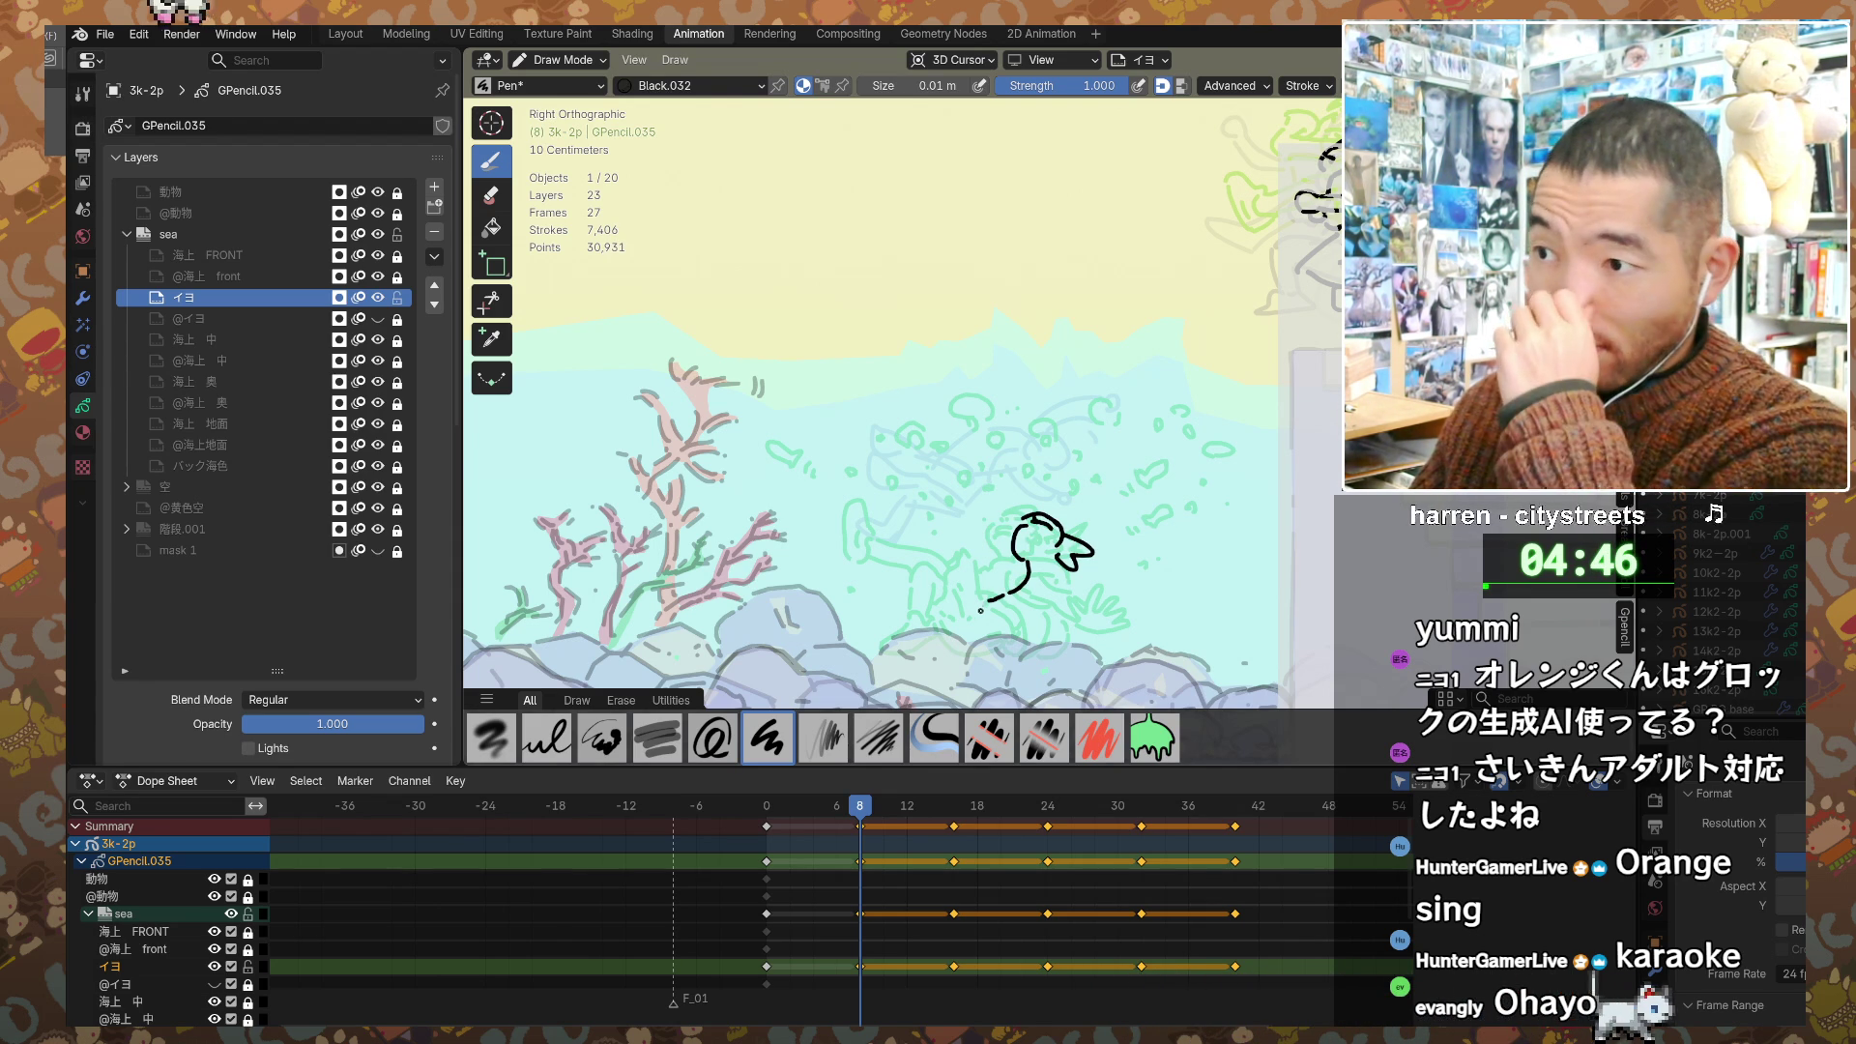
{"action": "left_click", "coordinate": [972, 588]}
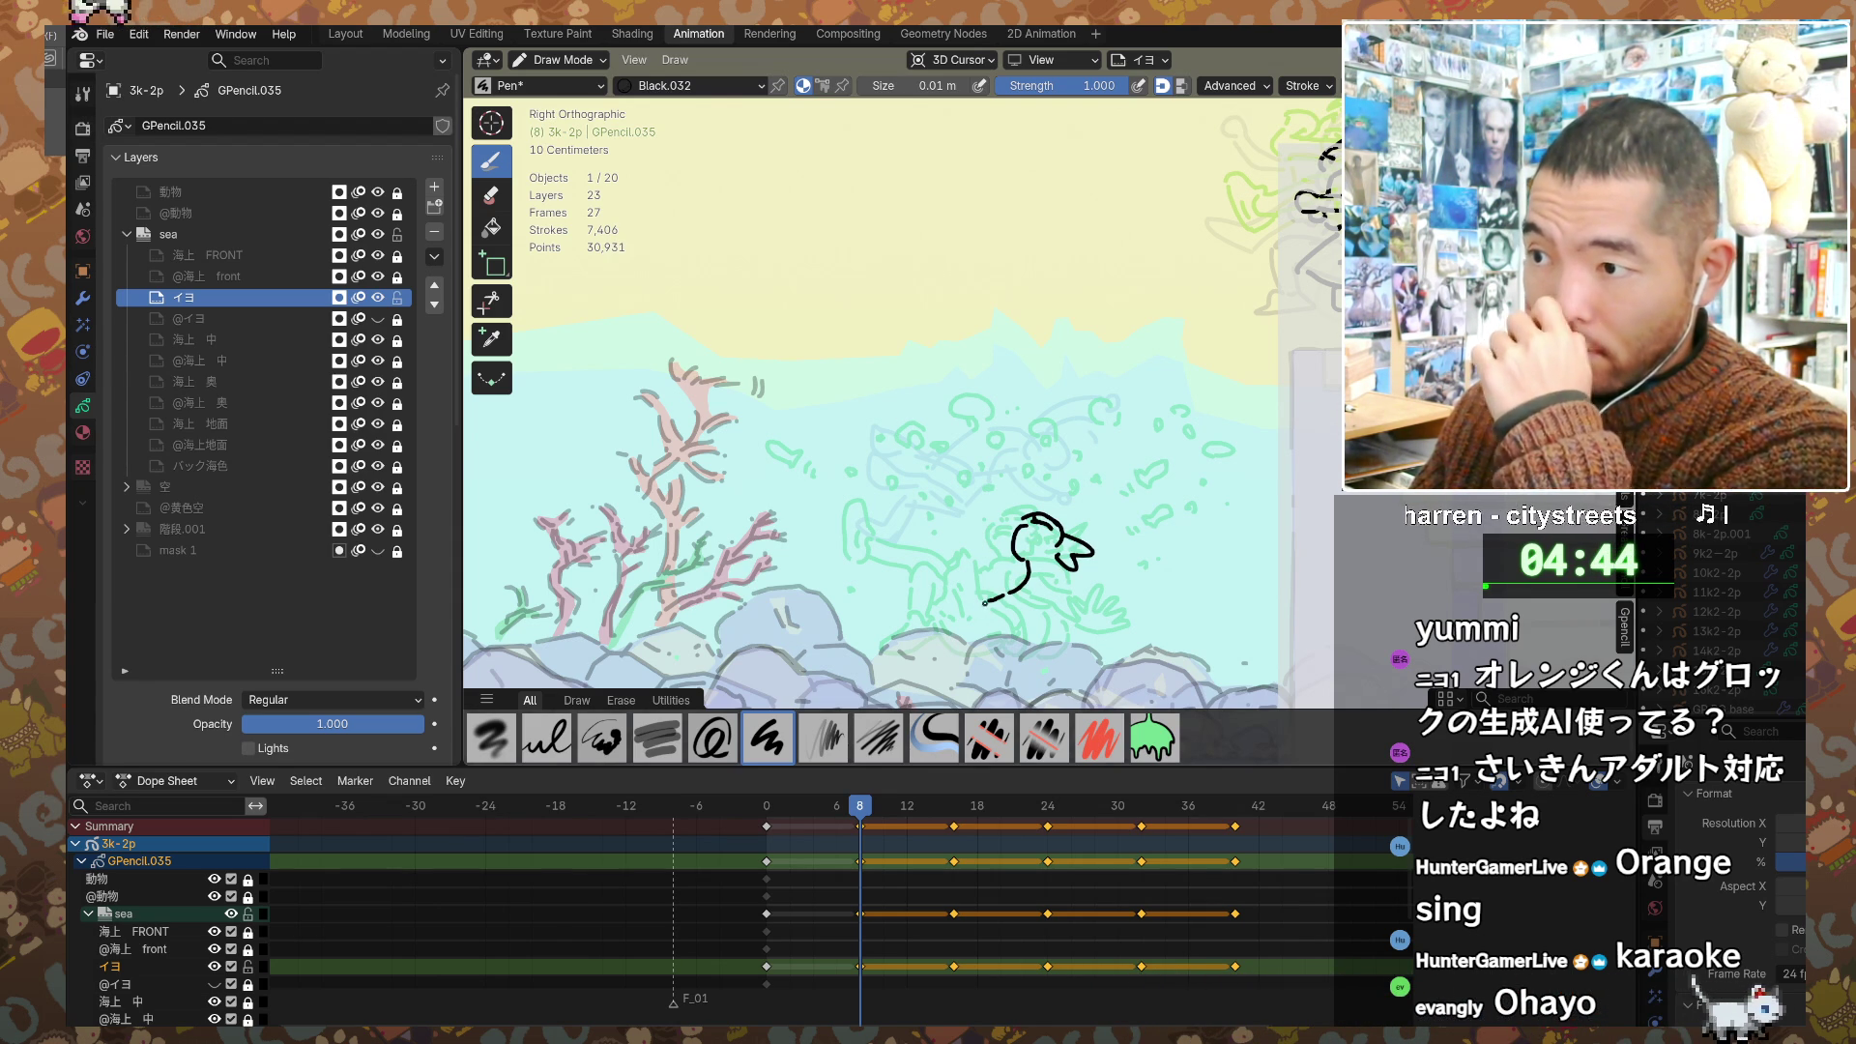
{"action": "mouse_move", "coordinate": [971, 586]}
{"action": "left_mouse_down"}
{"action": "mouse_move", "coordinate": [875, 568]}
{"action": "mouse_move", "coordinate": [870, 597]}
{"action": "mouse_move", "coordinate": [904, 588]}
{"action": "left_mouse_up"}
{"action": "left_click_drag", "start_coordinate": [926, 599], "coordinate": [971, 611]}
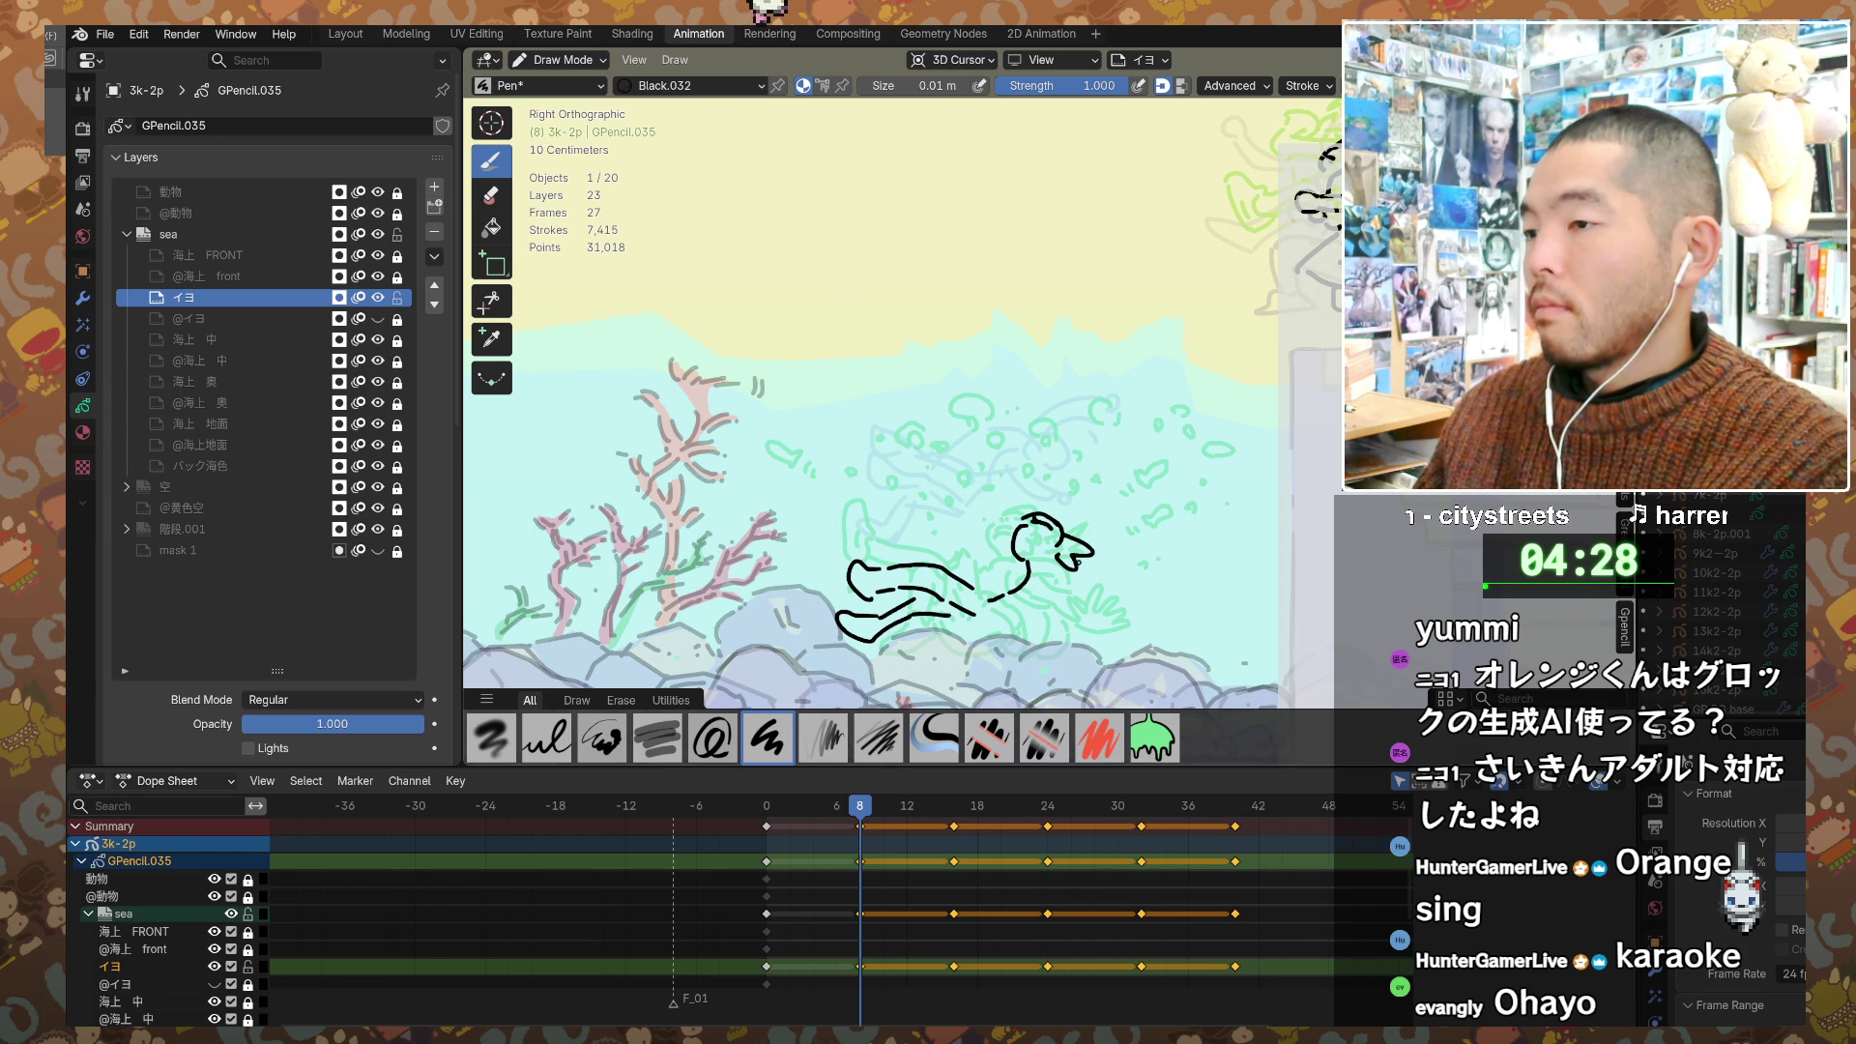
{"action": "left_click_drag", "start_coordinate": [1100, 578], "coordinate": [1102, 596]}
{"action": "left_click_drag", "start_coordinate": [1075, 586], "coordinate": [1067, 592]}
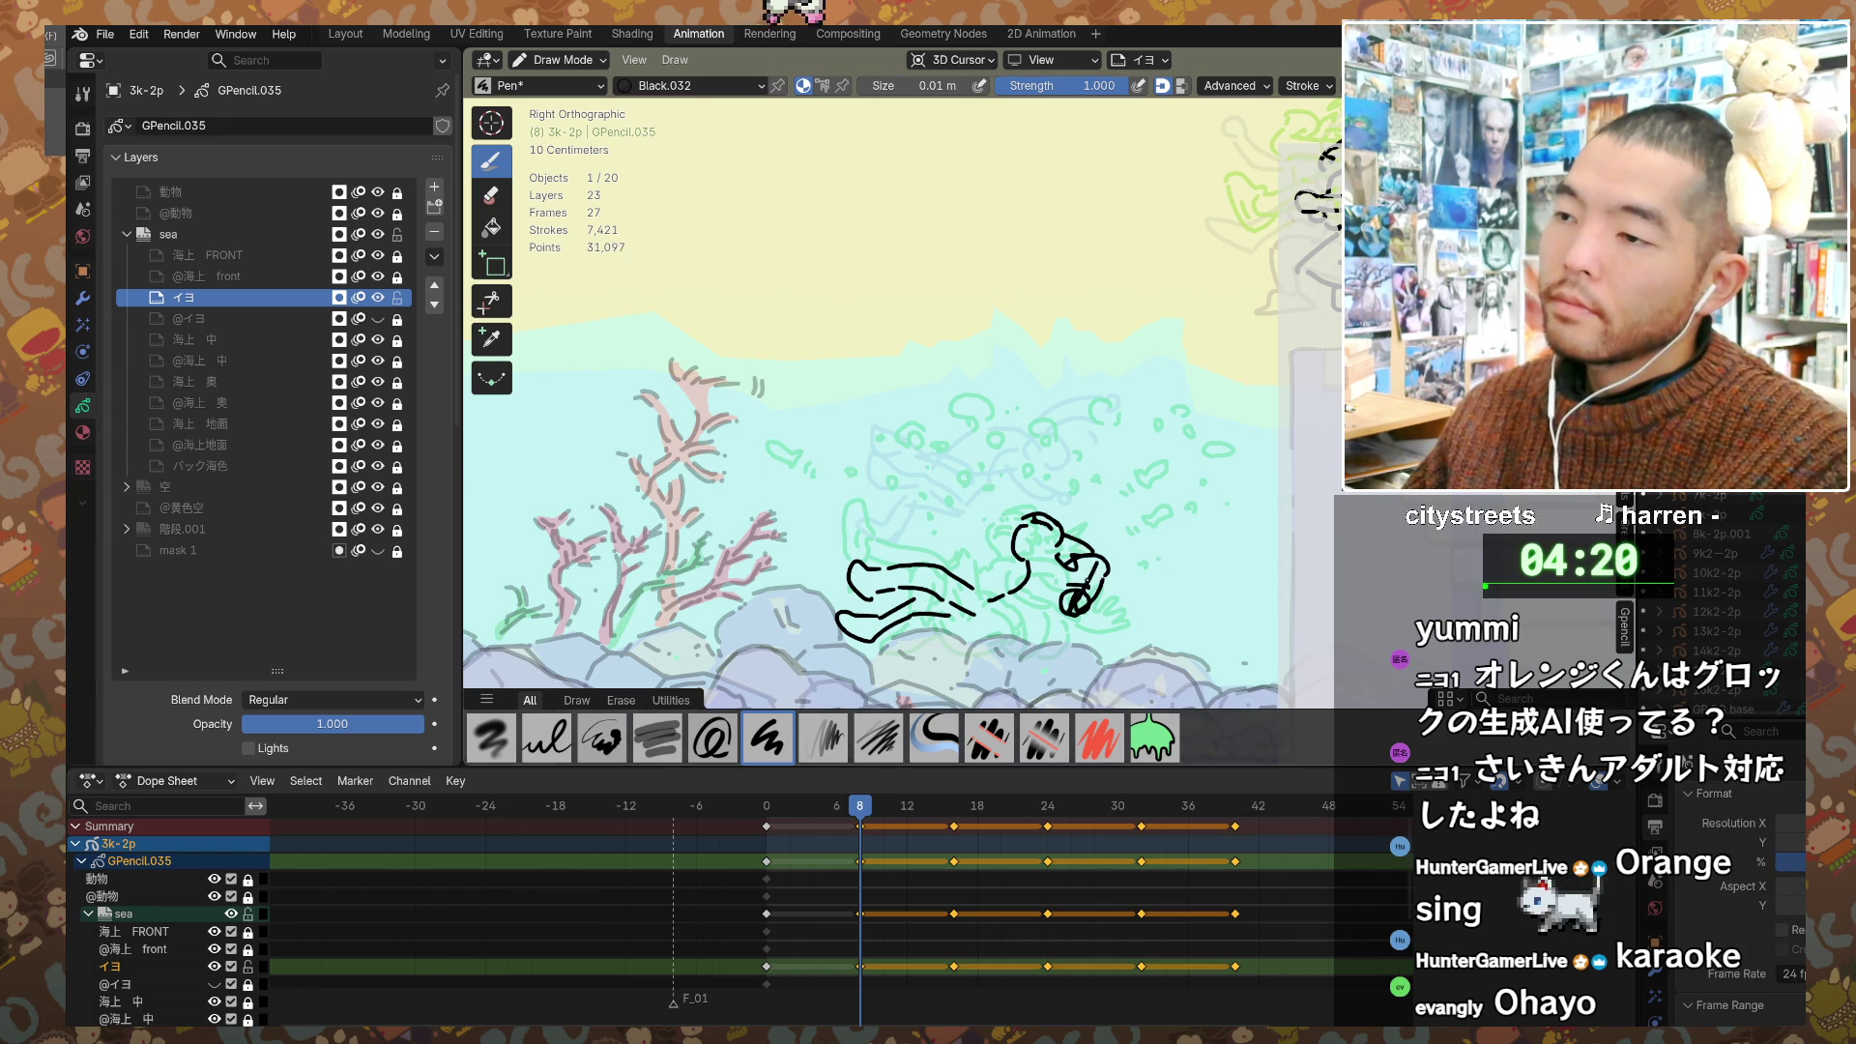
{"action": "key", "text": "ctrl+z"}
{"action": "key", "text": "ctrl+z"}
{"action": "key", "text": "ctrl+z"}
Step: Add an arm reaching right from the head, a waist stroke and hair marks
{"action": "left_click_drag", "start_coordinate": [1073, 532], "coordinate": [1141, 511]}
{"action": "mouse_move", "coordinate": [1071, 570]}
{"action": "left_mouse_down"}
{"action": "mouse_move", "coordinate": [1133, 541]}
{"action": "mouse_move", "coordinate": [1155, 495]}
{"action": "mouse_move", "coordinate": [1163, 538]}
{"action": "left_mouse_up"}
{"action": "left_click_drag", "start_coordinate": [1015, 580], "coordinate": [972, 551]}
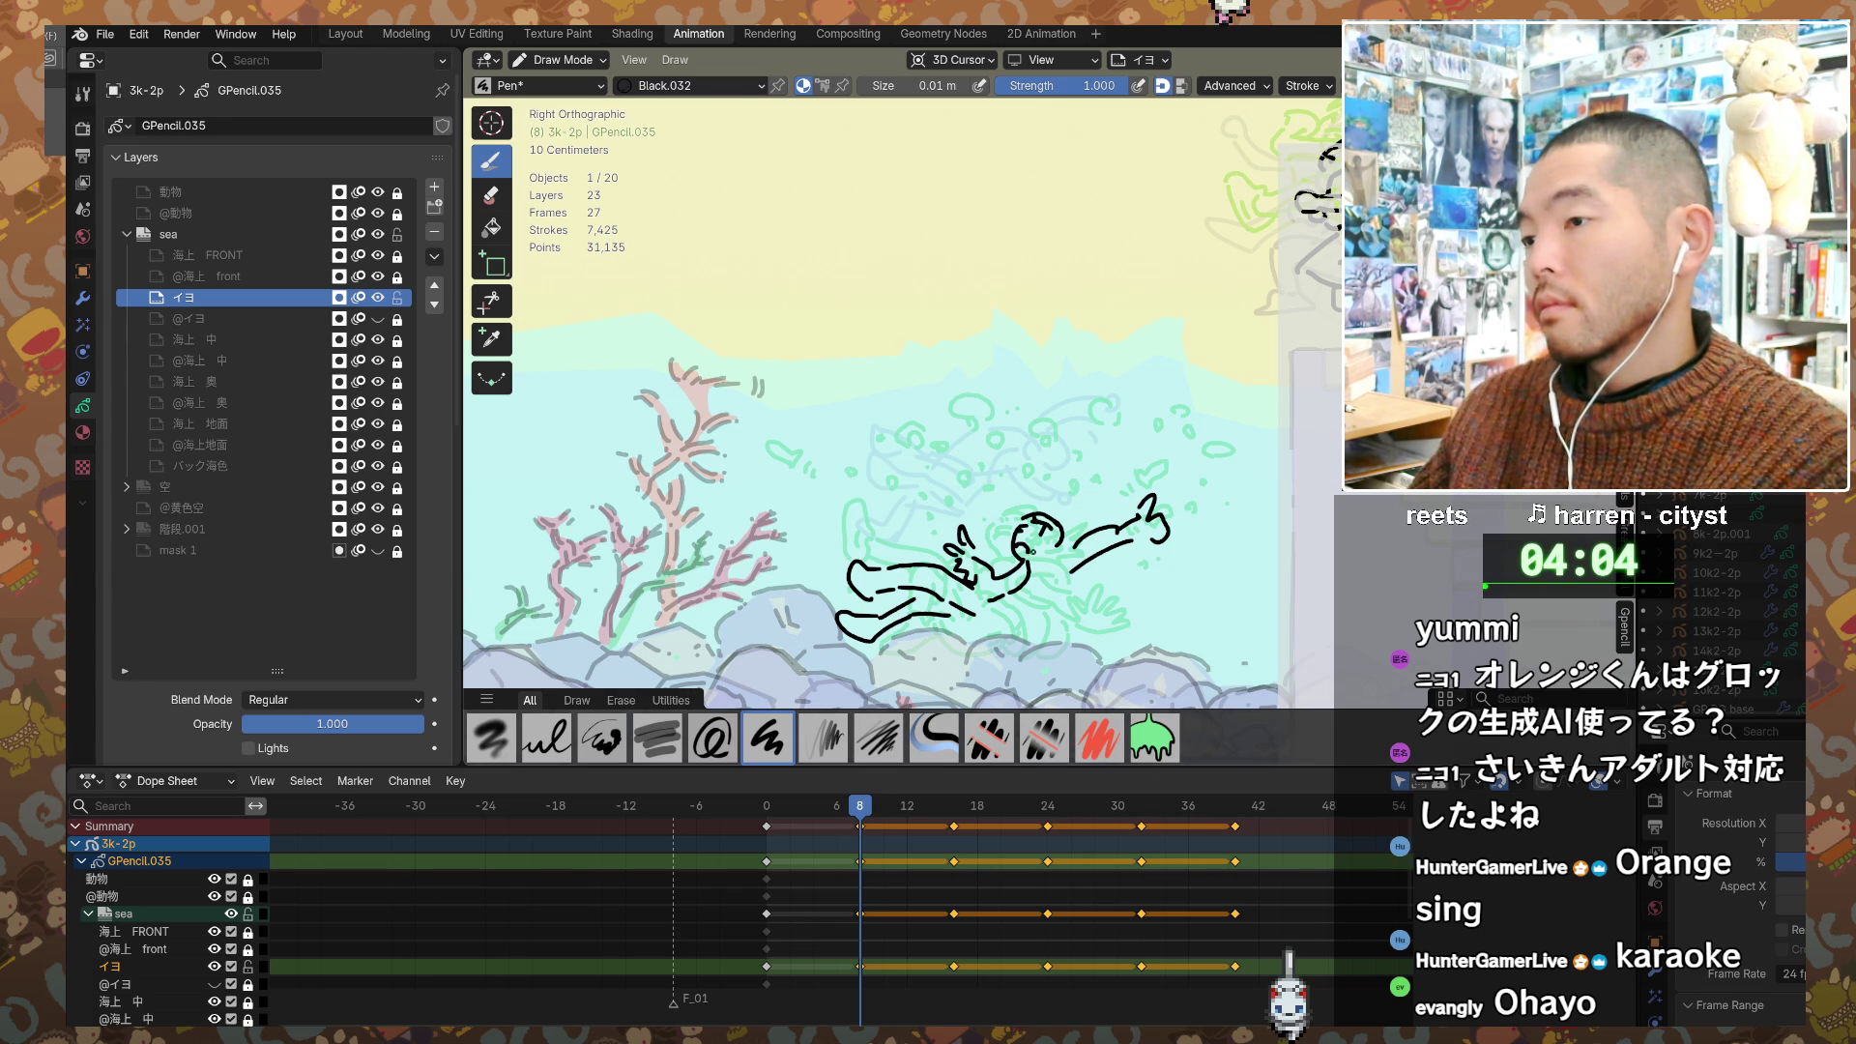
{"action": "left_click_drag", "start_coordinate": [1055, 519], "coordinate": [1083, 533]}
{"action": "mouse_move", "coordinate": [1071, 553]}
{"action": "left_mouse_down"}
{"action": "mouse_move", "coordinate": [1070, 594]}
{"action": "mouse_move", "coordinate": [947, 619]}
{"action": "mouse_move", "coordinate": [971, 590]}
{"action": "left_mouse_up"}
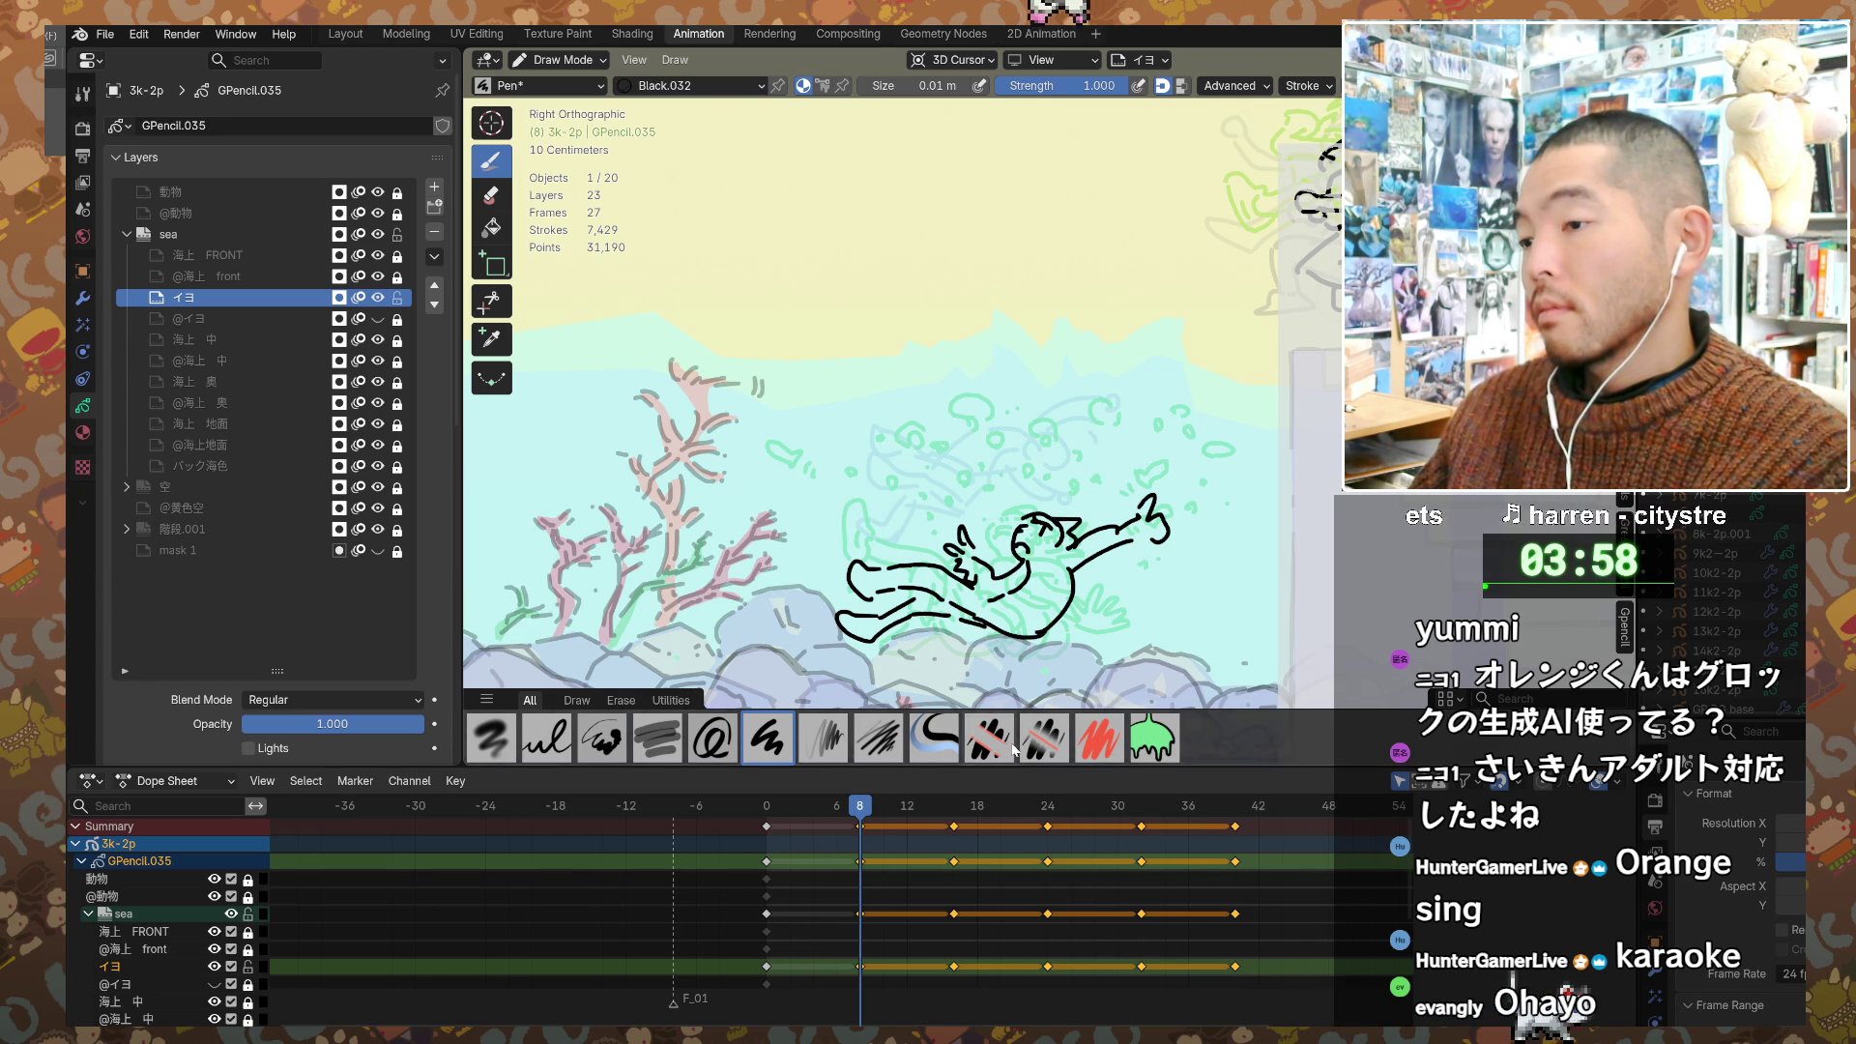
{"action": "left_click", "coordinate": [955, 818]}
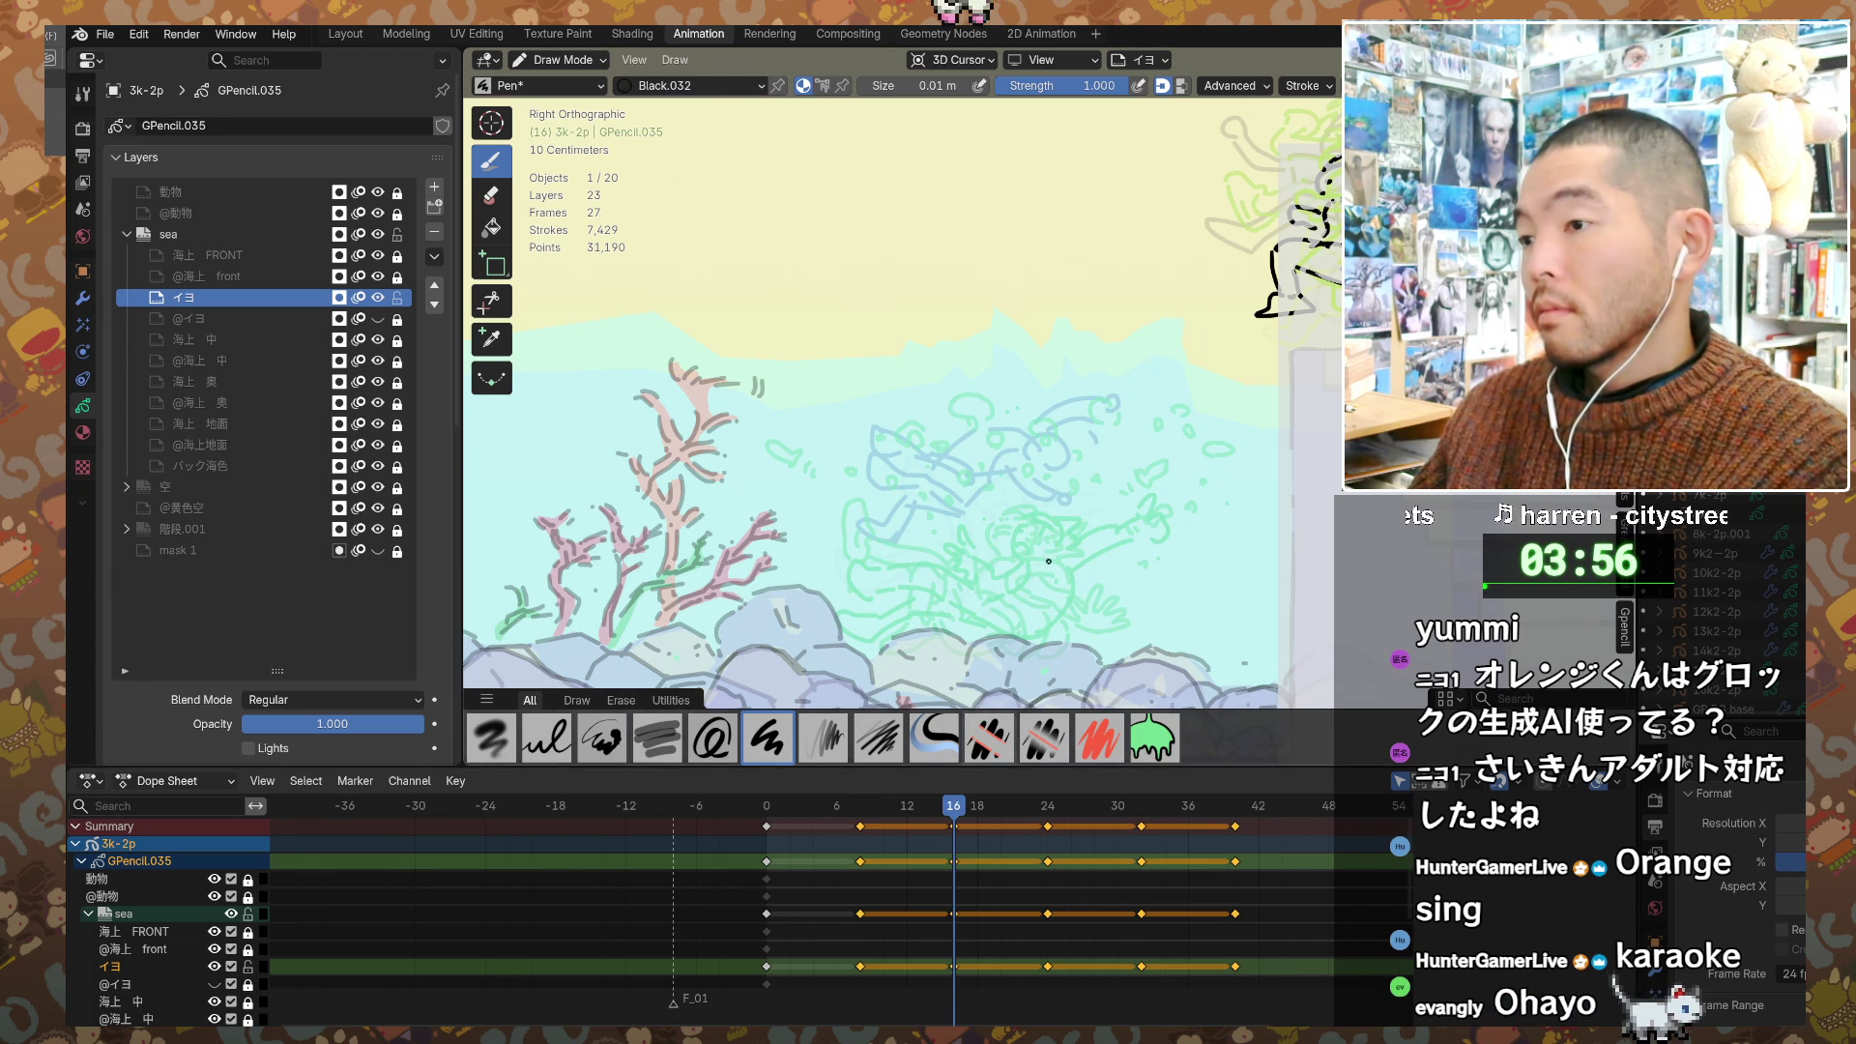
Step: On frame 16, draw the crouching figure's curved back and body with a pointed upper-left shape
{"action": "scroll", "coordinate": [1027, 498], "scroll_direction": "down", "scroll_amount": 2}
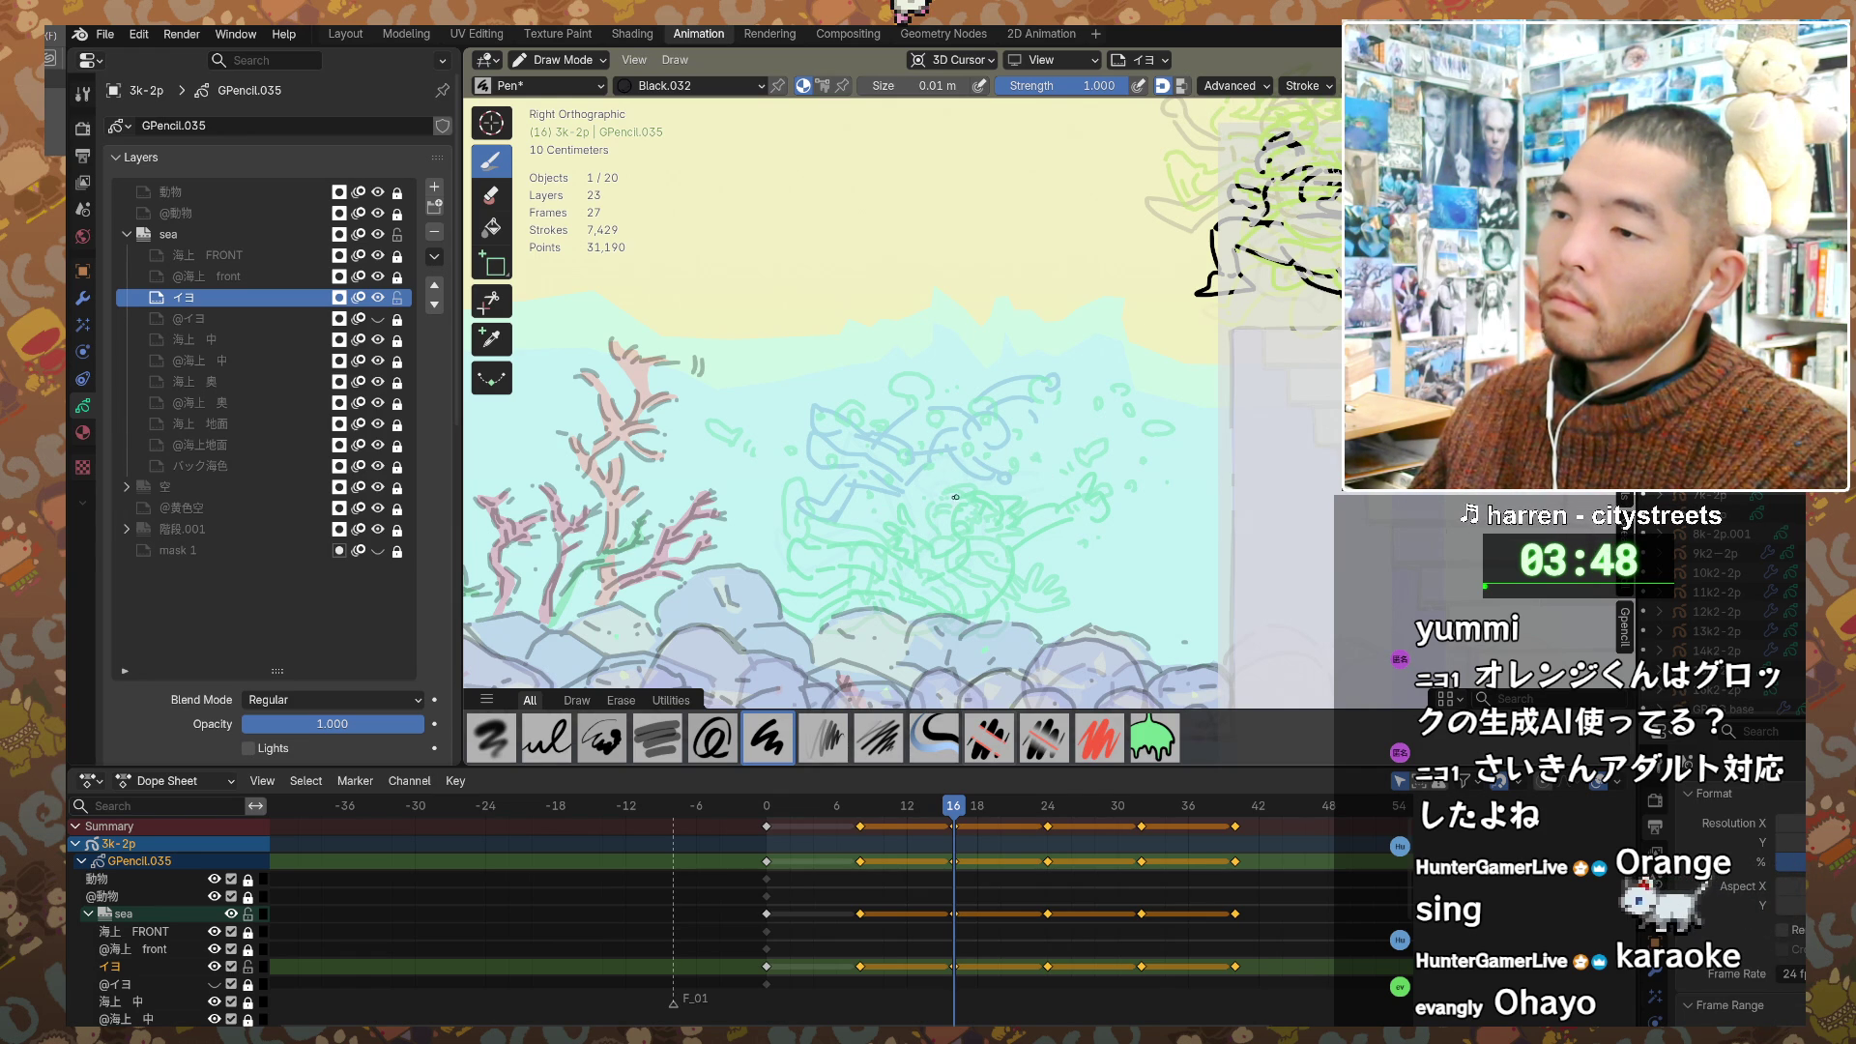
{"action": "left_click_drag", "start_coordinate": [953, 505], "coordinate": [913, 548]}
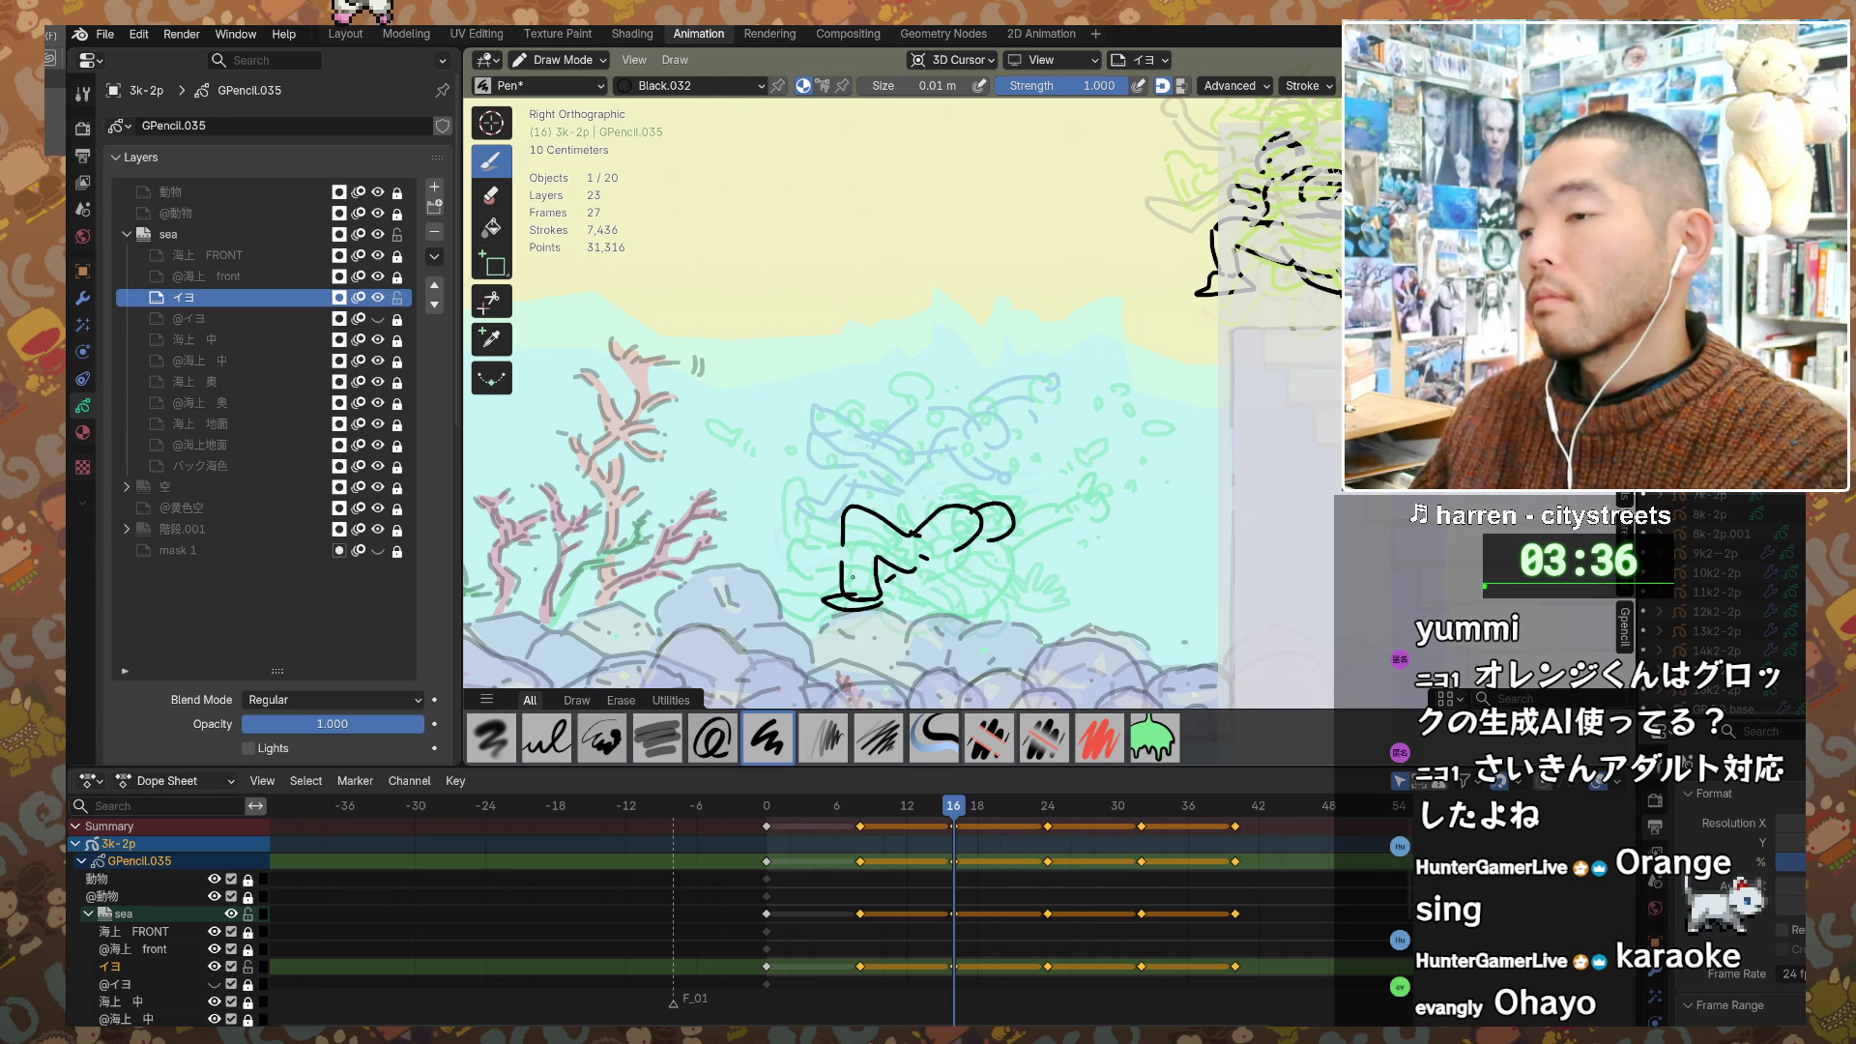
{"action": "left_click", "coordinate": [818, 548]}
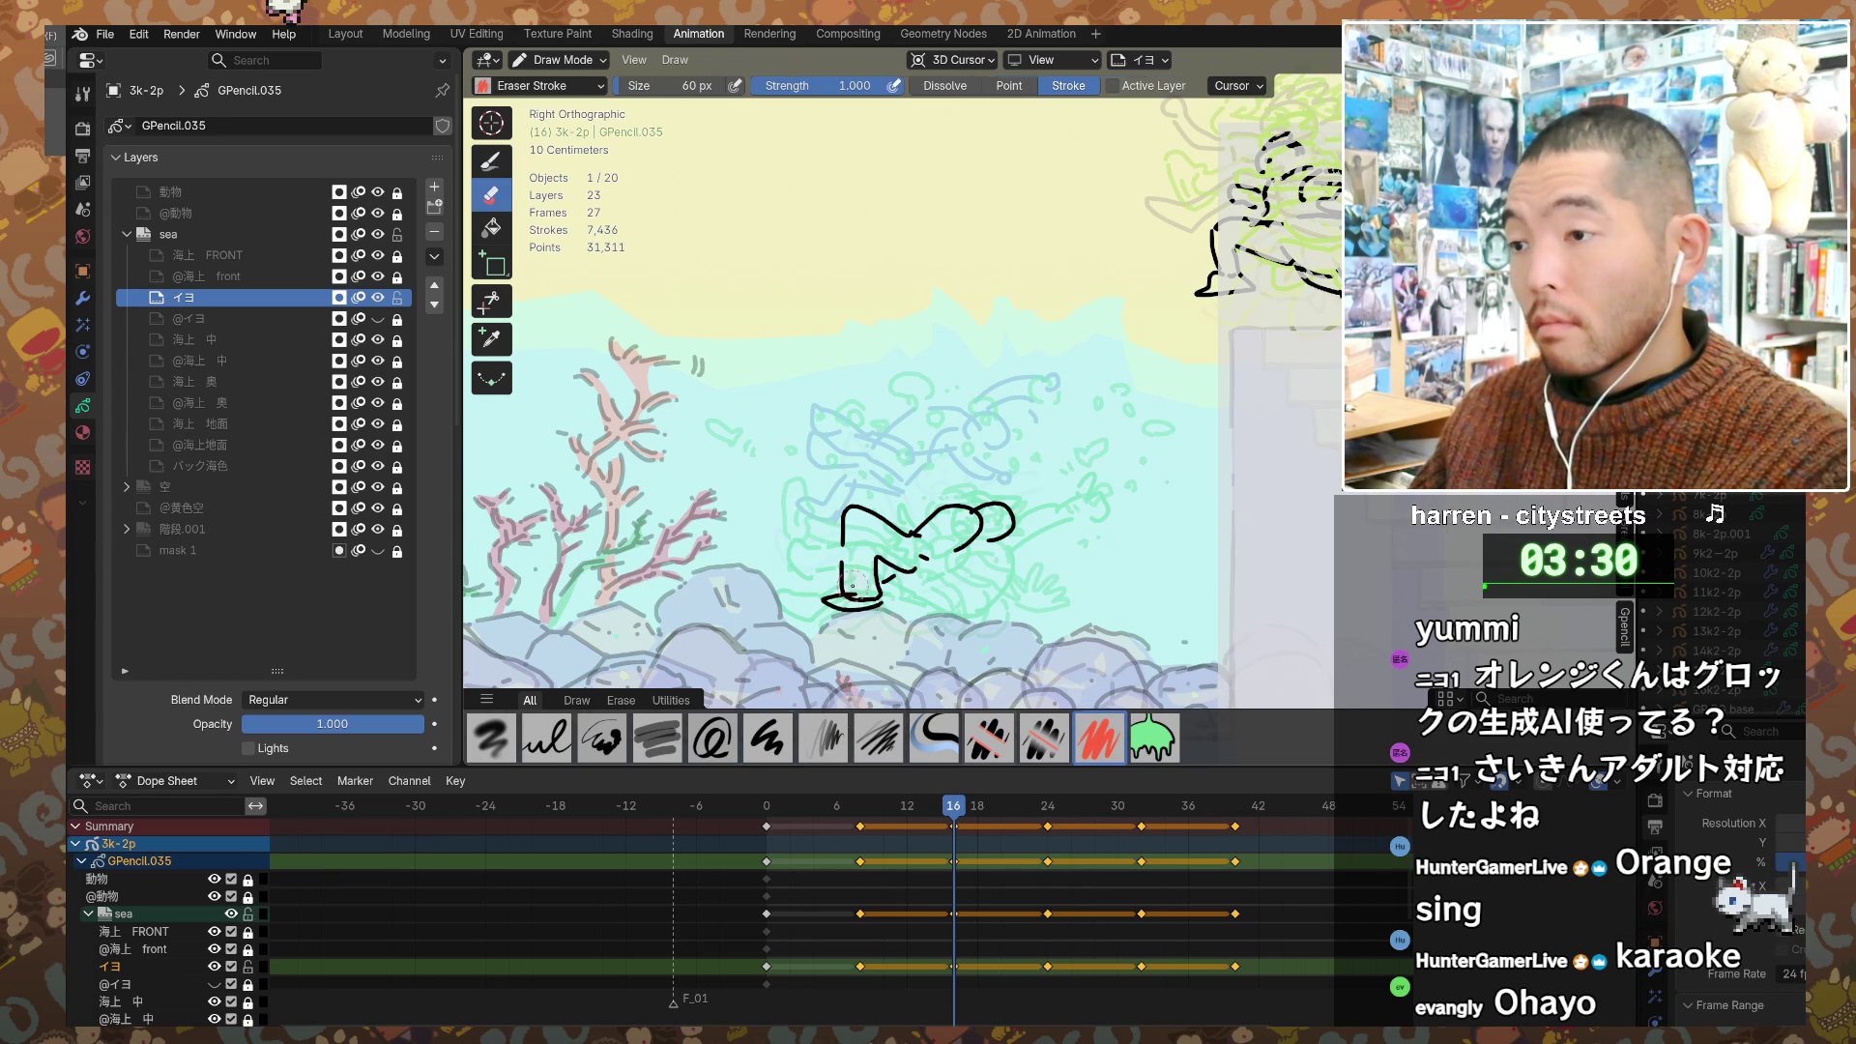
{"action": "mouse_move", "coordinate": [841, 456]}
{"action": "left_mouse_down"}
{"action": "mouse_move", "coordinate": [923, 540]}
{"action": "mouse_move", "coordinate": [899, 493]}
{"action": "mouse_move", "coordinate": [826, 461]}
{"action": "mouse_move", "coordinate": [815, 432]}
{"action": "left_mouse_up"}
{"action": "left_click_drag", "start_coordinate": [815, 432], "coordinate": [889, 536]}
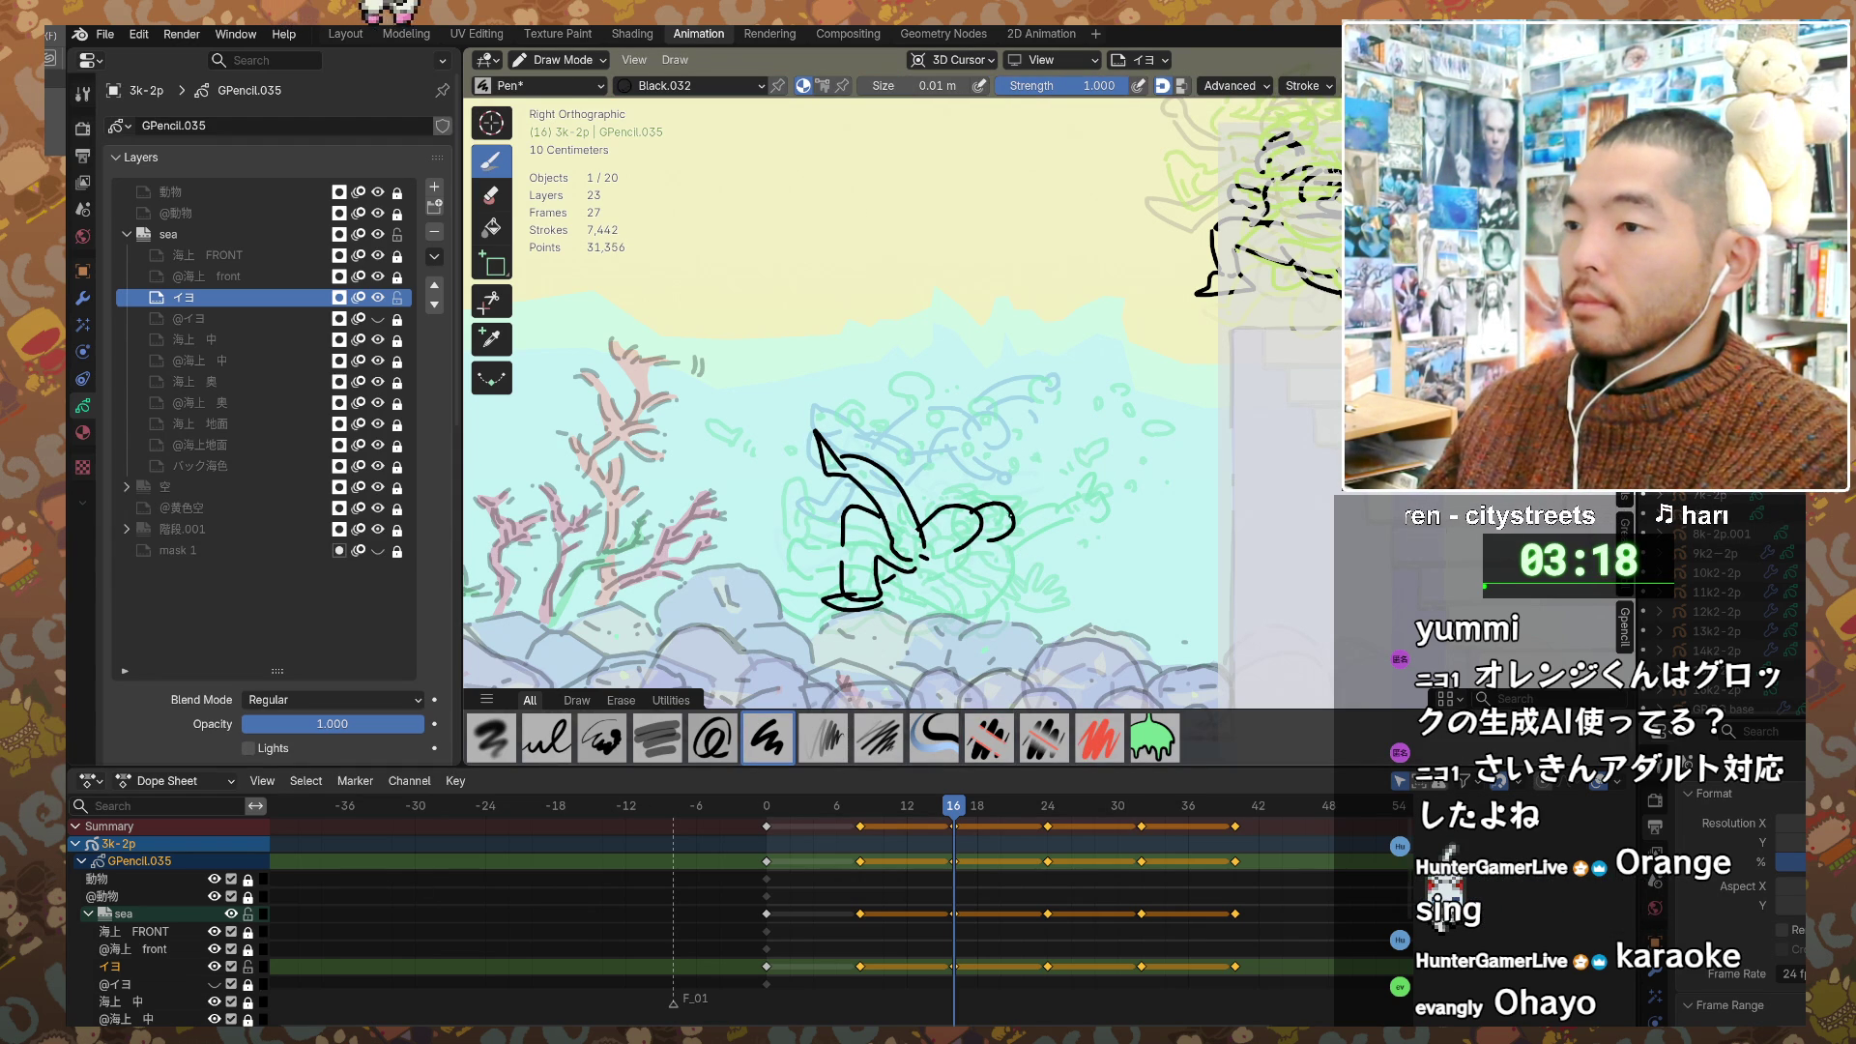
Step: Erase the curl at the right and draw the head's snout line, eye dot and nose loop
{"action": "key", "text": "e"}
{"action": "left_click", "coordinate": [1011, 522]}
{"action": "key", "text": "d"}
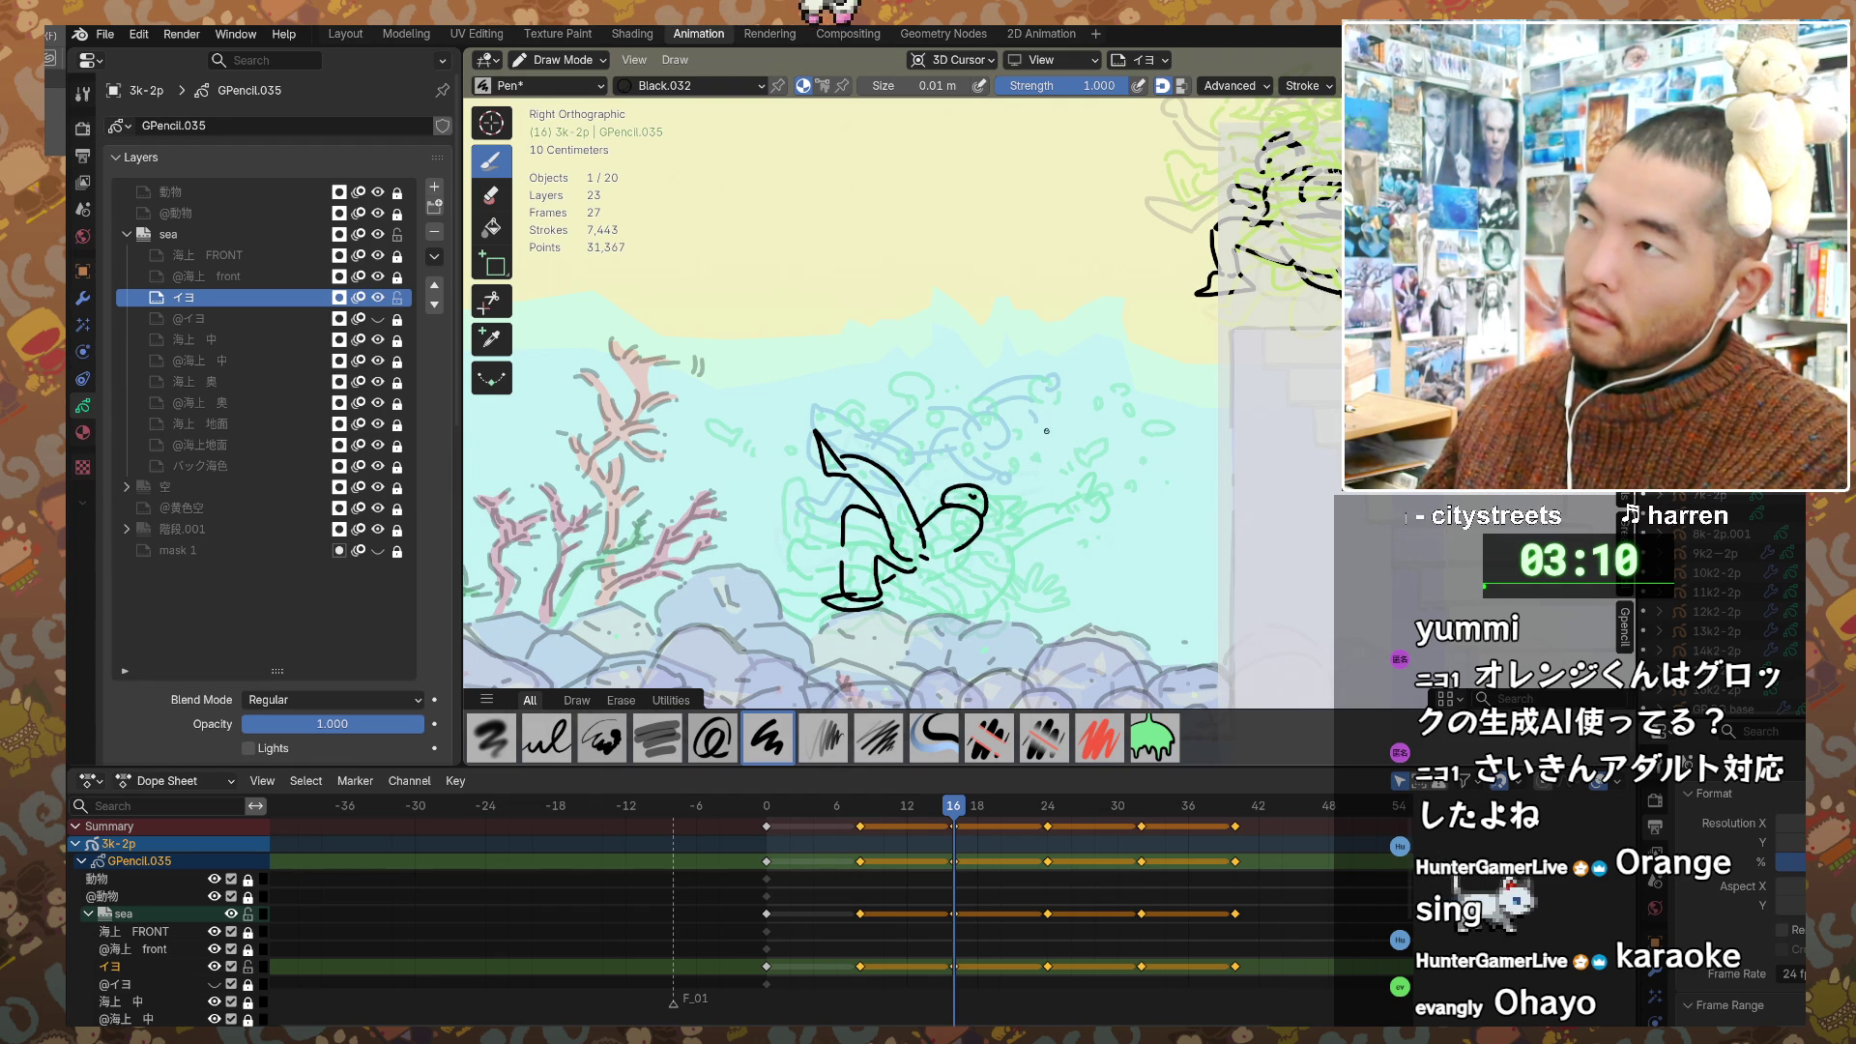
{"action": "mouse_move", "coordinate": [1008, 490]}
{"action": "left_mouse_down"}
{"action": "mouse_move", "coordinate": [1031, 491]}
{"action": "mouse_move", "coordinate": [981, 527]}
{"action": "left_mouse_up"}
{"action": "left_click", "coordinate": [976, 519]}
{"action": "left_click_drag", "start_coordinate": [998, 518], "coordinate": [940, 586]}
Step: Draw two legs with a foot stroke, erase a stray mark, and add a head mark
{"action": "left_click_drag", "start_coordinate": [955, 565], "coordinate": [947, 592]}
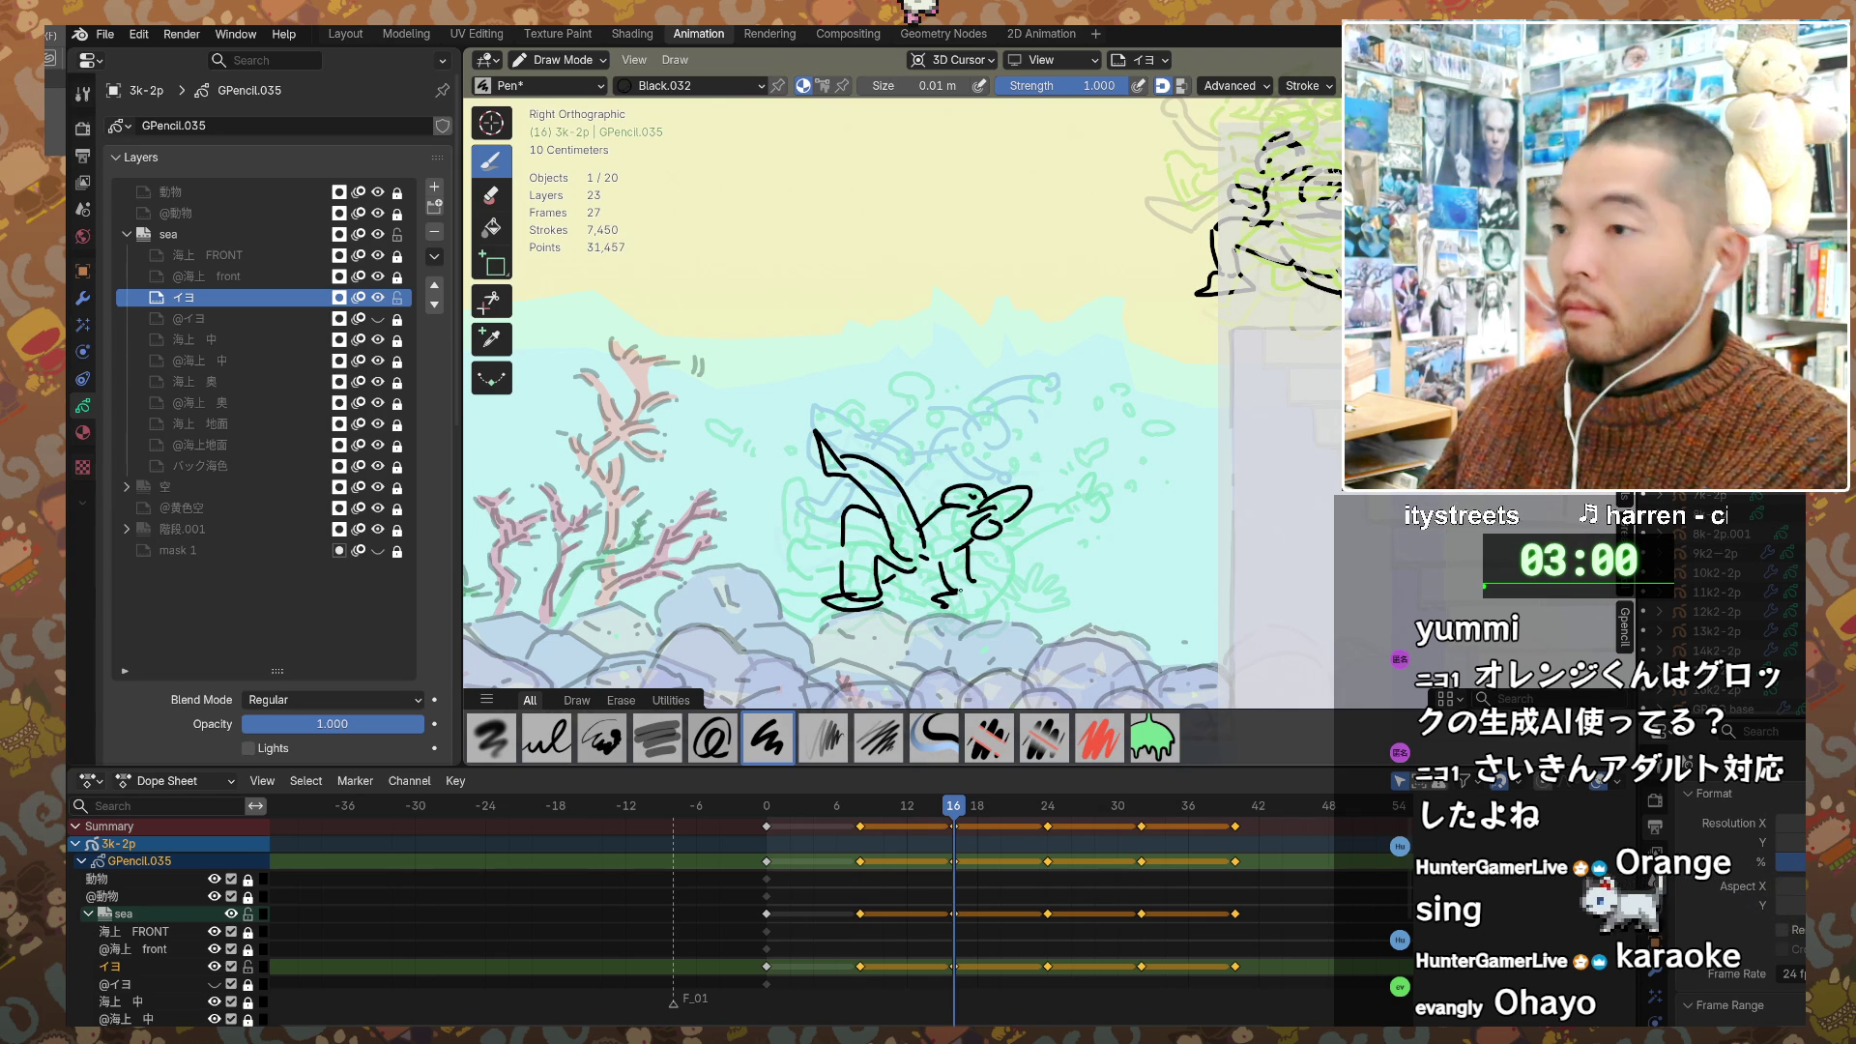
{"action": "left_click_drag", "start_coordinate": [957, 590], "coordinate": [972, 584]}
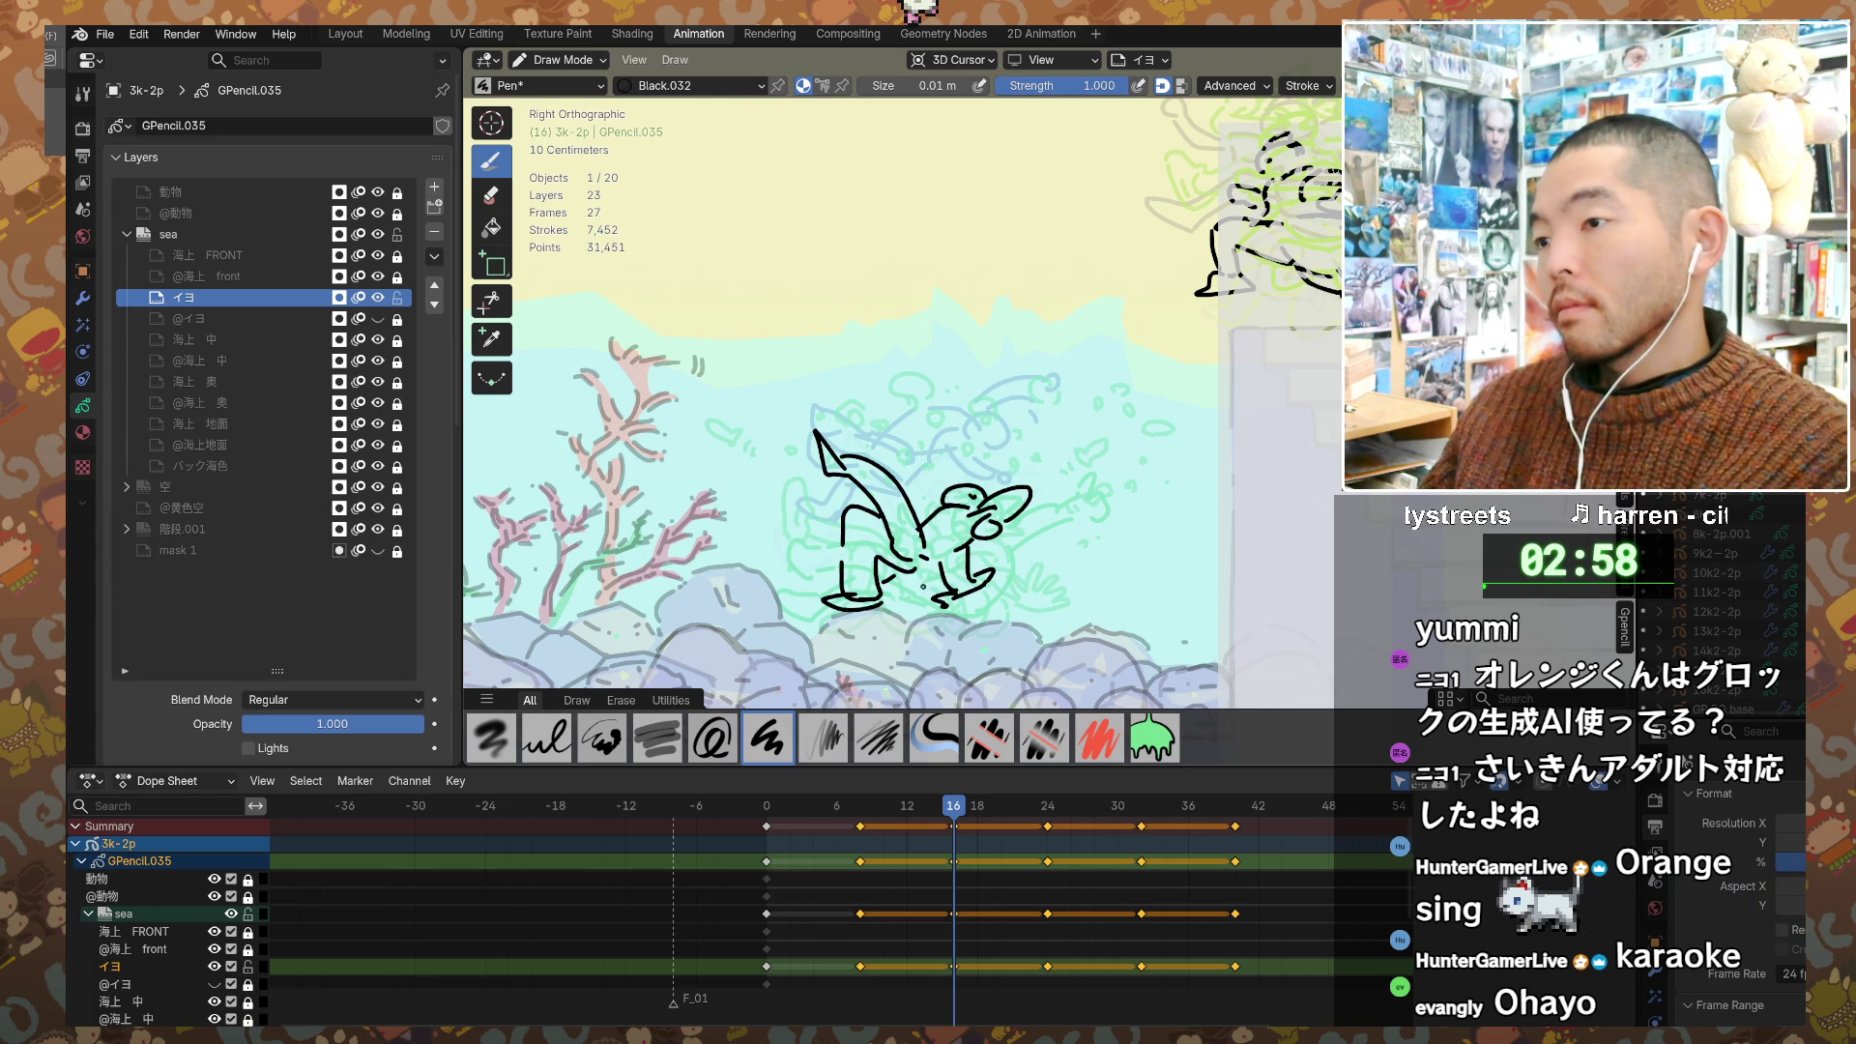
{"action": "key", "text": "e"}
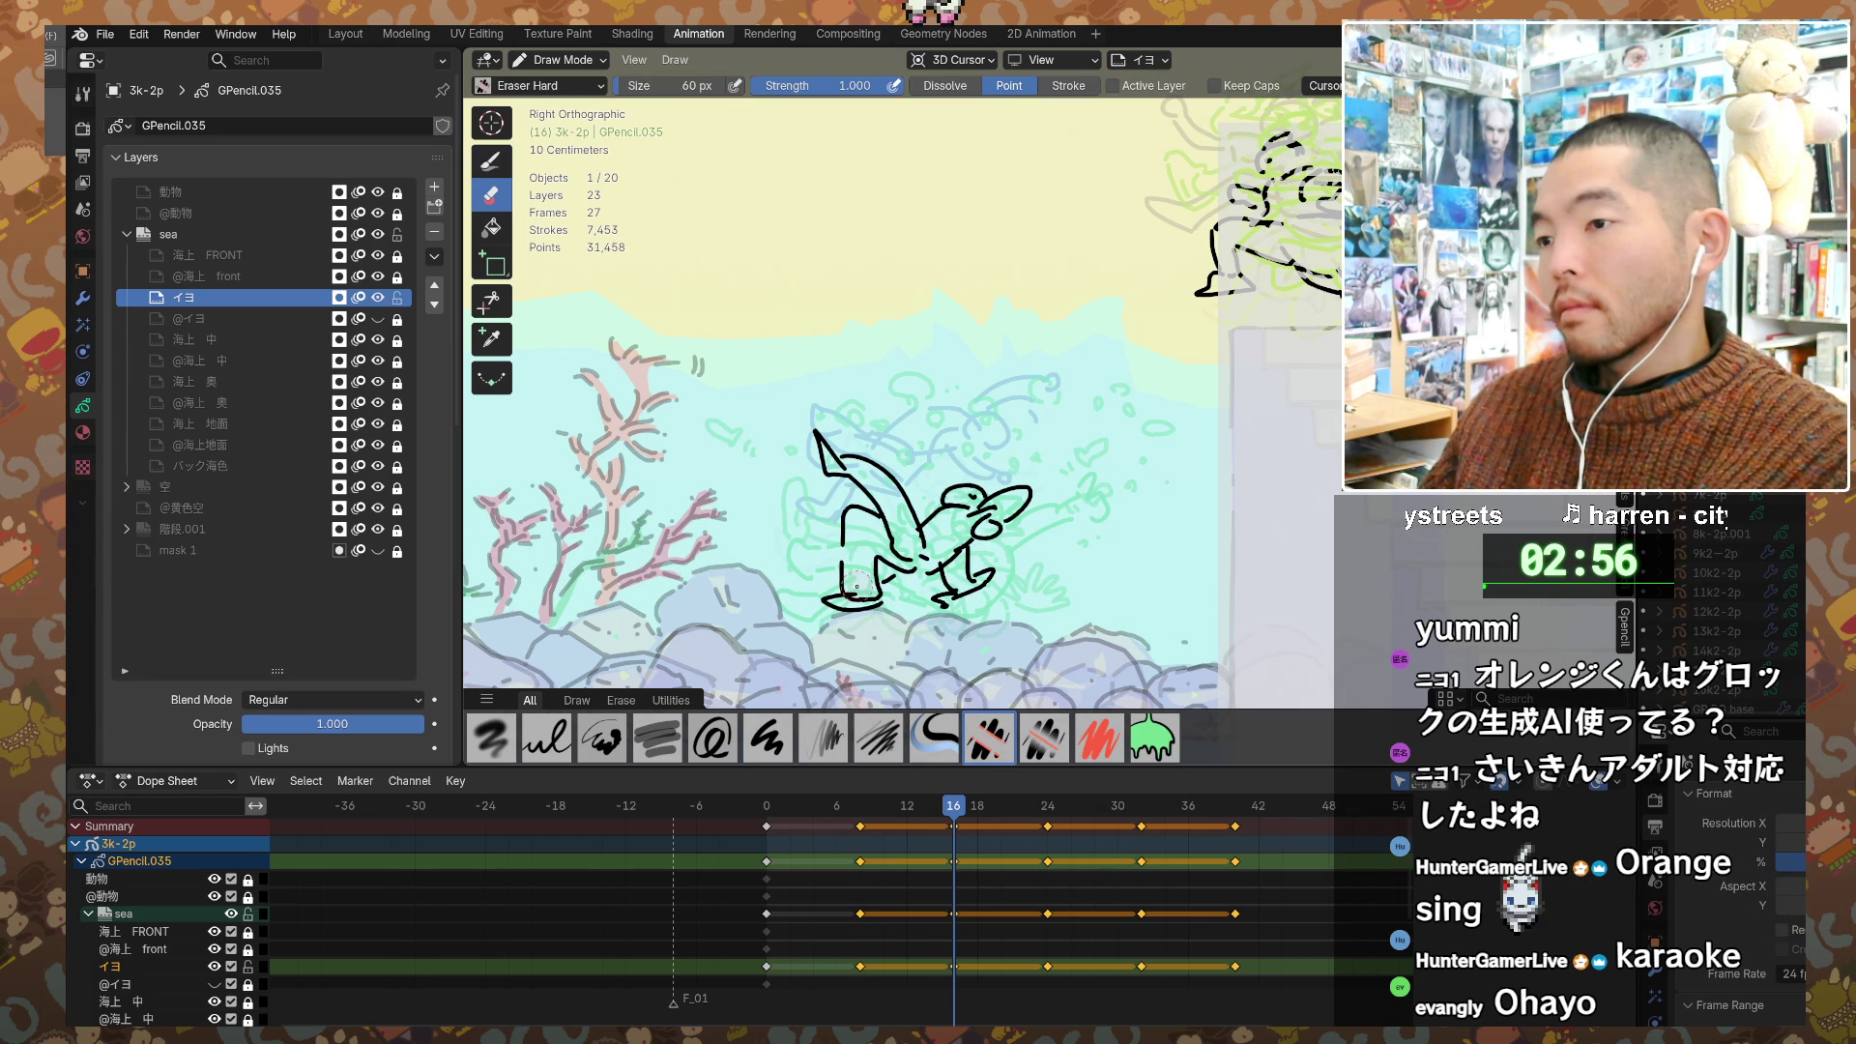
{"action": "left_click_drag", "start_coordinate": [863, 592], "coordinate": [878, 584]}
{"action": "key", "text": "d"}
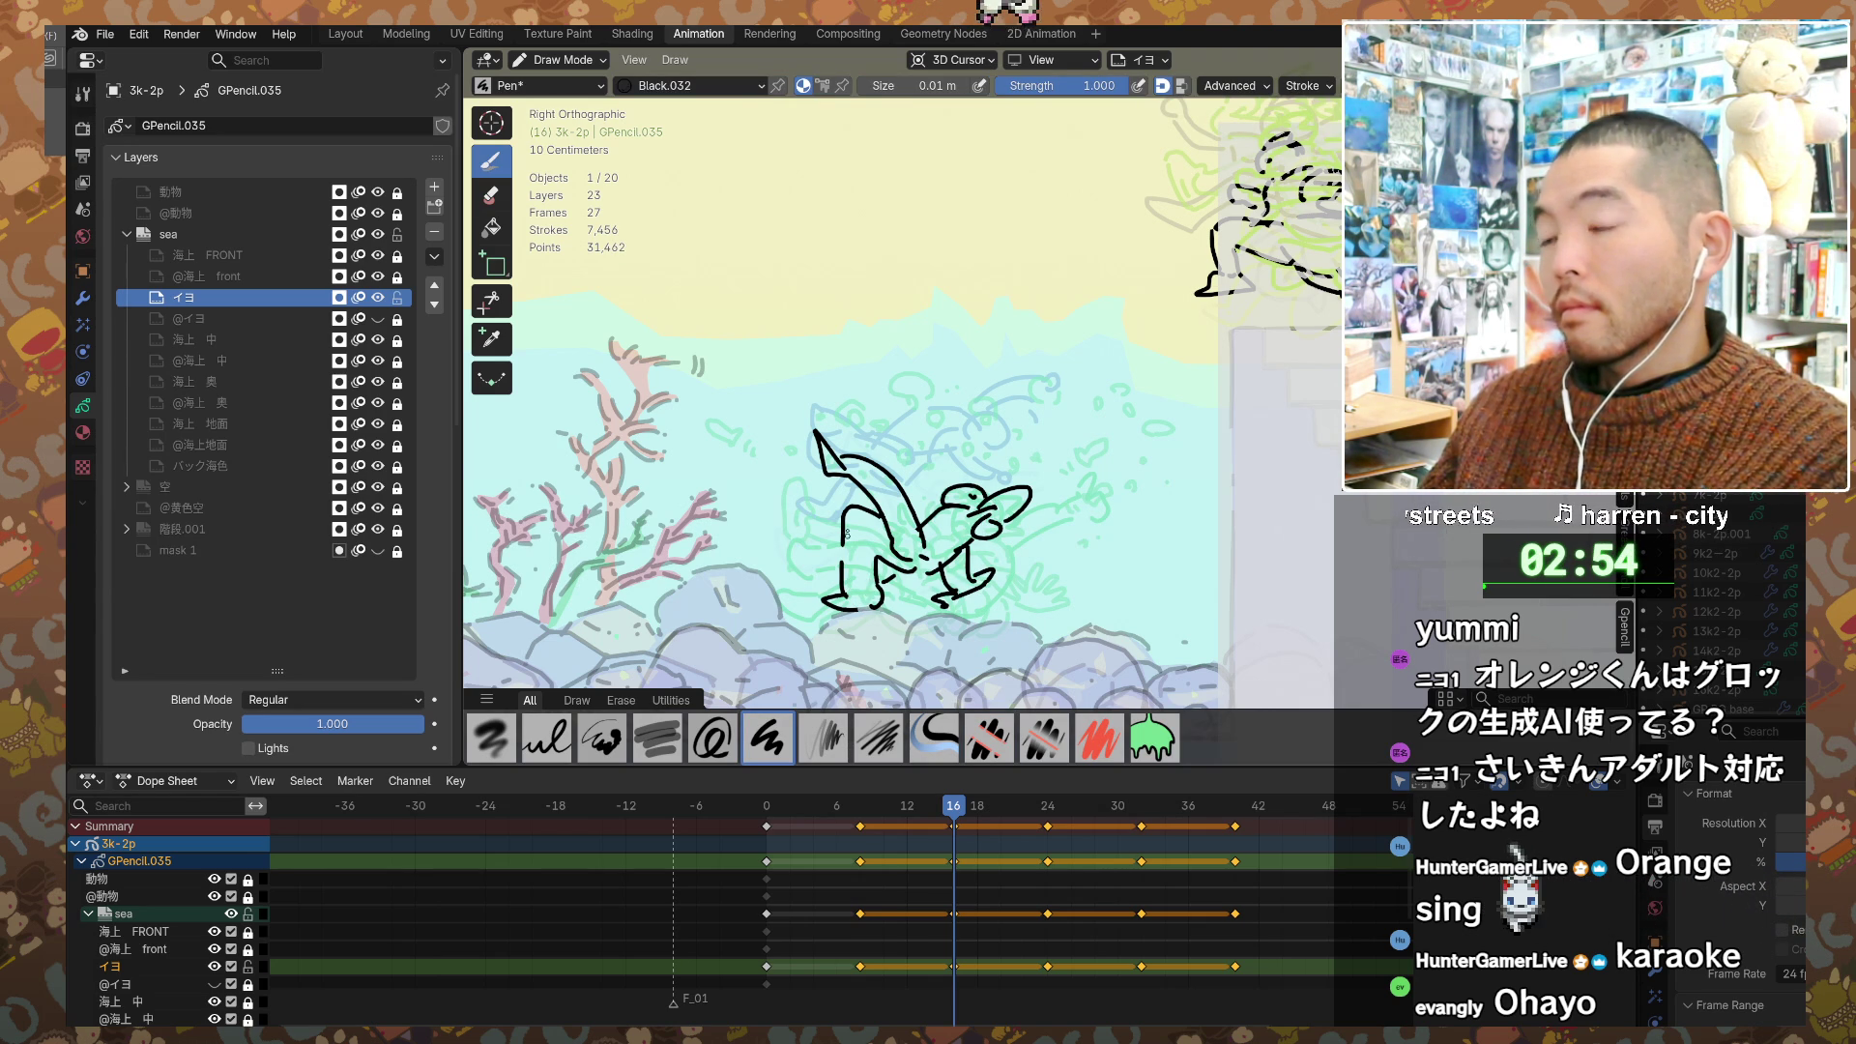
{"action": "left_click", "coordinate": [850, 467]}
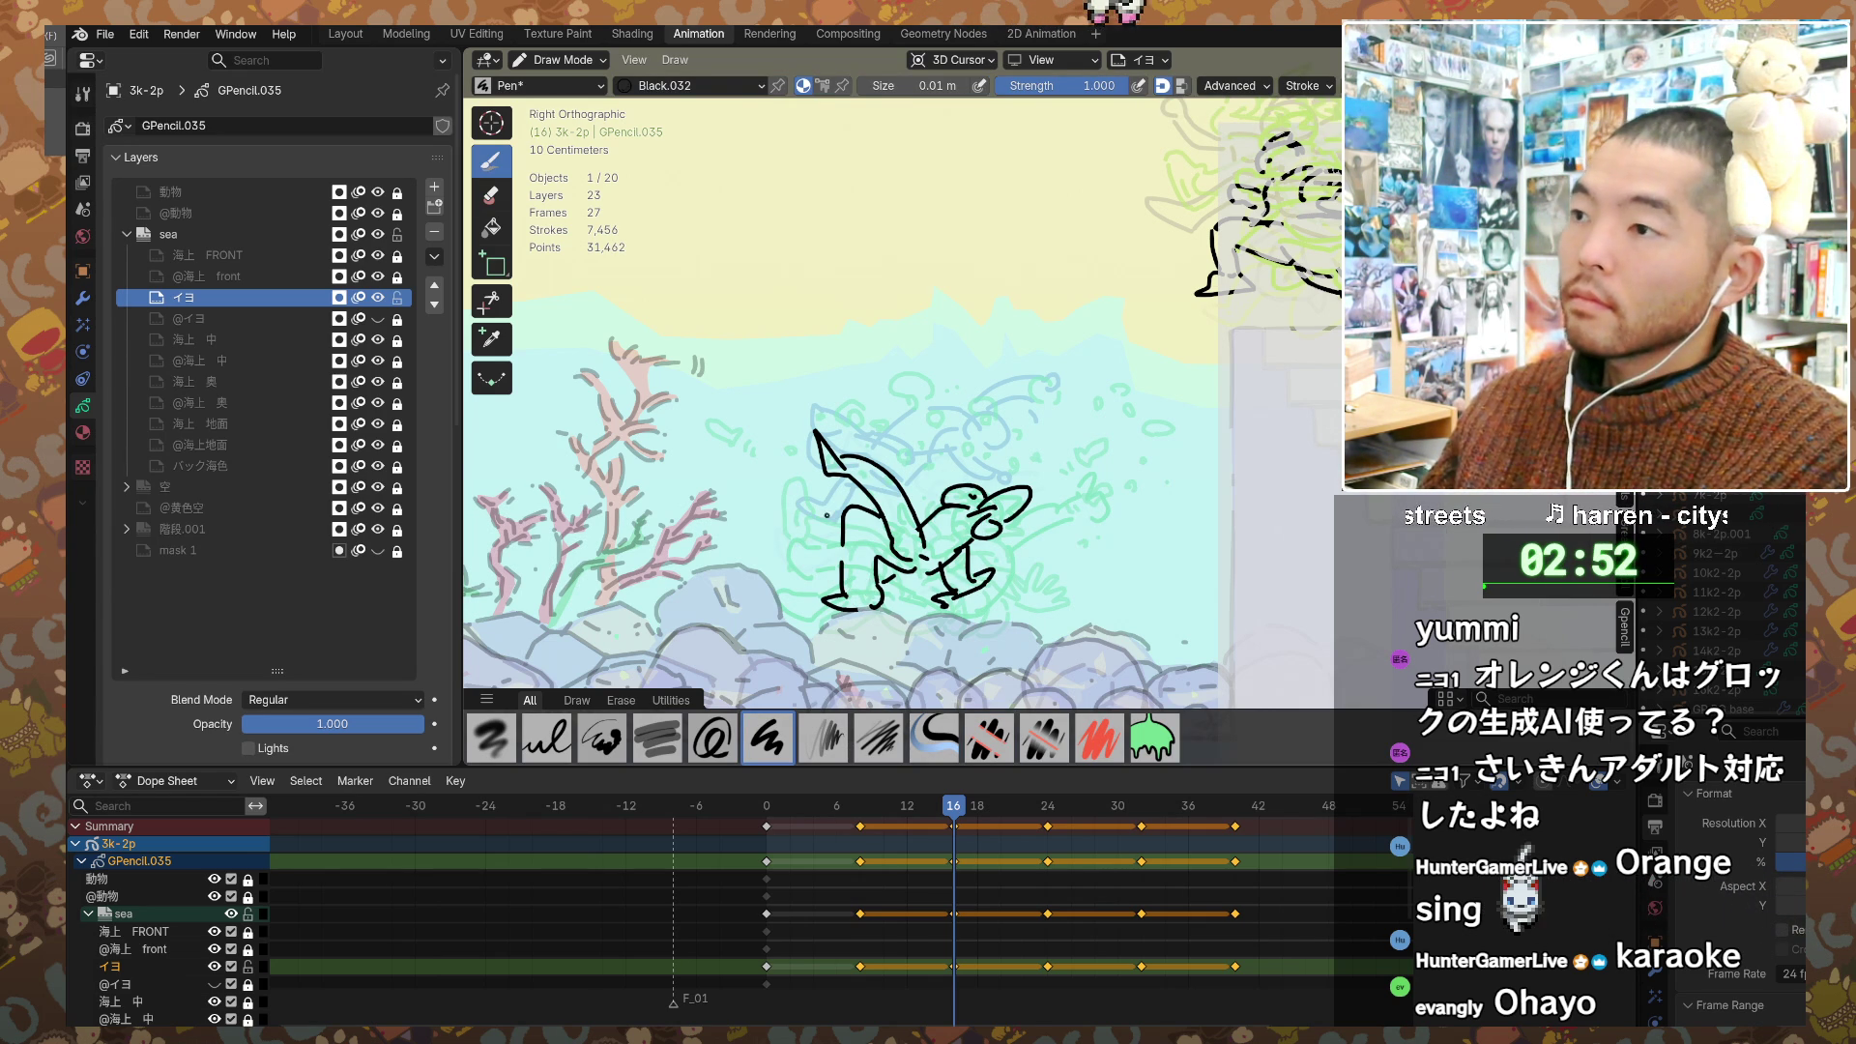
{"action": "key", "text": "Up"}
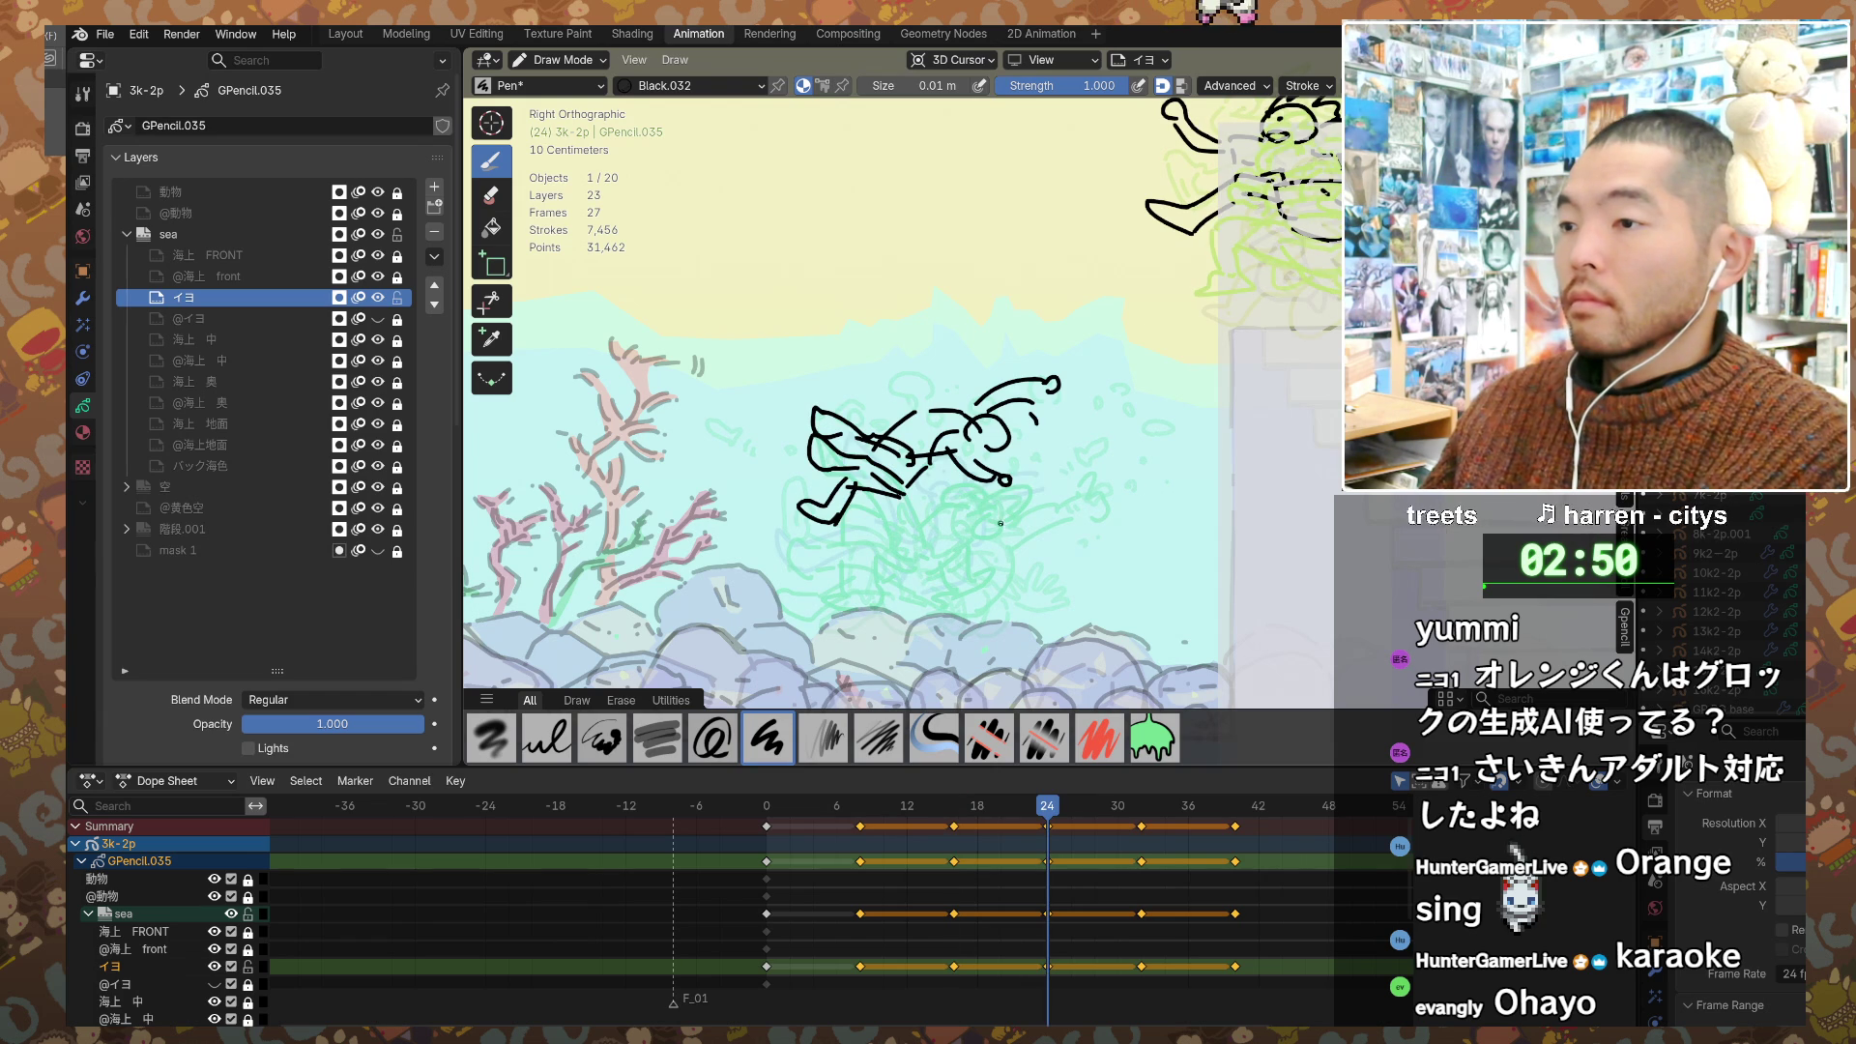
Step: Step through keyframes 24, 32 and 40, bringing later frames into view and moving on to frame 48
{"action": "key", "text": "Up"}
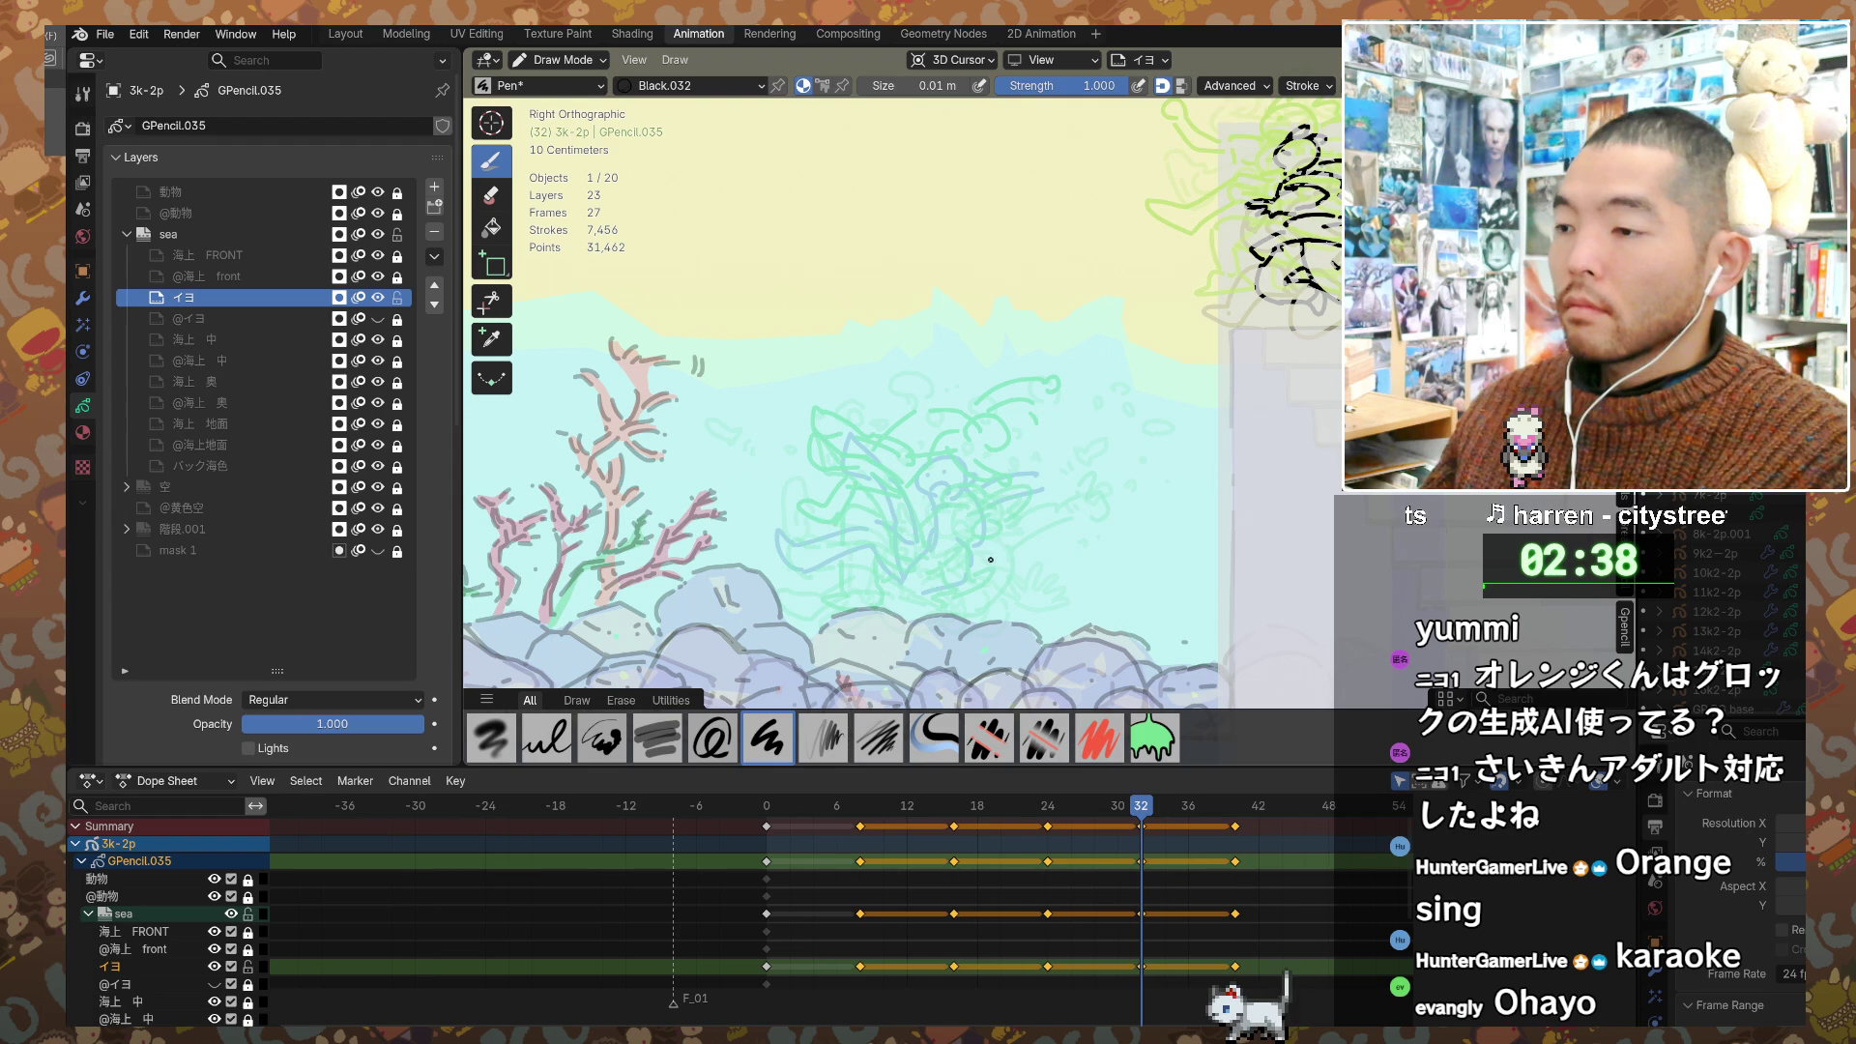
{"action": "key", "text": "Up"}
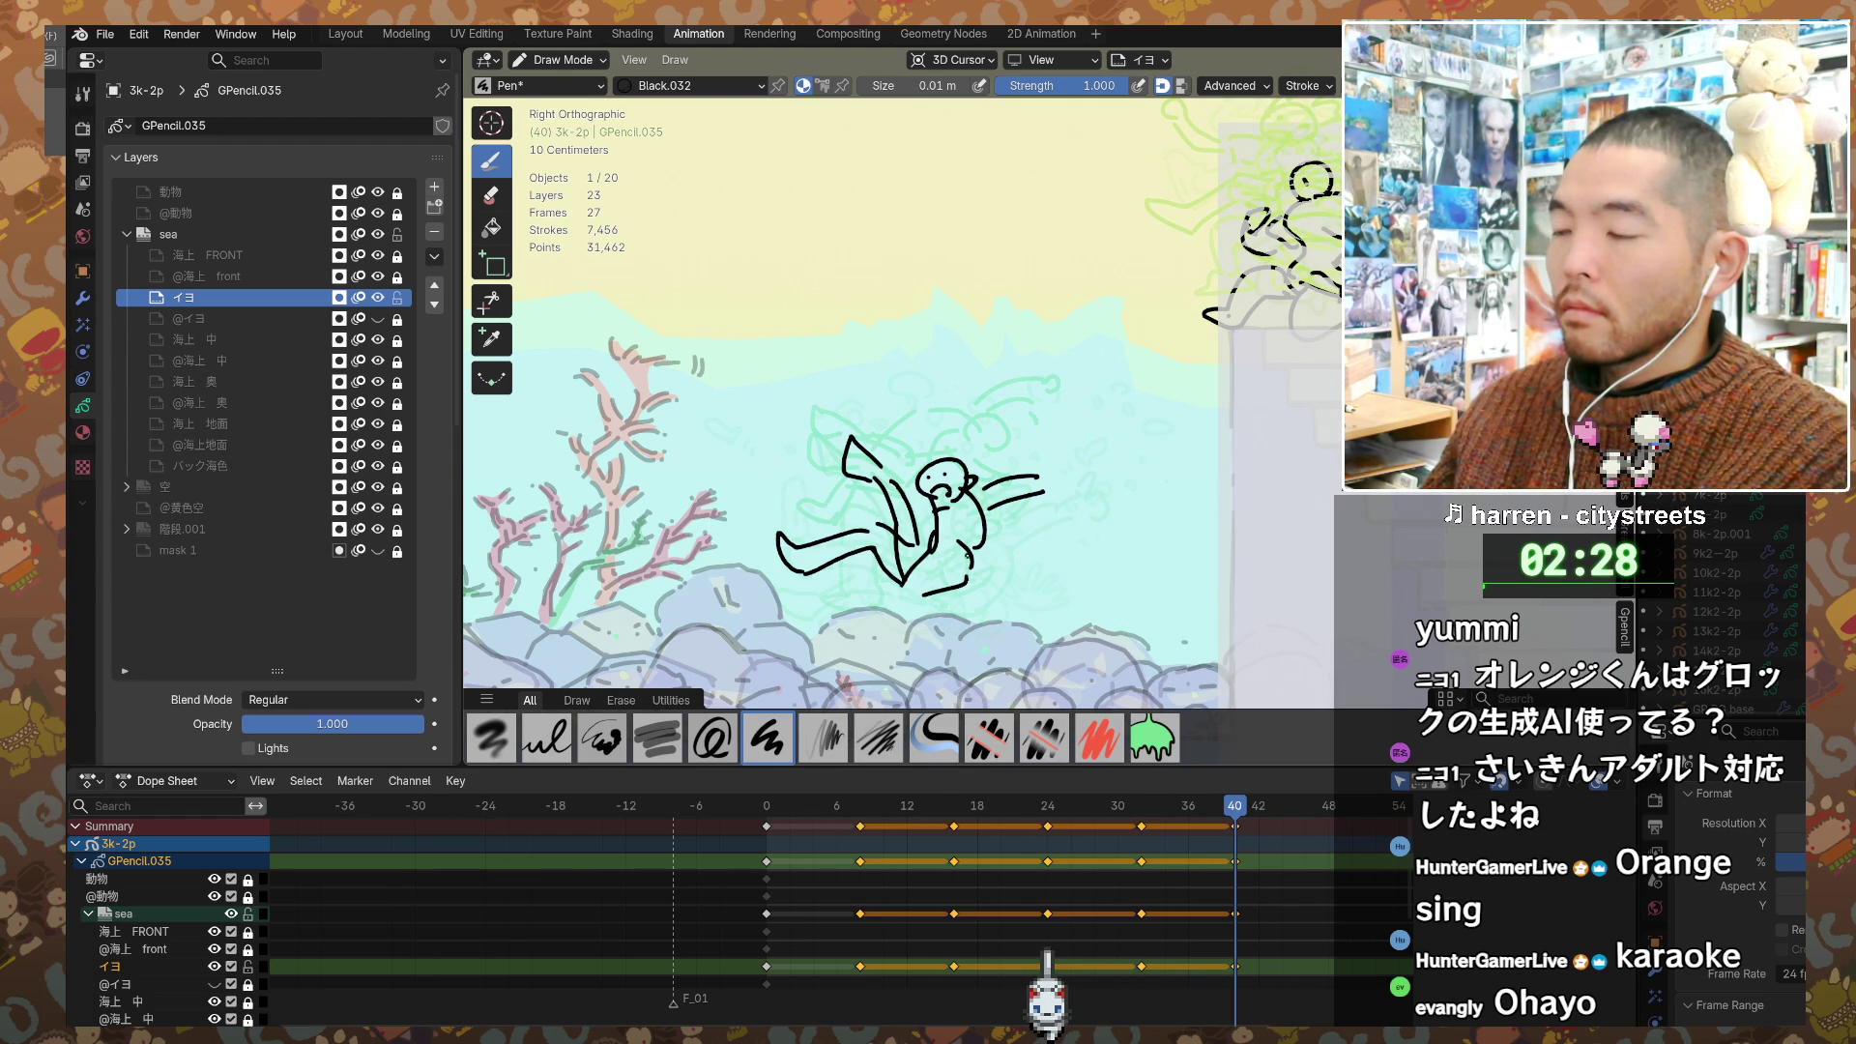
{"action": "middle_click_drag", "start_coordinate": [1305, 833], "coordinate": [1104, 834]}
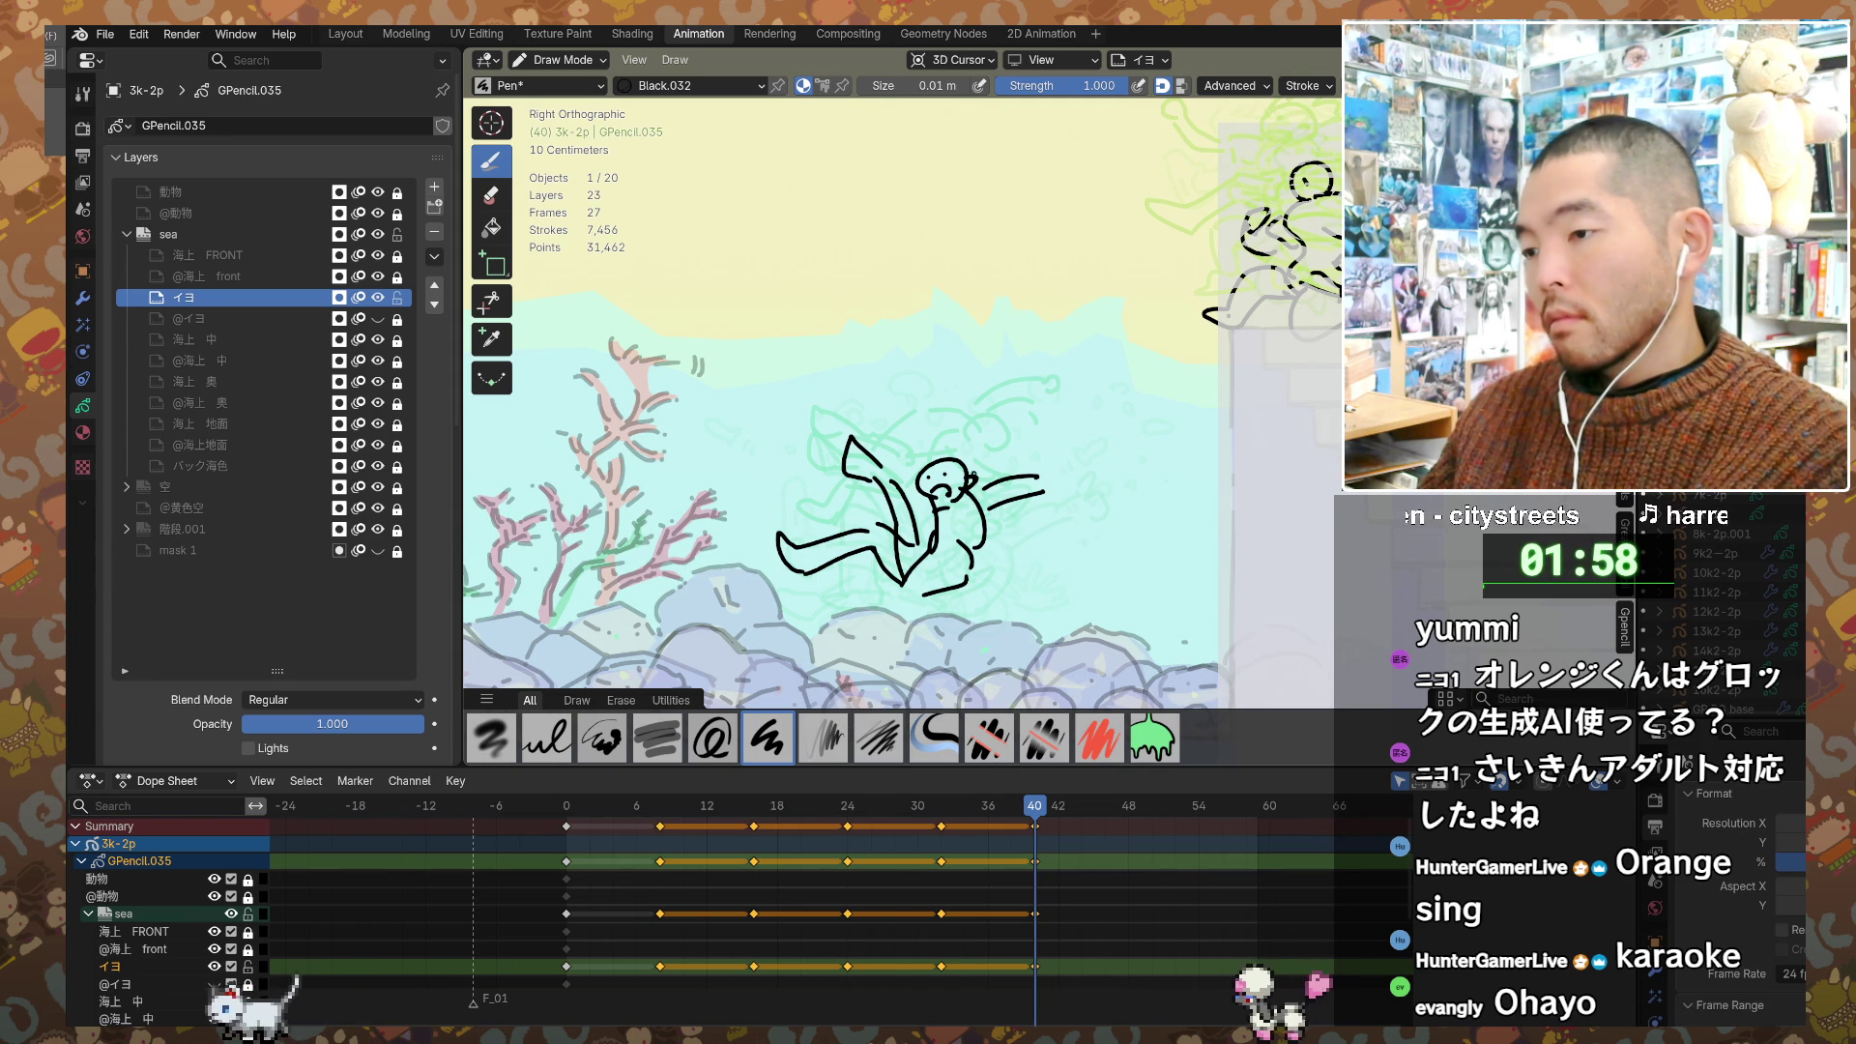
{"action": "key", "text": "shift+Right"}
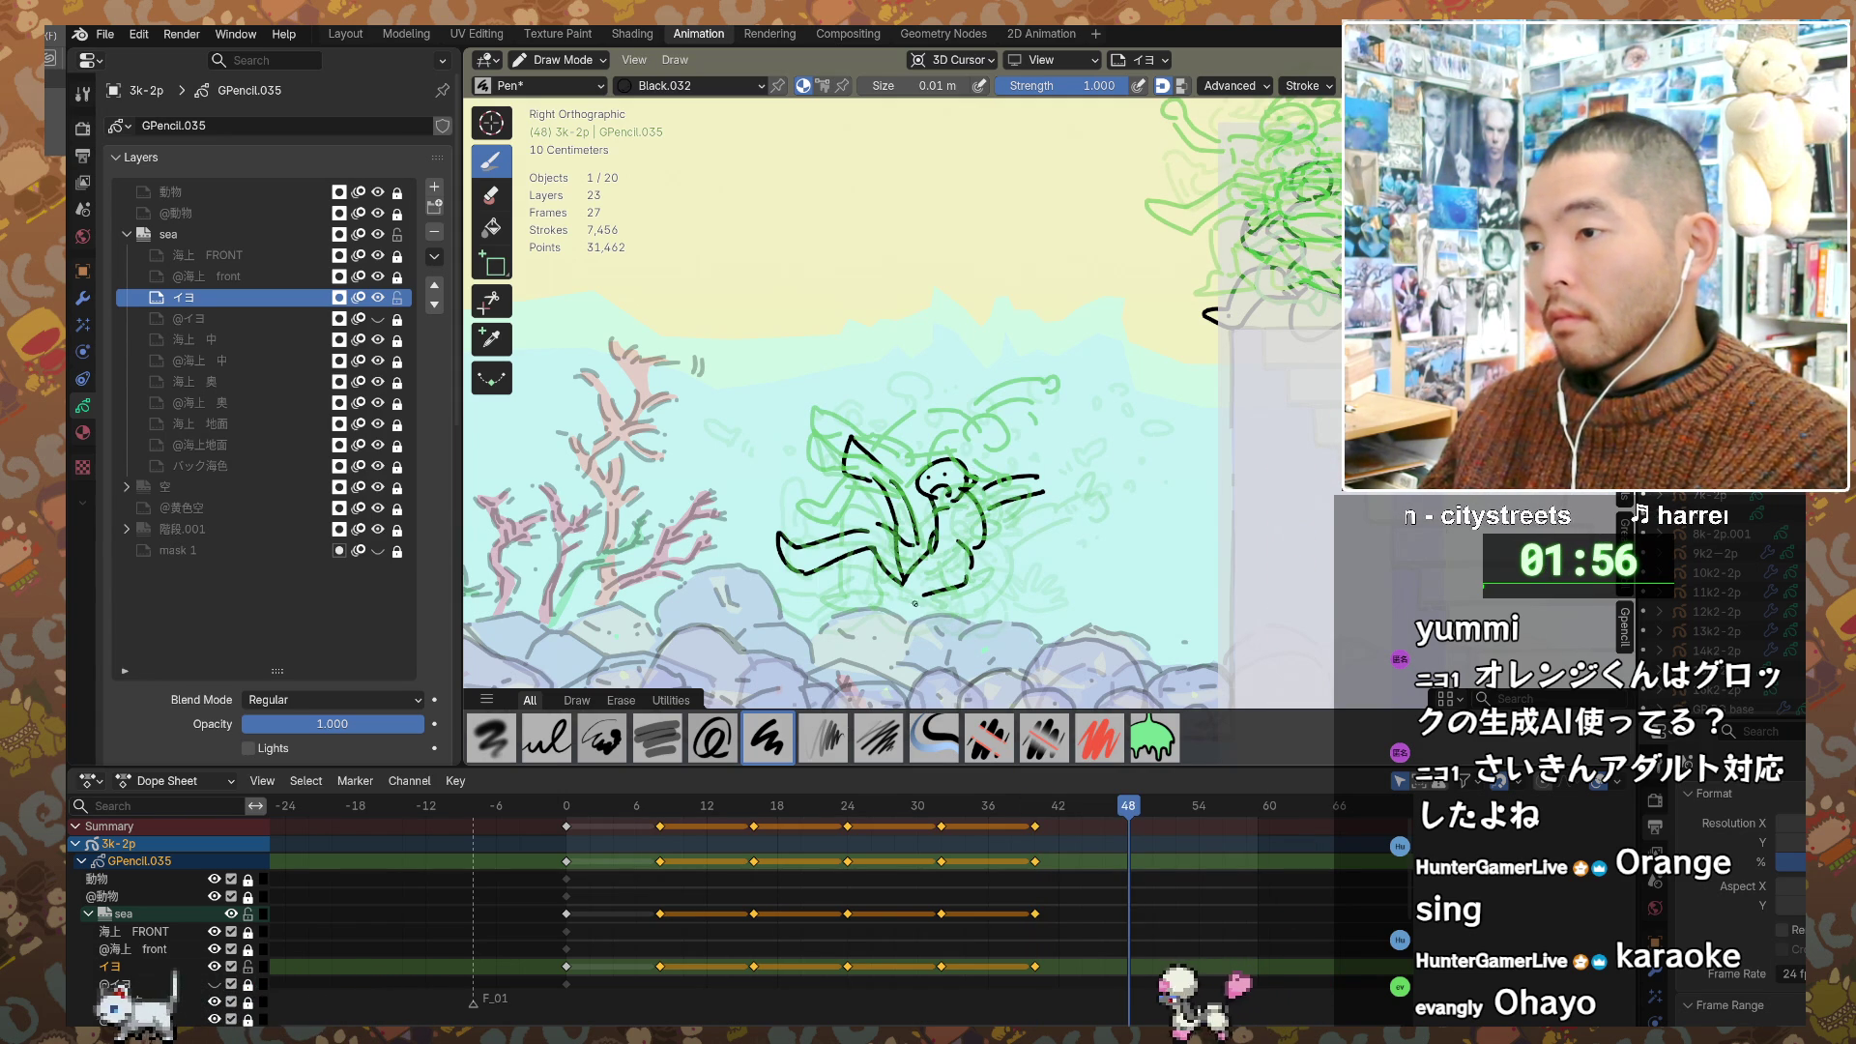
Step: Start the frame-48 drawing with a new head arc at the right, undoing earlier attempts
{"action": "left_click_drag", "start_coordinate": [988, 501], "coordinate": [1005, 537]}
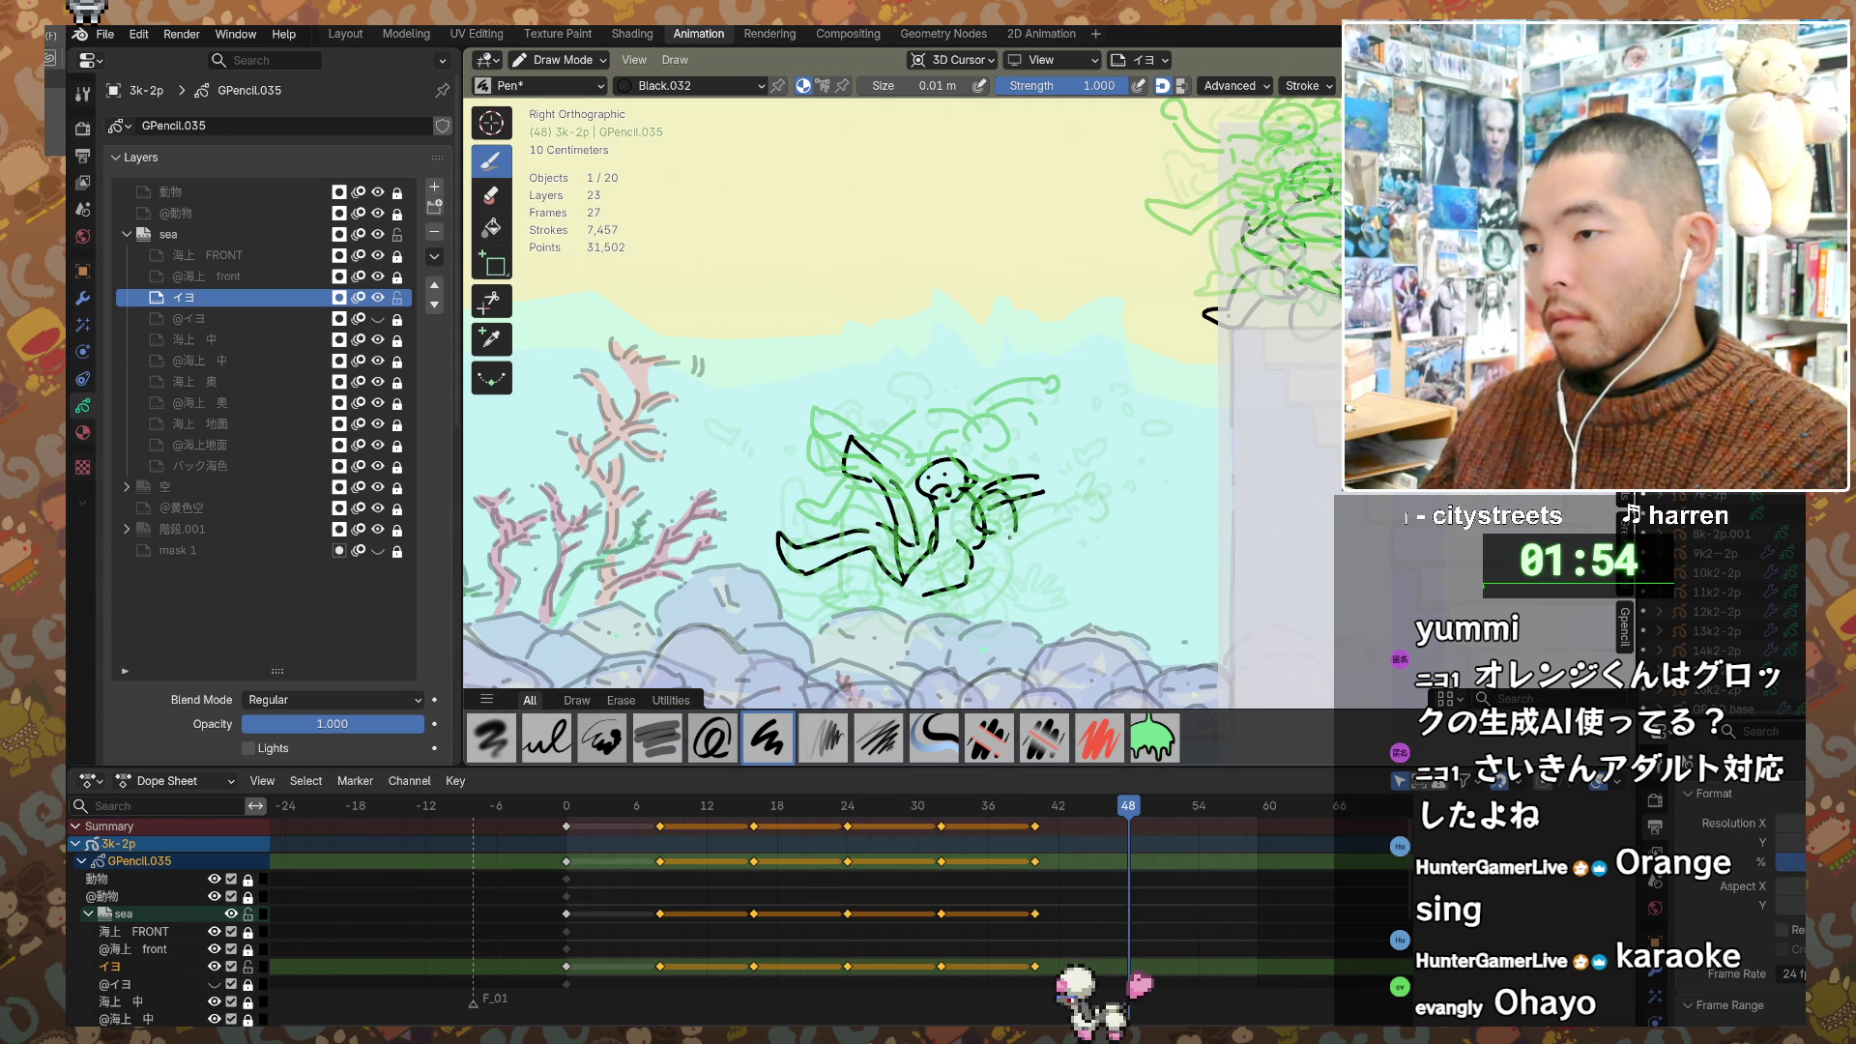
{"action": "key", "text": "ctrl+z"}
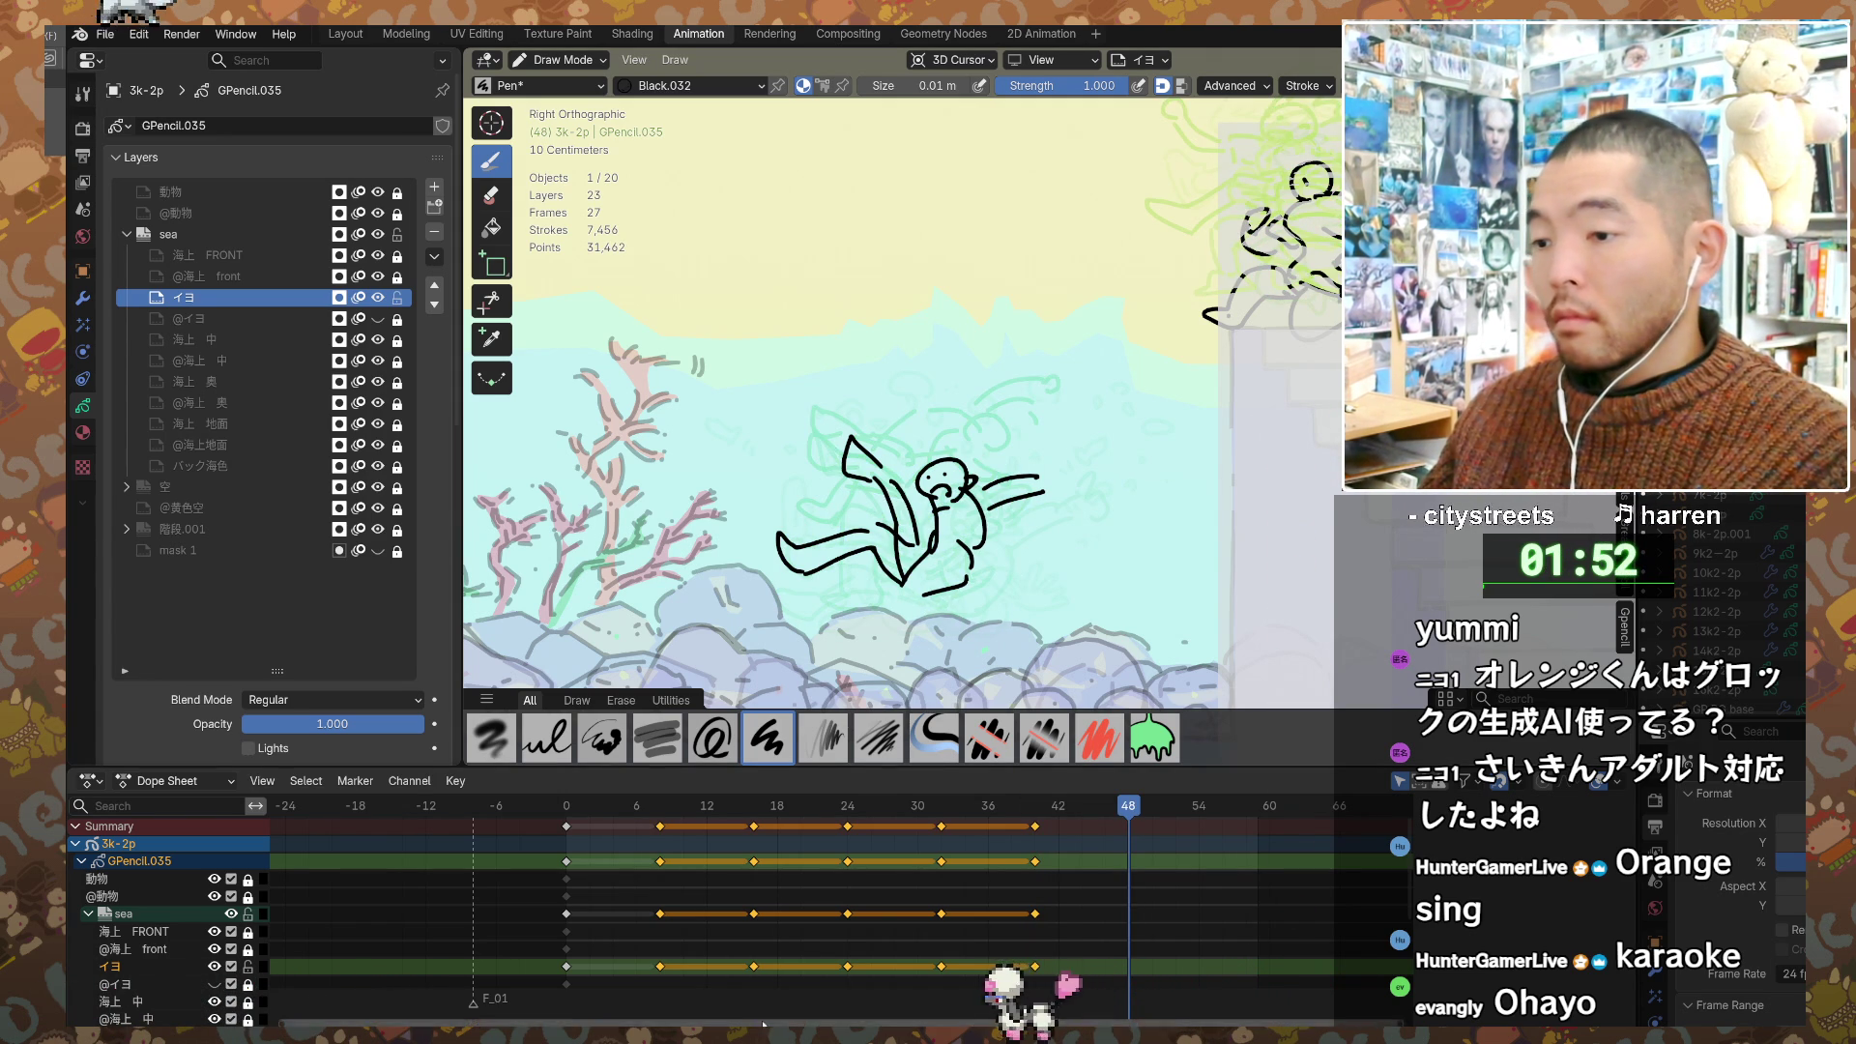
{"action": "mouse_move", "coordinate": [996, 498]}
{"action": "left_mouse_down"}
{"action": "mouse_move", "coordinate": [981, 522]}
{"action": "mouse_move", "coordinate": [1003, 541]}
{"action": "left_mouse_up"}
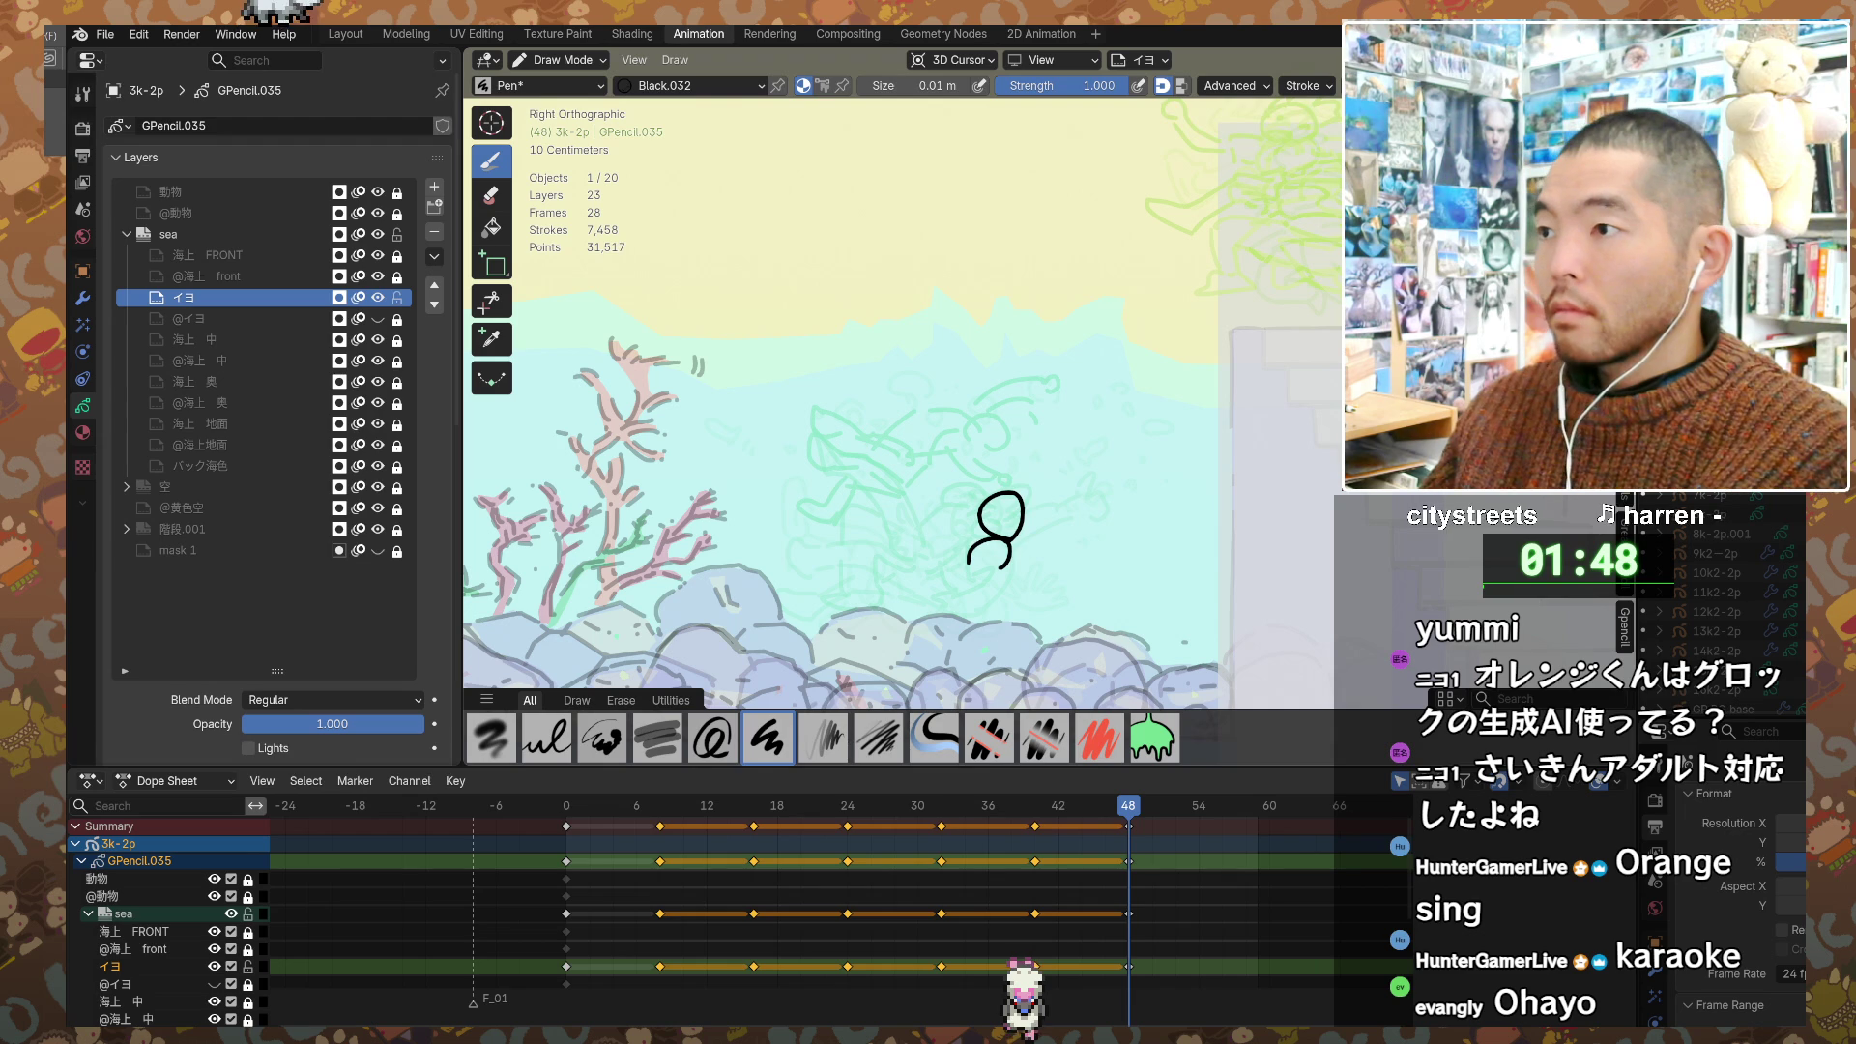
{"action": "key", "text": "ctrl+z"}
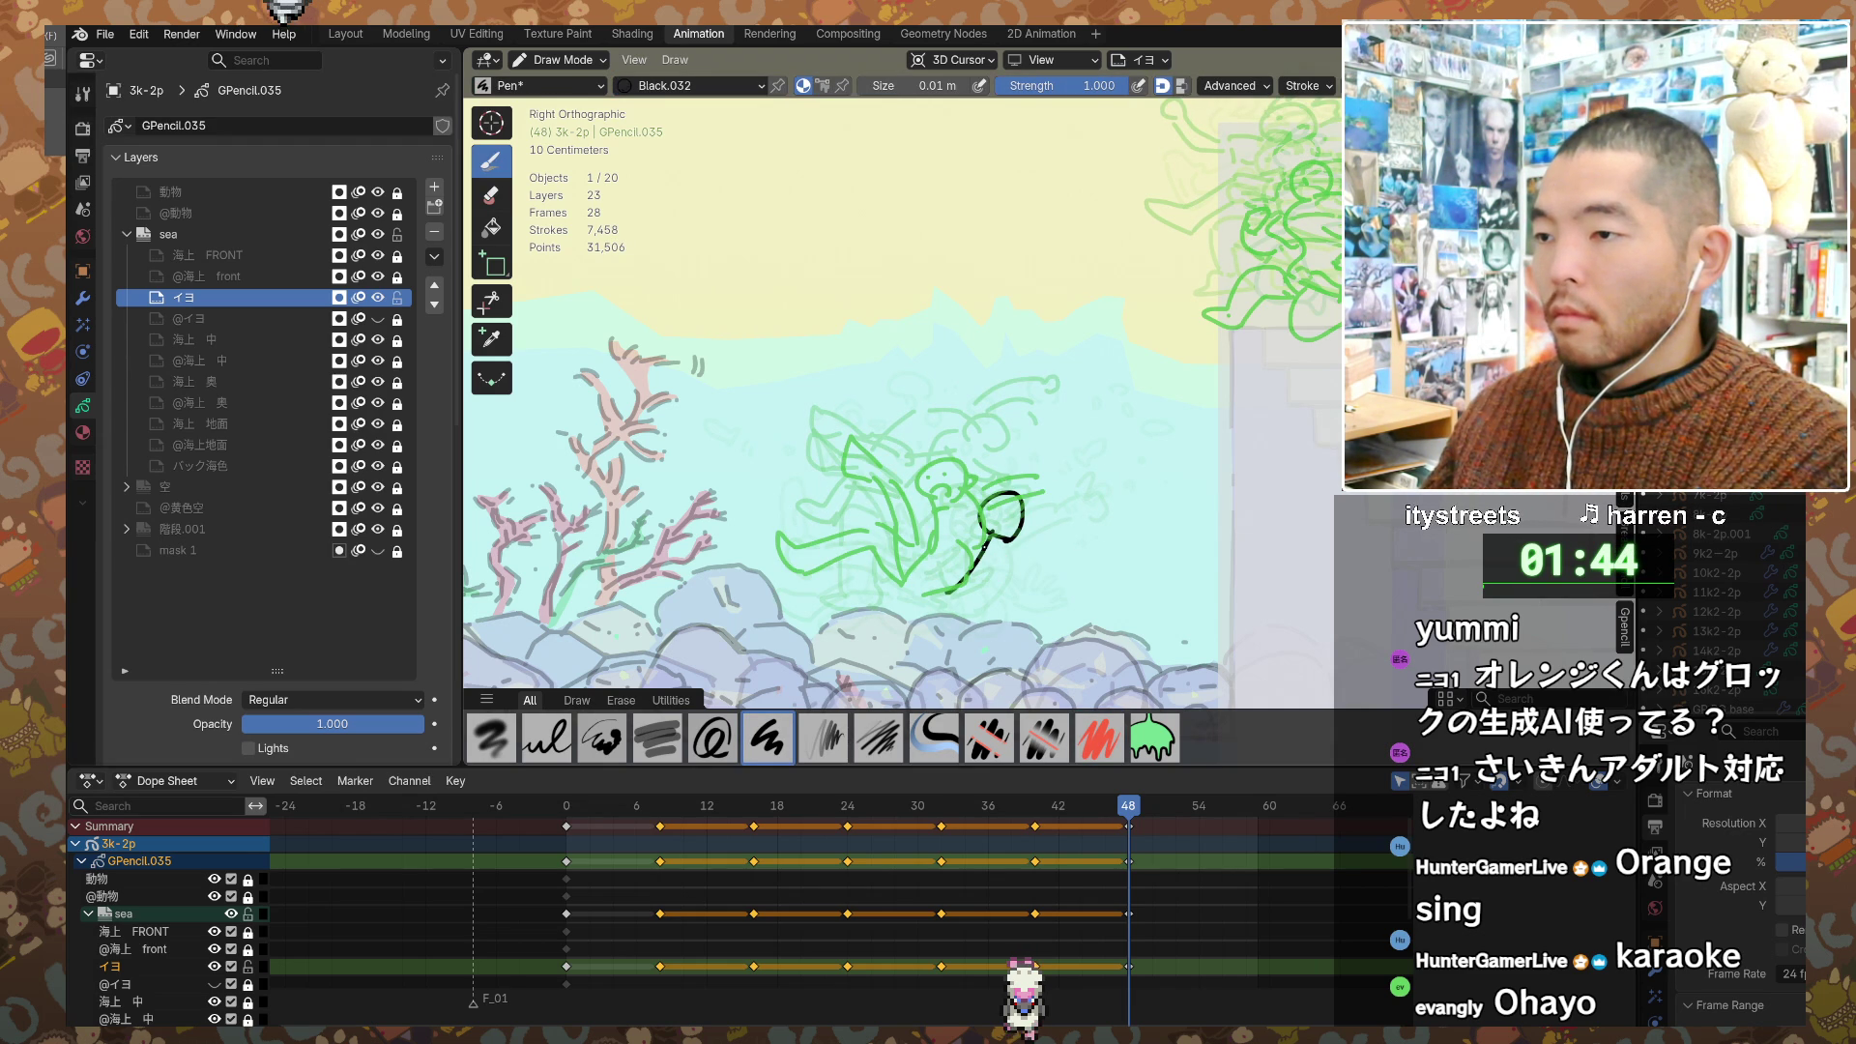
{"action": "key", "text": "ctrl+z"}
{"action": "key", "text": "ctrl+z"}
{"action": "mouse_move", "coordinate": [1002, 531]}
{"action": "left_mouse_down"}
{"action": "mouse_move", "coordinate": [1021, 578]}
{"action": "mouse_move", "coordinate": [967, 571]}
{"action": "mouse_move", "coordinate": [953, 592]}
{"action": "left_mouse_up"}
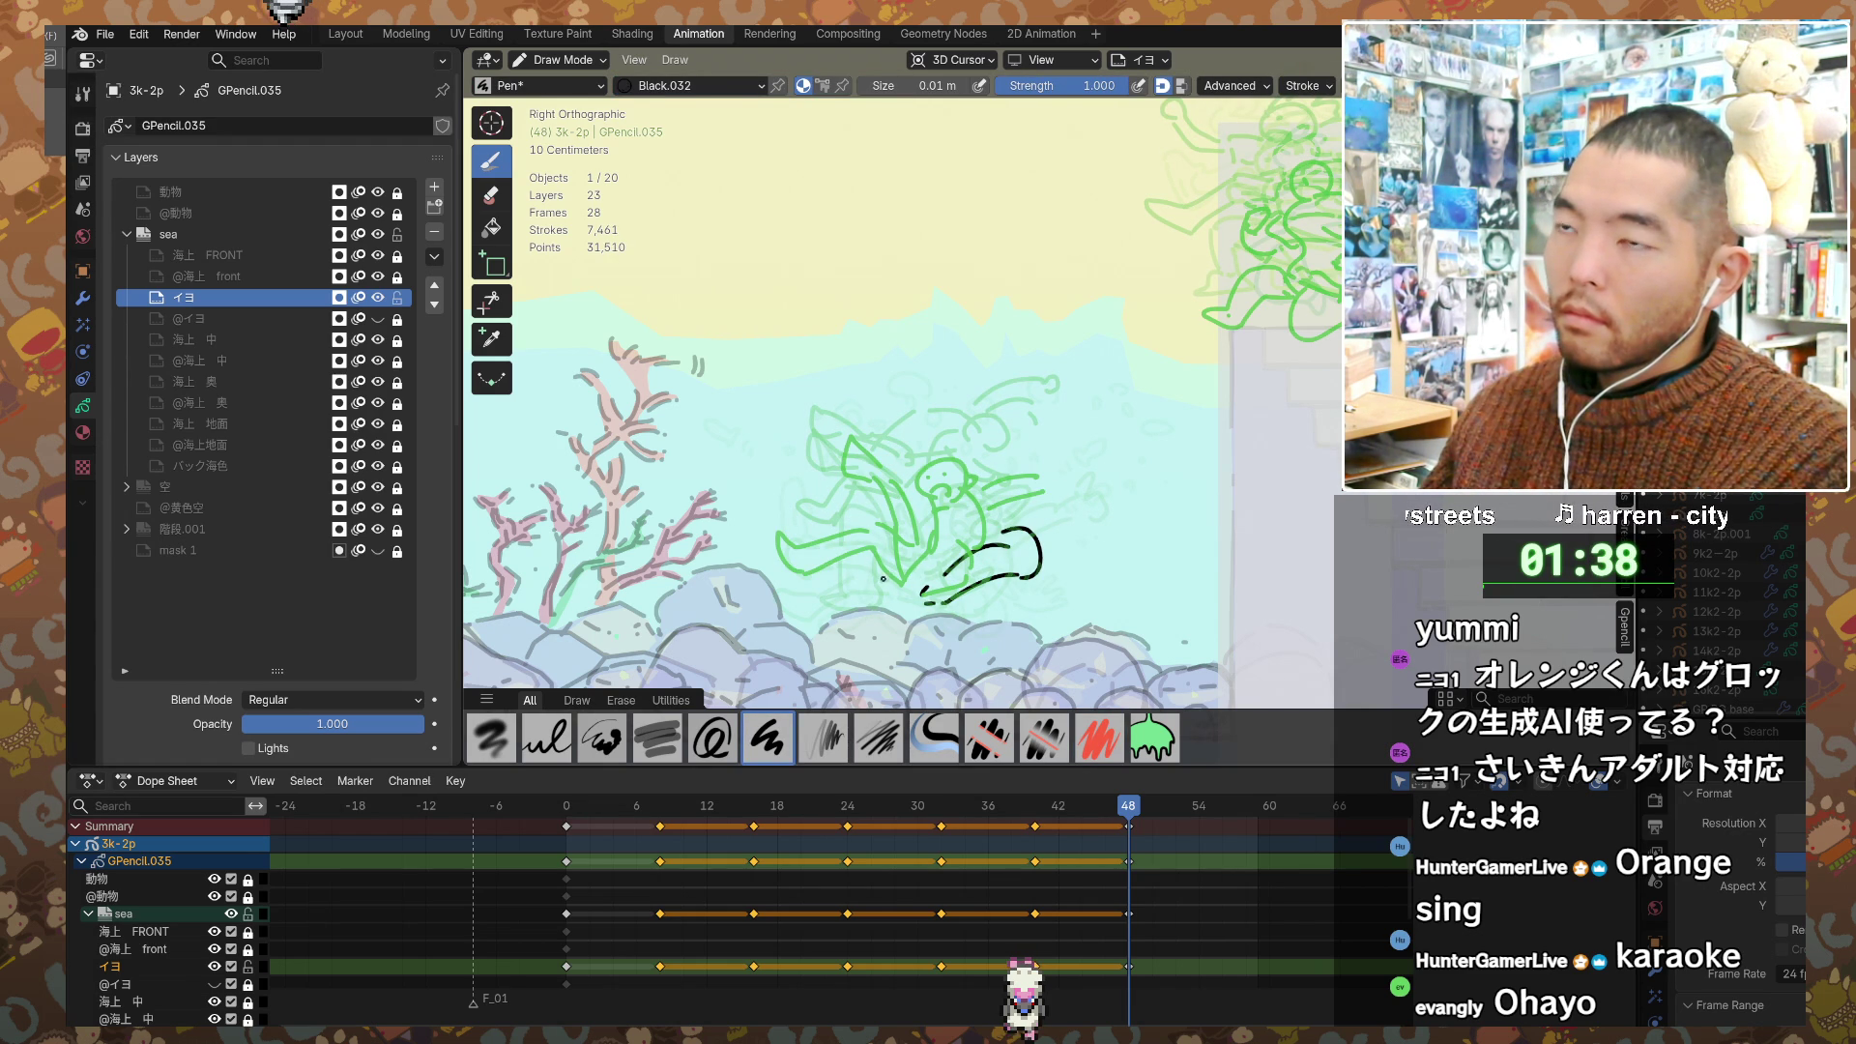
Step: Draw the body stretched low to the left with a loop at its end and a curved stroke beside it
{"action": "left_click_drag", "start_coordinate": [914, 583], "coordinate": [870, 592]}
{"action": "left_click_drag", "start_coordinate": [866, 593], "coordinate": [797, 620]}
{"action": "left_click_drag", "start_coordinate": [812, 618], "coordinate": [920, 610]}
{"action": "left_click_drag", "start_coordinate": [815, 583], "coordinate": [802, 589]}
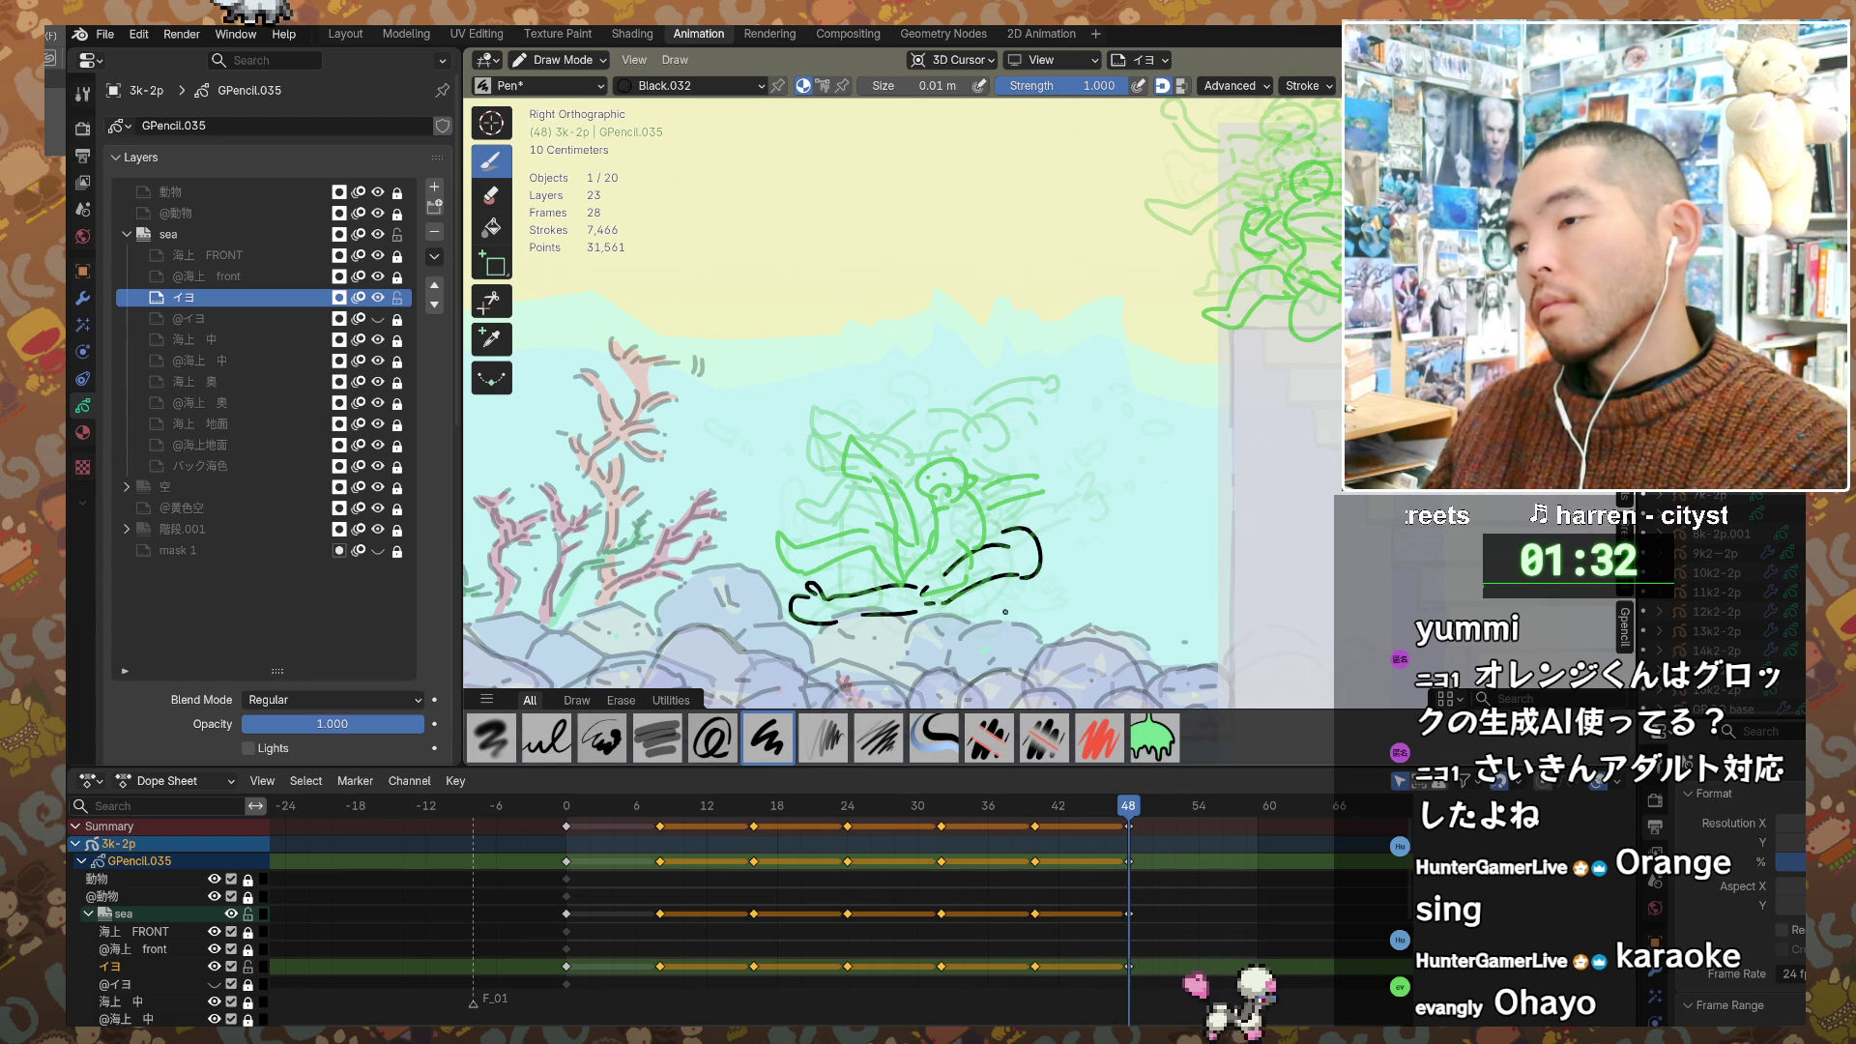
{"action": "left_click_drag", "start_coordinate": [867, 568], "coordinate": [817, 592]}
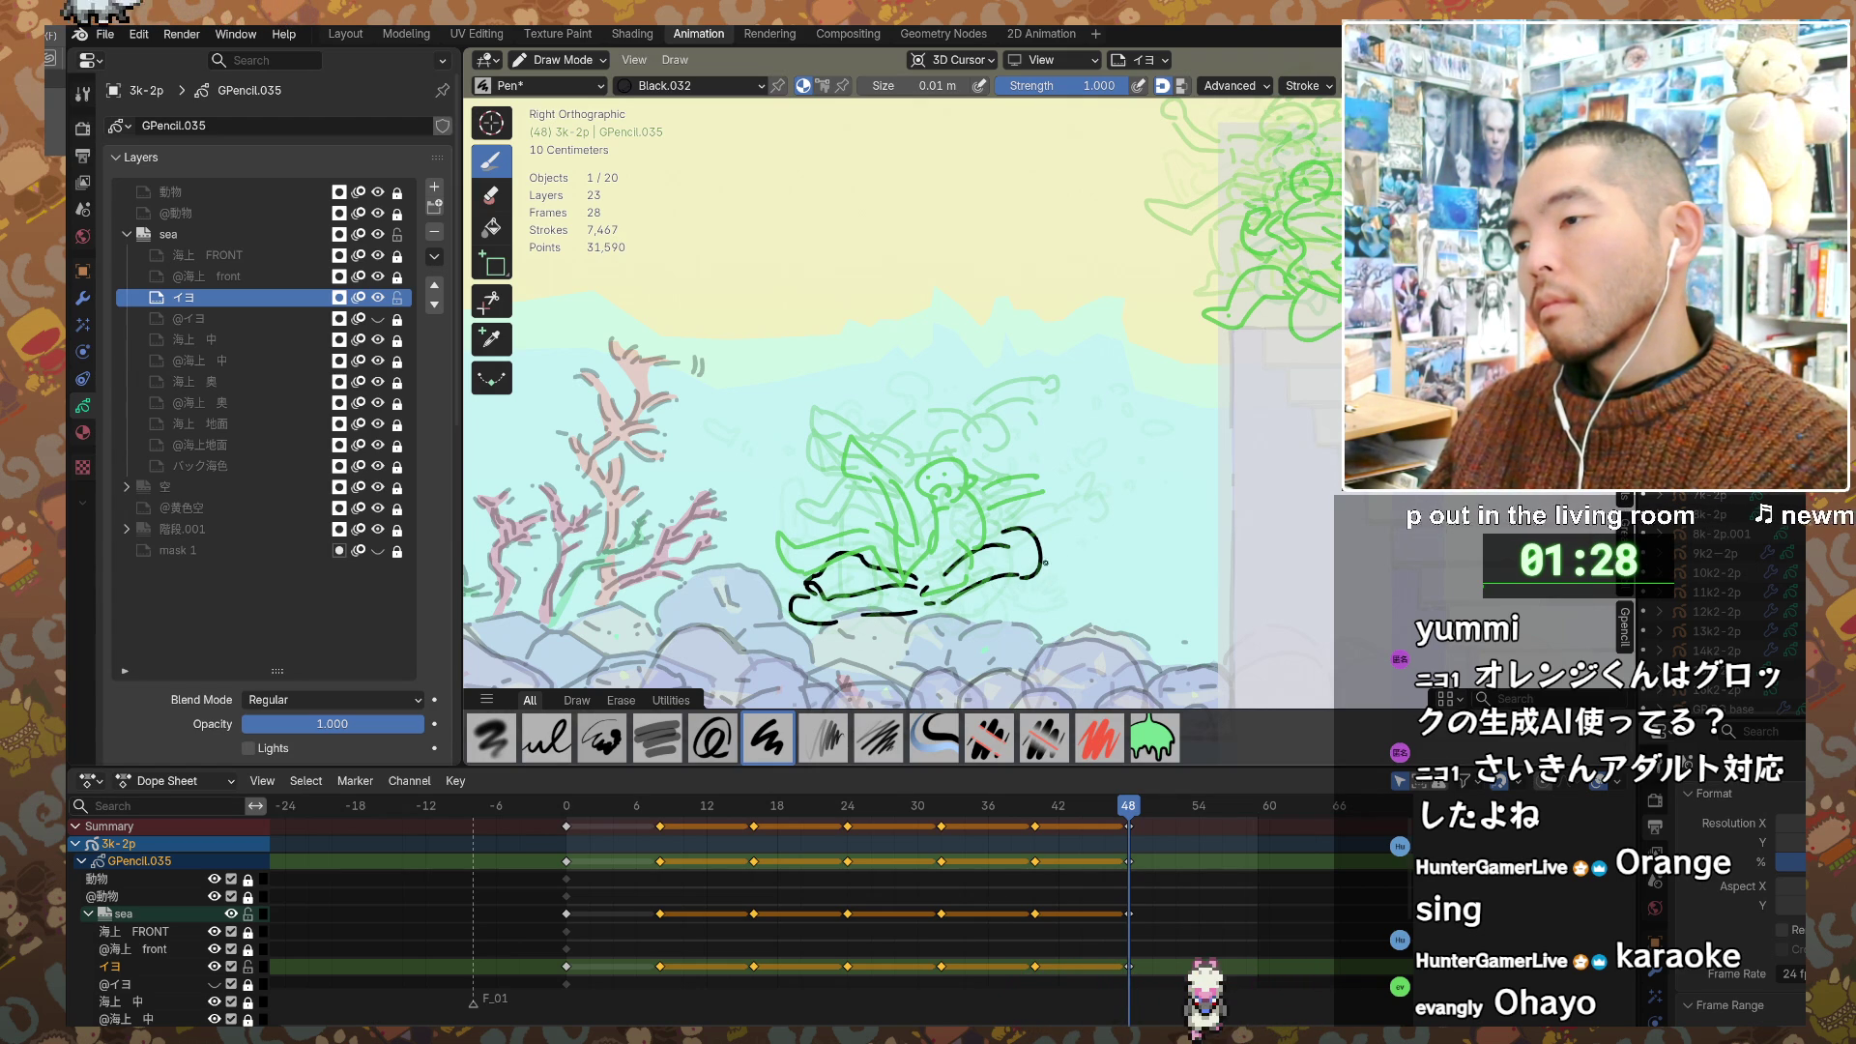
{"action": "left_click_drag", "start_coordinate": [1052, 570], "coordinate": [1061, 598]}
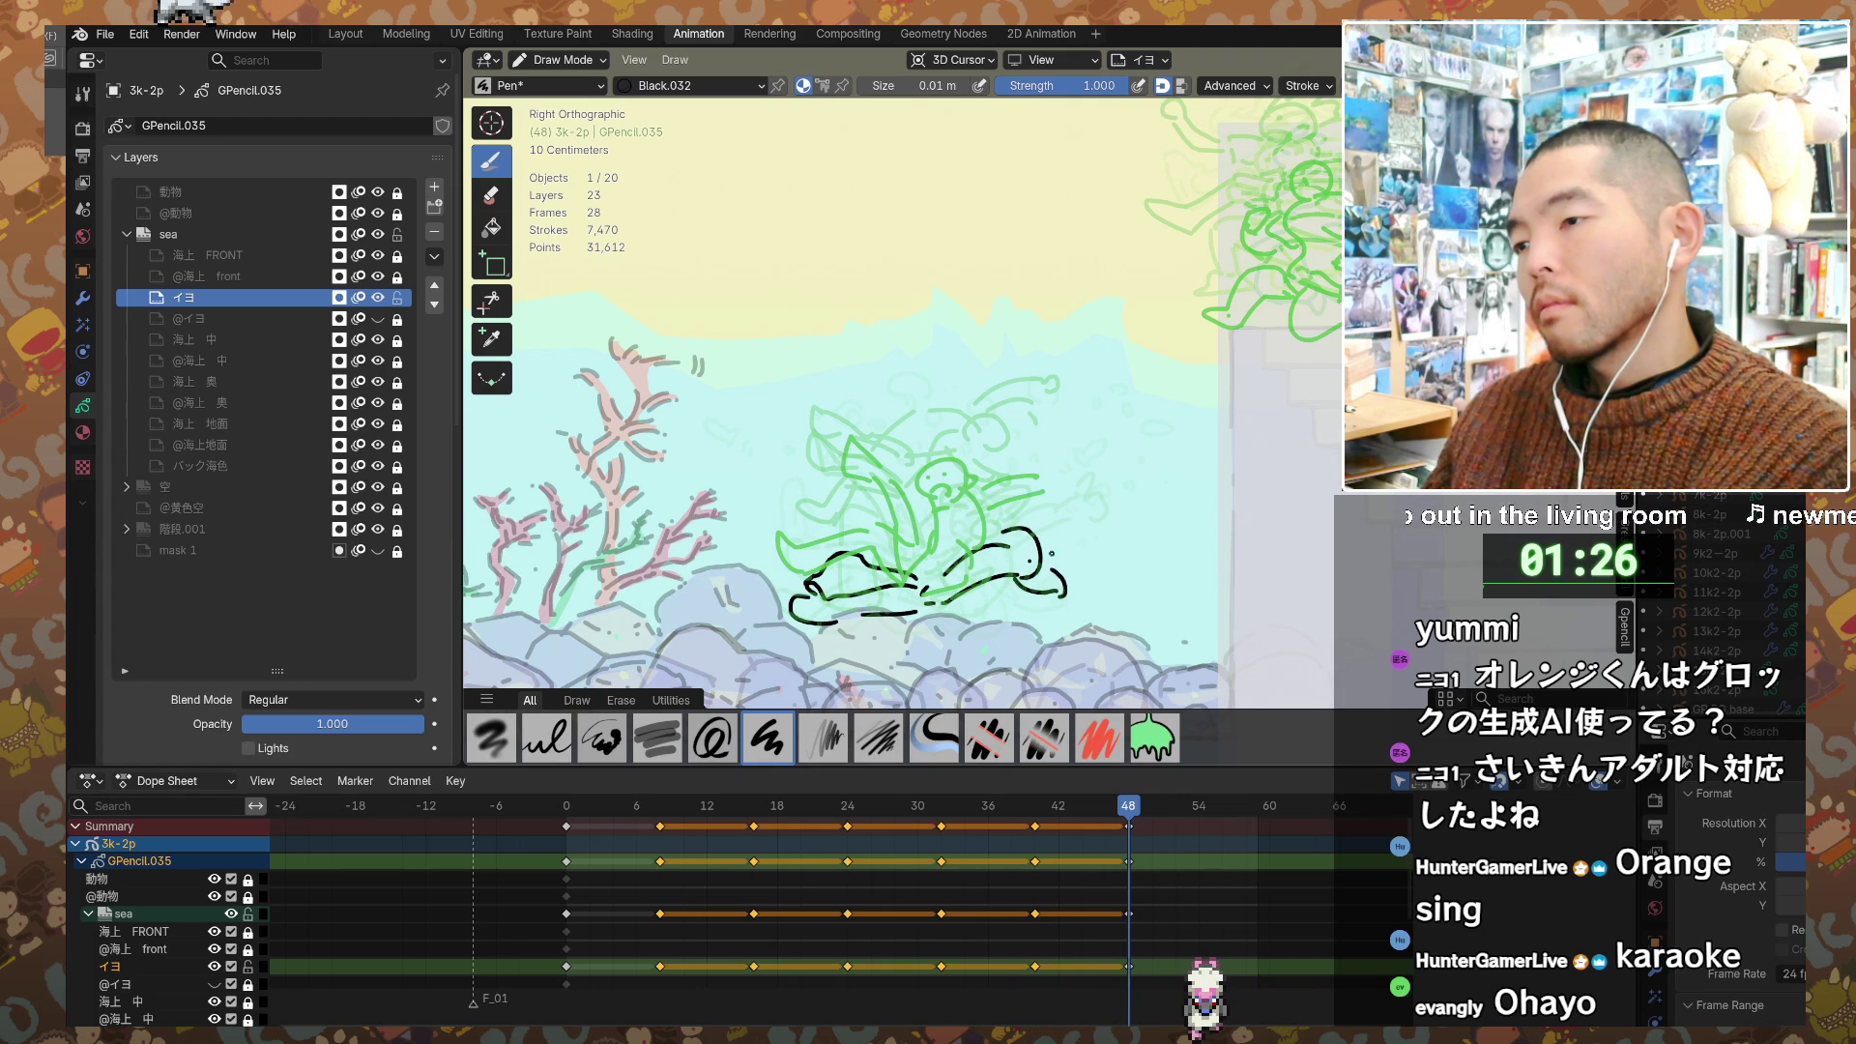
Step: Redraw the head outline, erase part of the underline, and add a dot and small squiggle beside the figure
{"action": "left_click_drag", "start_coordinate": [1004, 544], "coordinate": [1059, 527]}
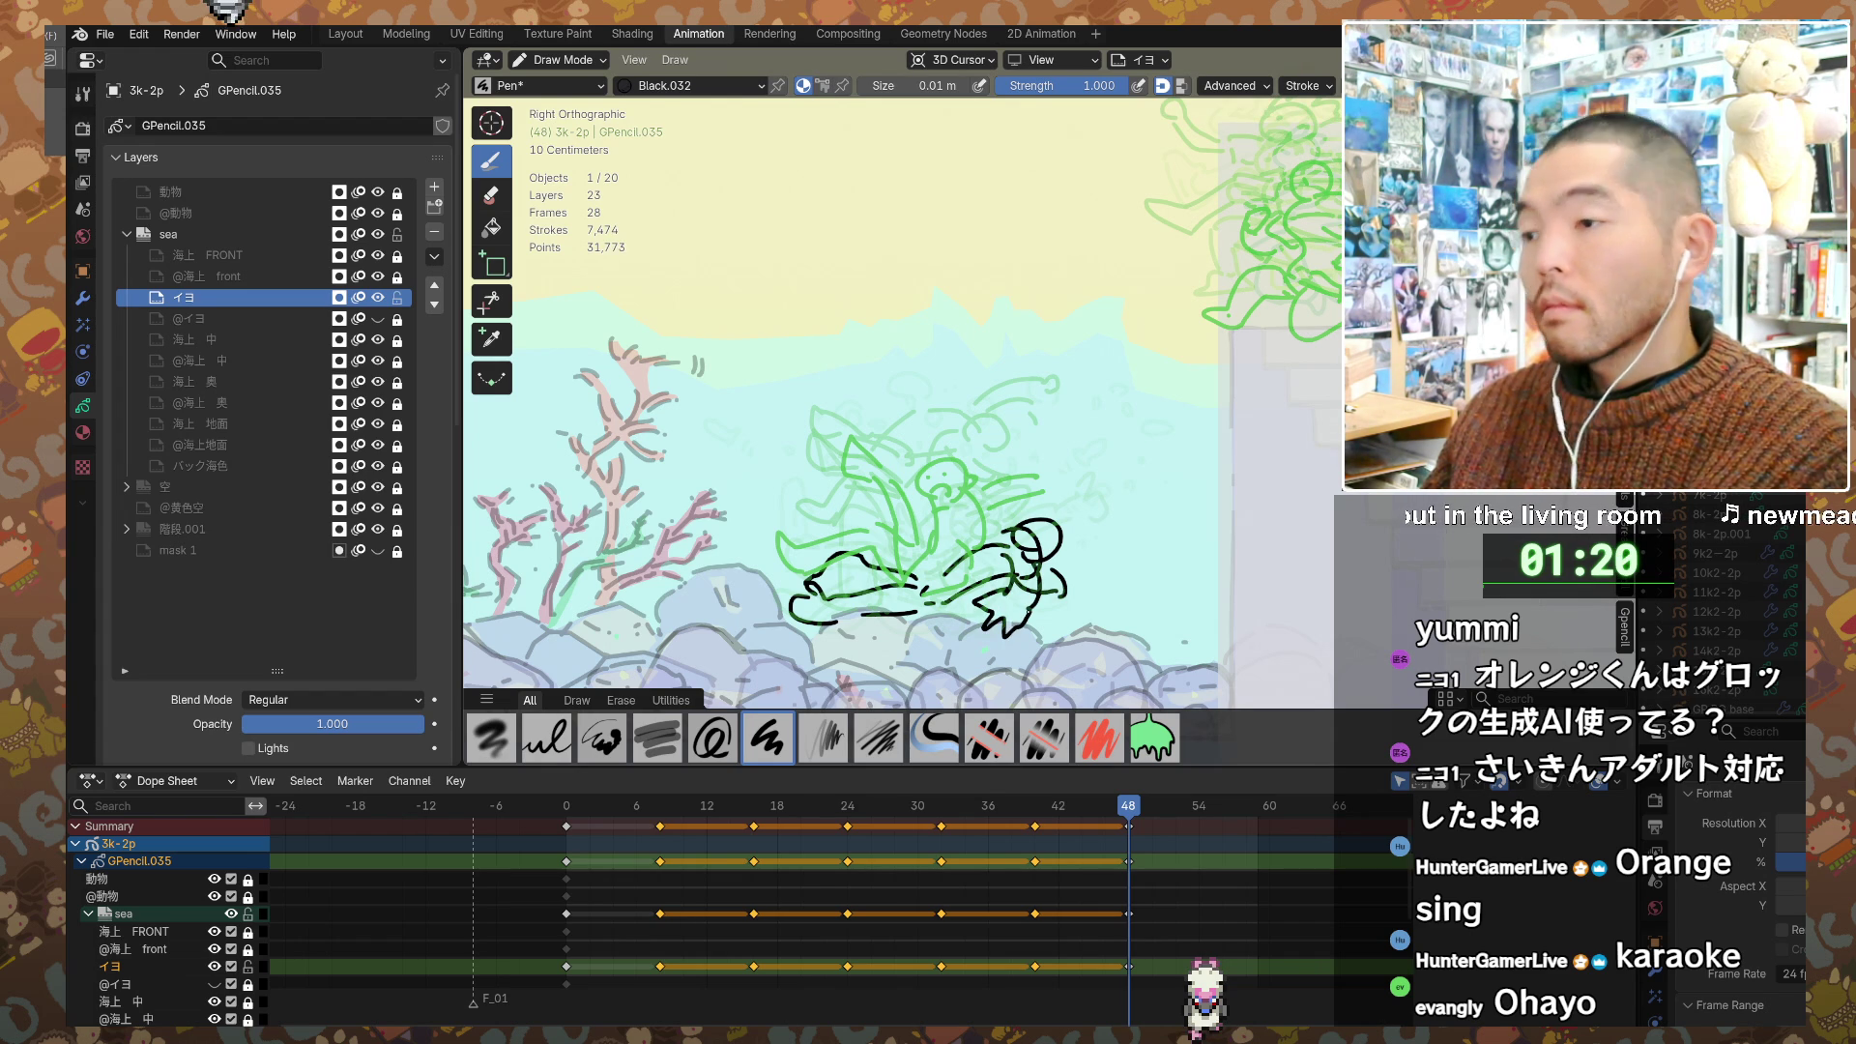
{"action": "left_click_drag", "start_coordinate": [870, 612], "coordinate": [890, 613]}
{"action": "left_click", "coordinate": [1078, 597]}
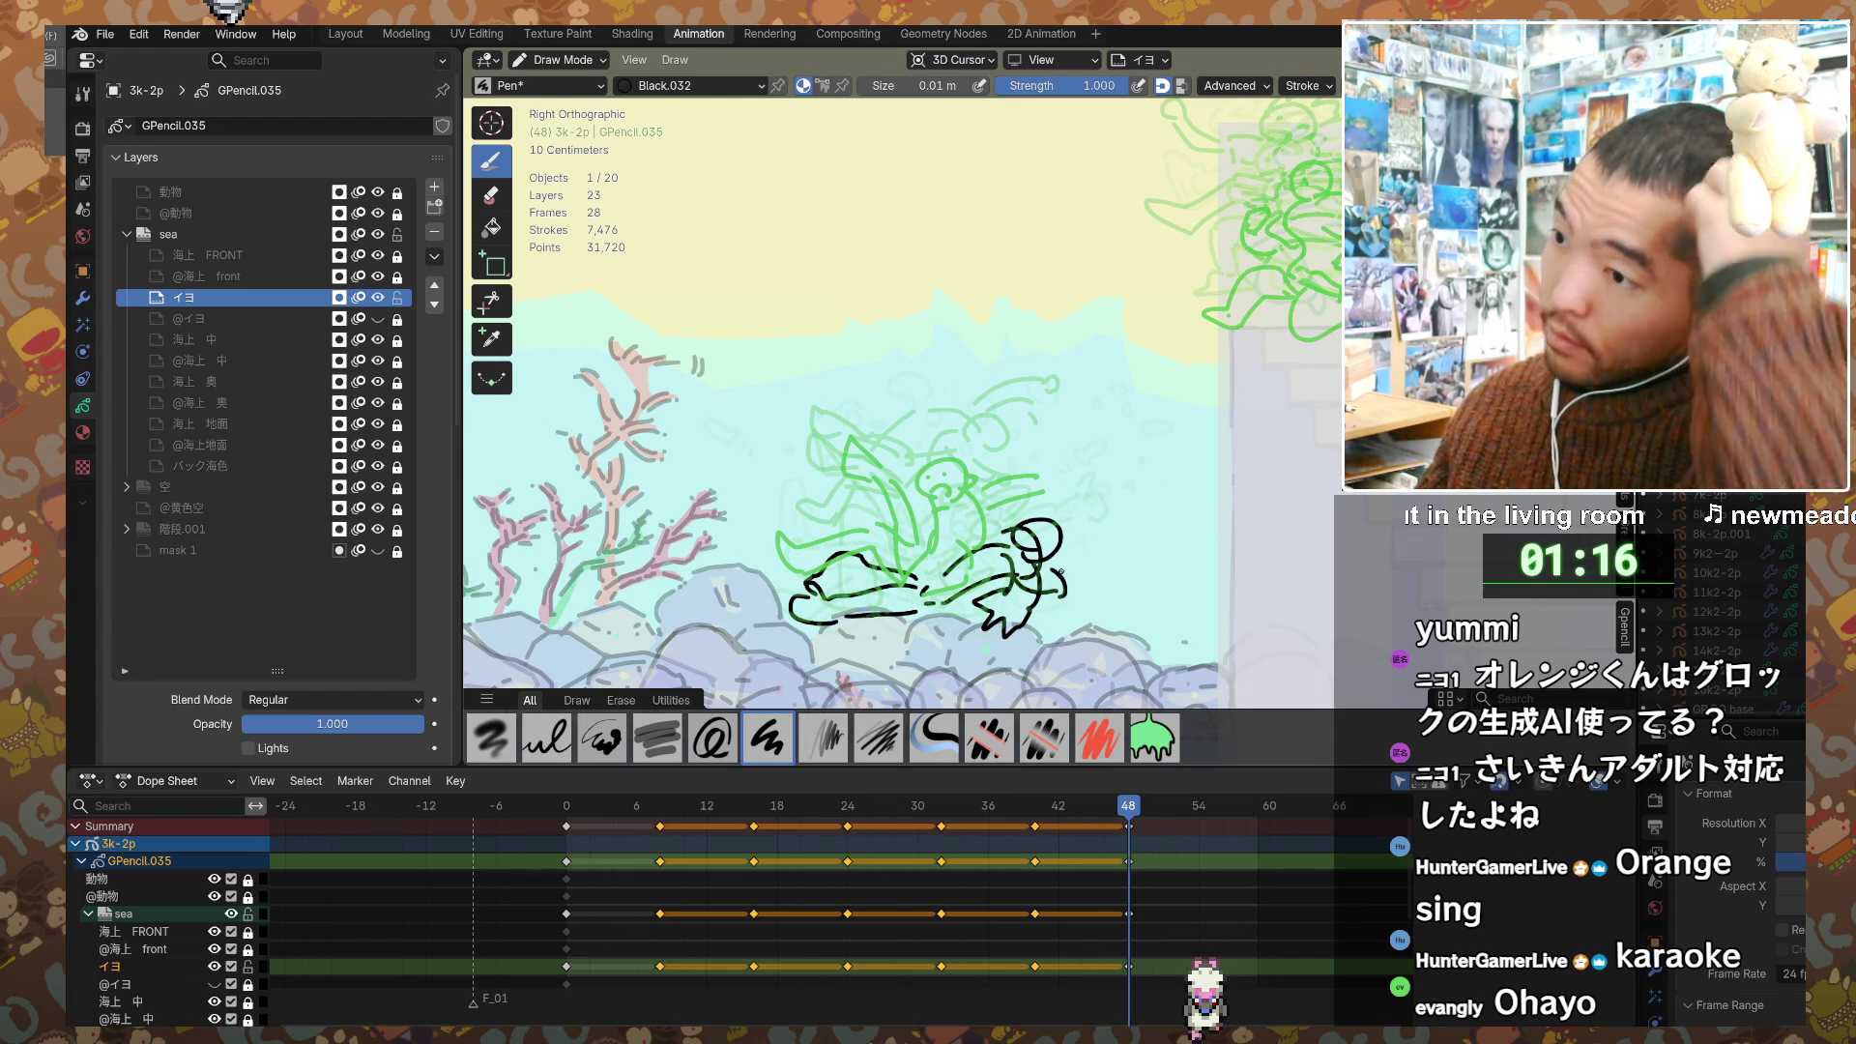
{"action": "left_click_drag", "start_coordinate": [1067, 570], "coordinate": [1073, 601]}
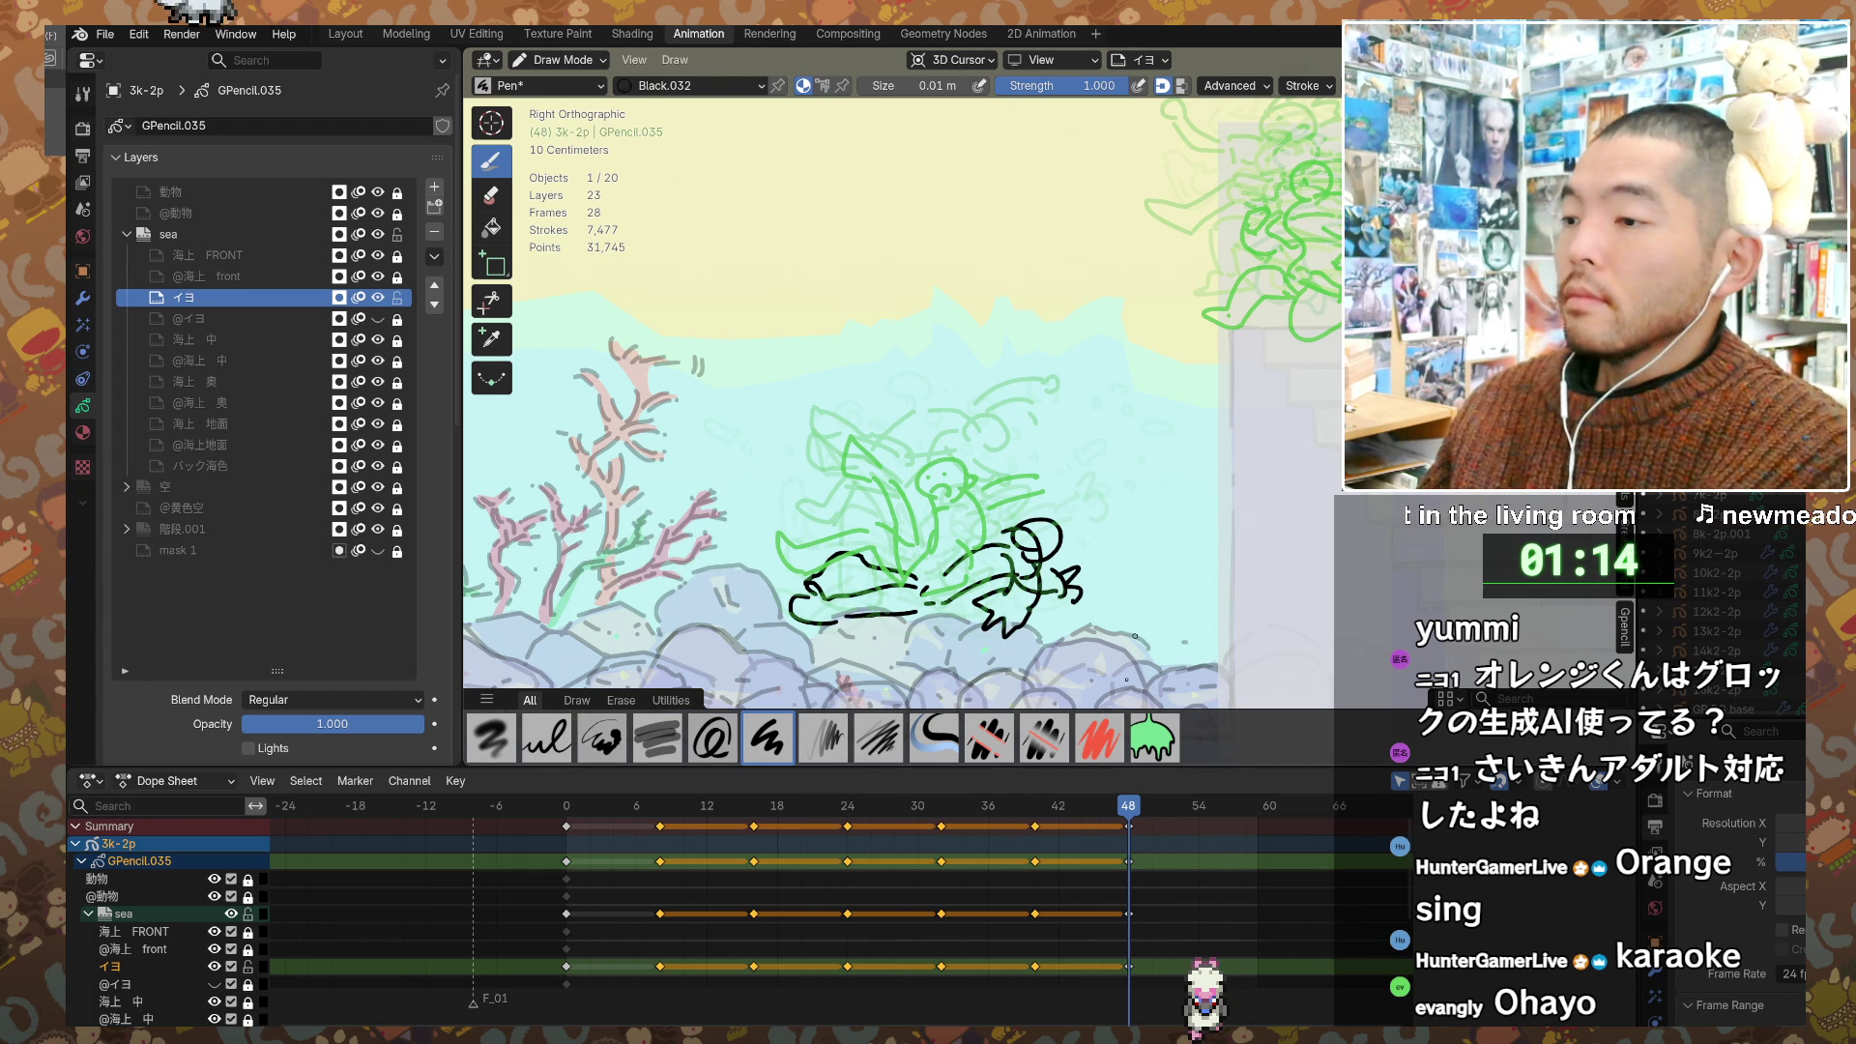
{"action": "key", "text": "Up"}
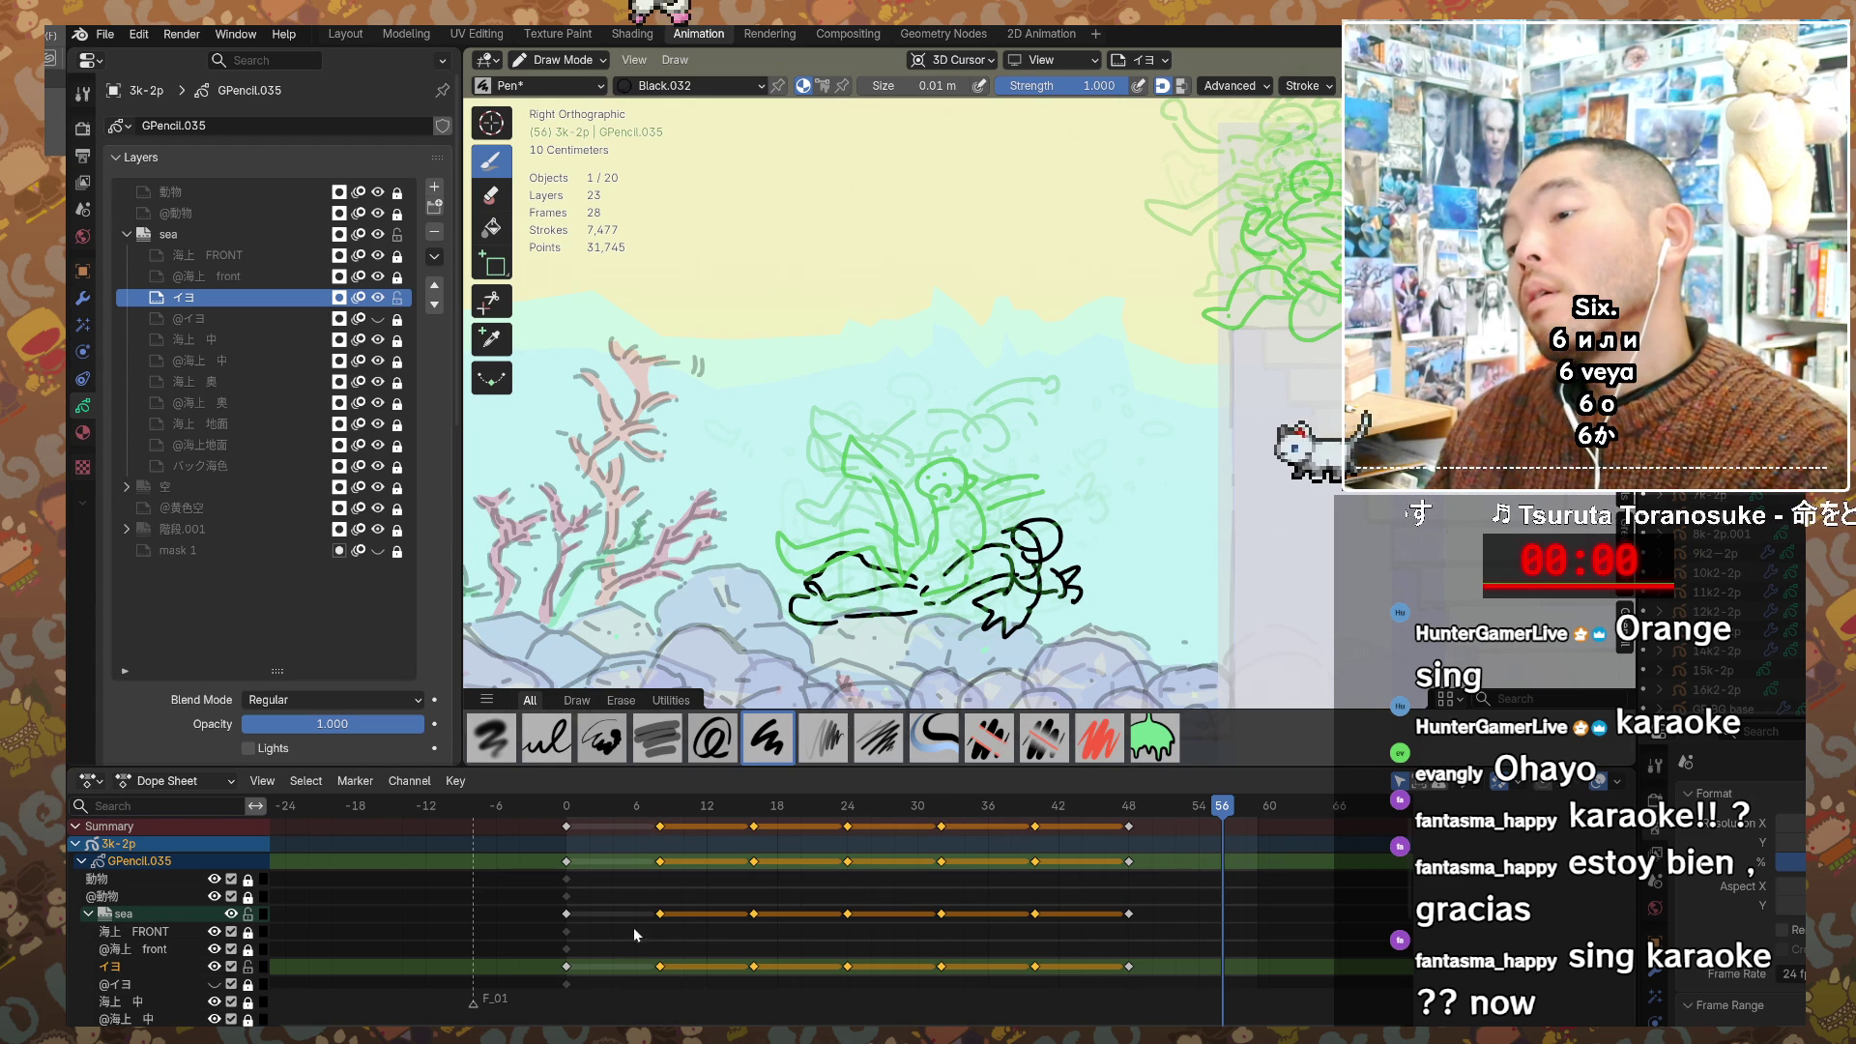
Step: Shift the frame-48 keys, then the frame 18–48 keys, two frames earlier
{"action": "mouse_move", "coordinate": [637, 942]}
{"action": "left_mouse_down"}
{"action": "mouse_move", "coordinate": [742, 835]}
{"action": "mouse_move", "coordinate": [1164, 812]}
{"action": "left_mouse_up"}
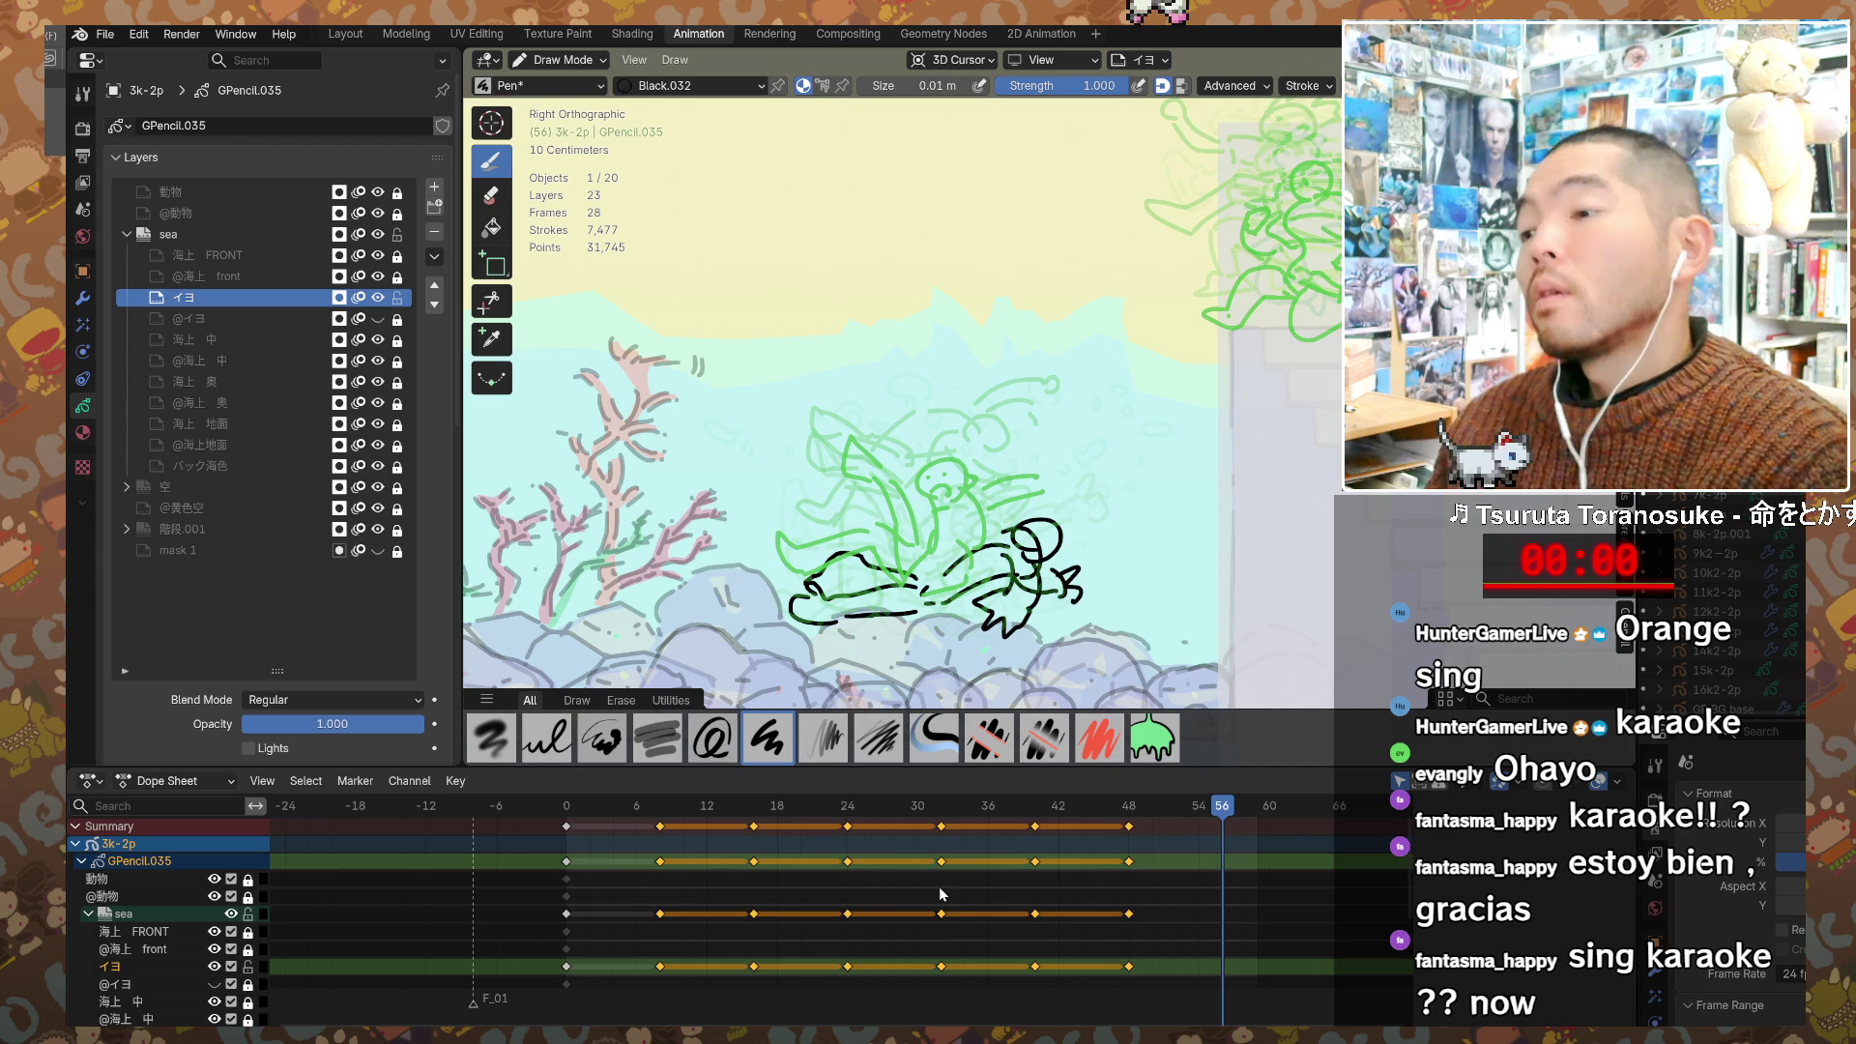
{"action": "key", "text": "g"}
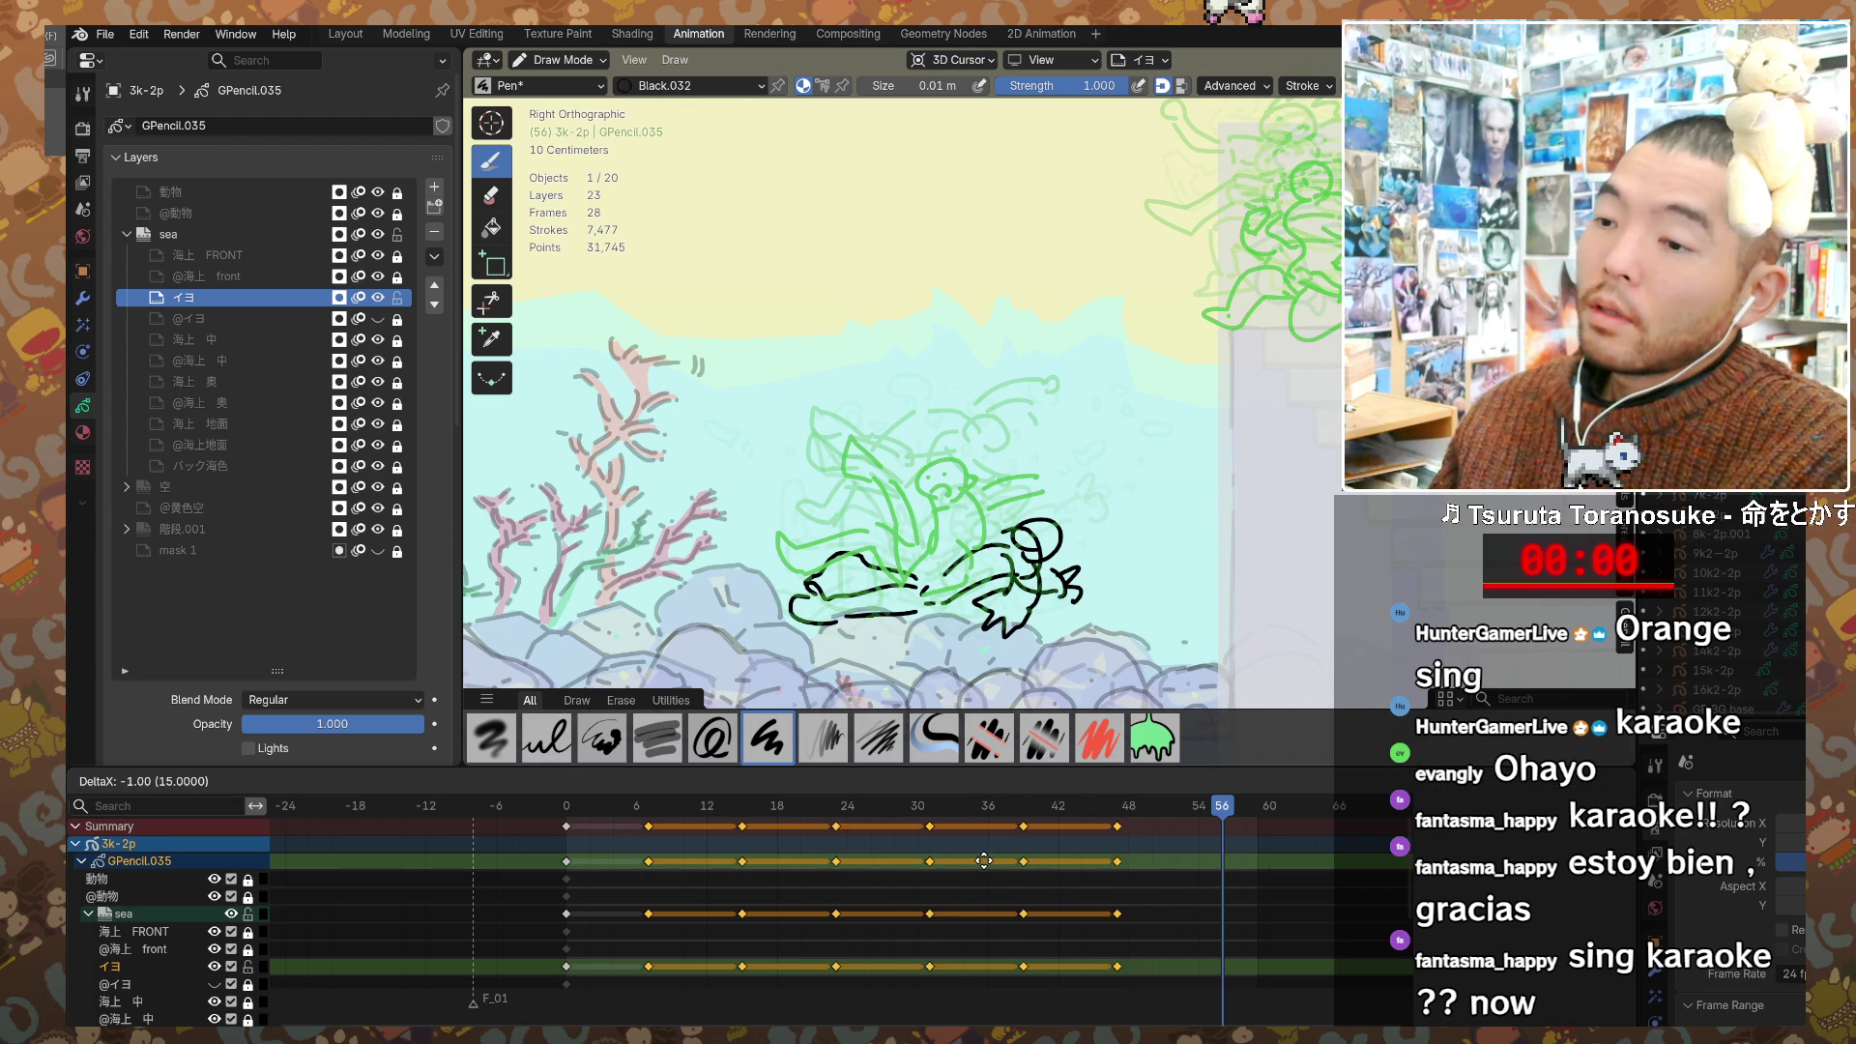
{"action": "left_click", "coordinate": [978, 862]}
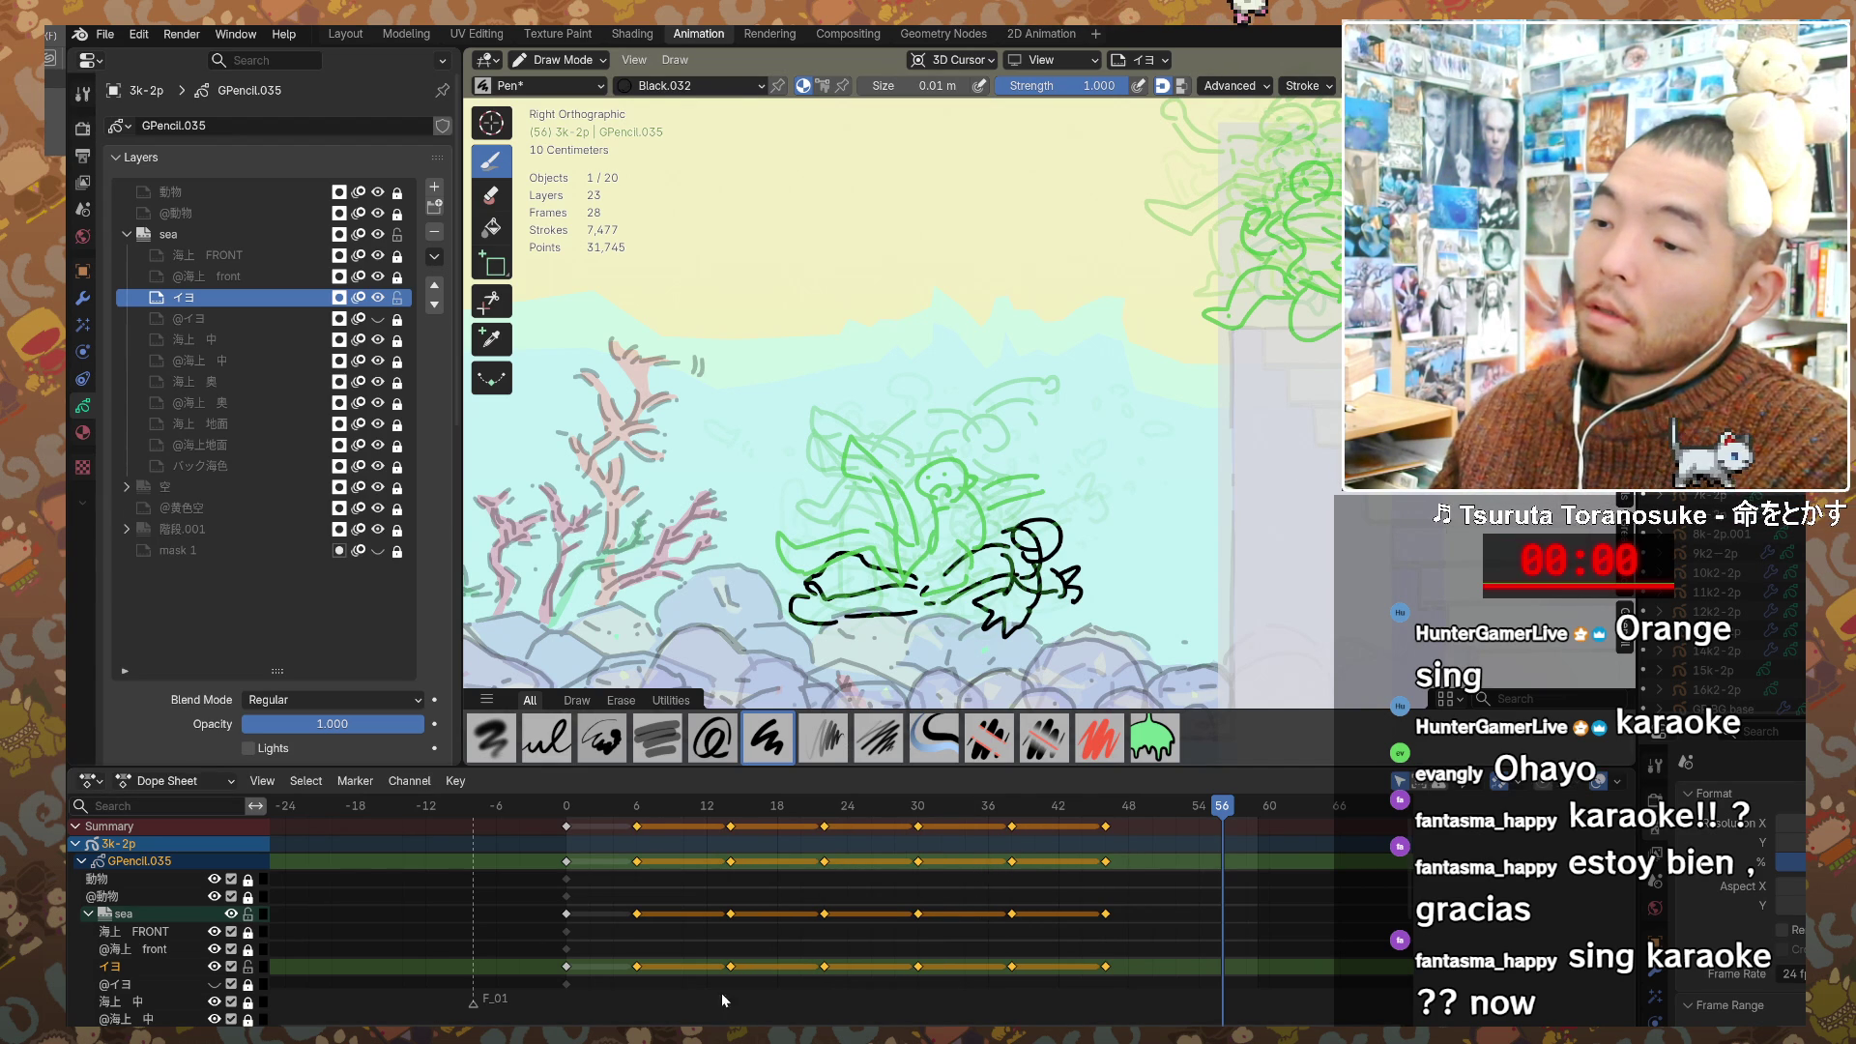
{"action": "left_click", "coordinate": [710, 827]}
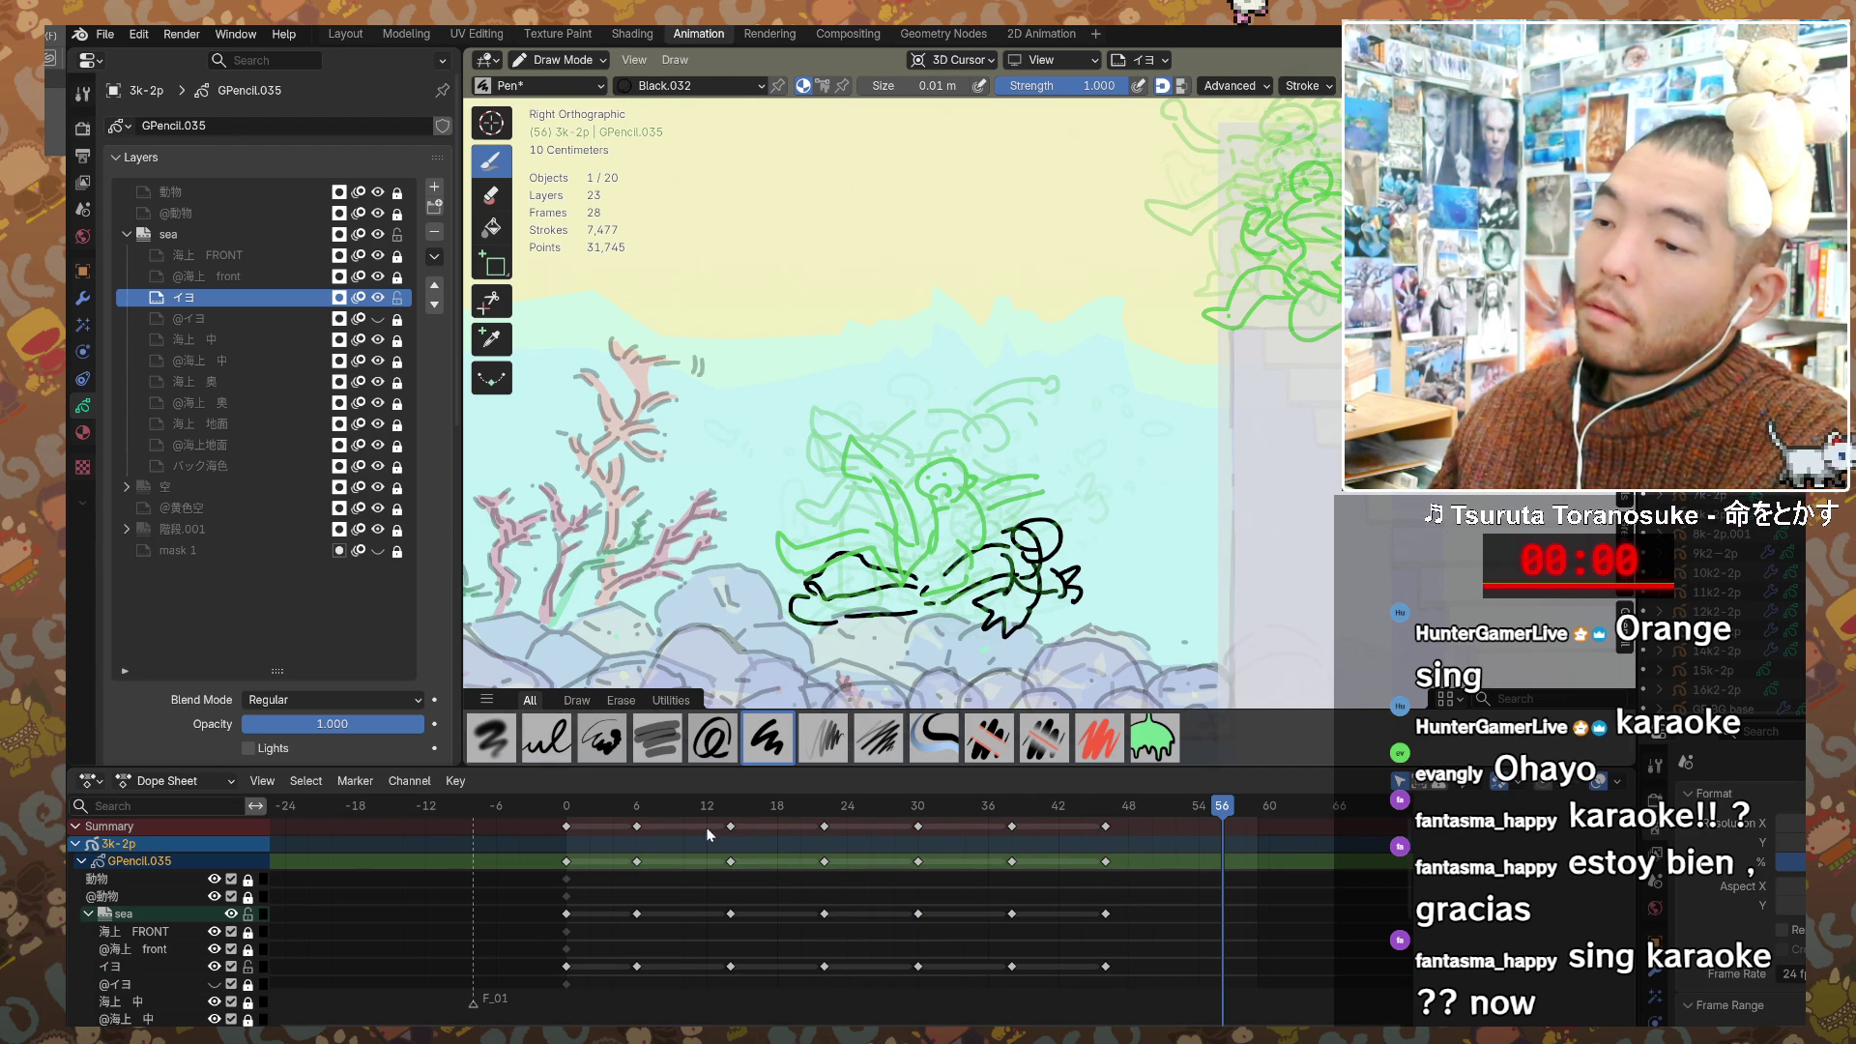
{"action": "mouse_move", "coordinate": [716, 999]}
{"action": "left_mouse_down"}
{"action": "mouse_move", "coordinate": [1016, 847]}
{"action": "mouse_move", "coordinate": [1152, 808]}
{"action": "left_mouse_up"}
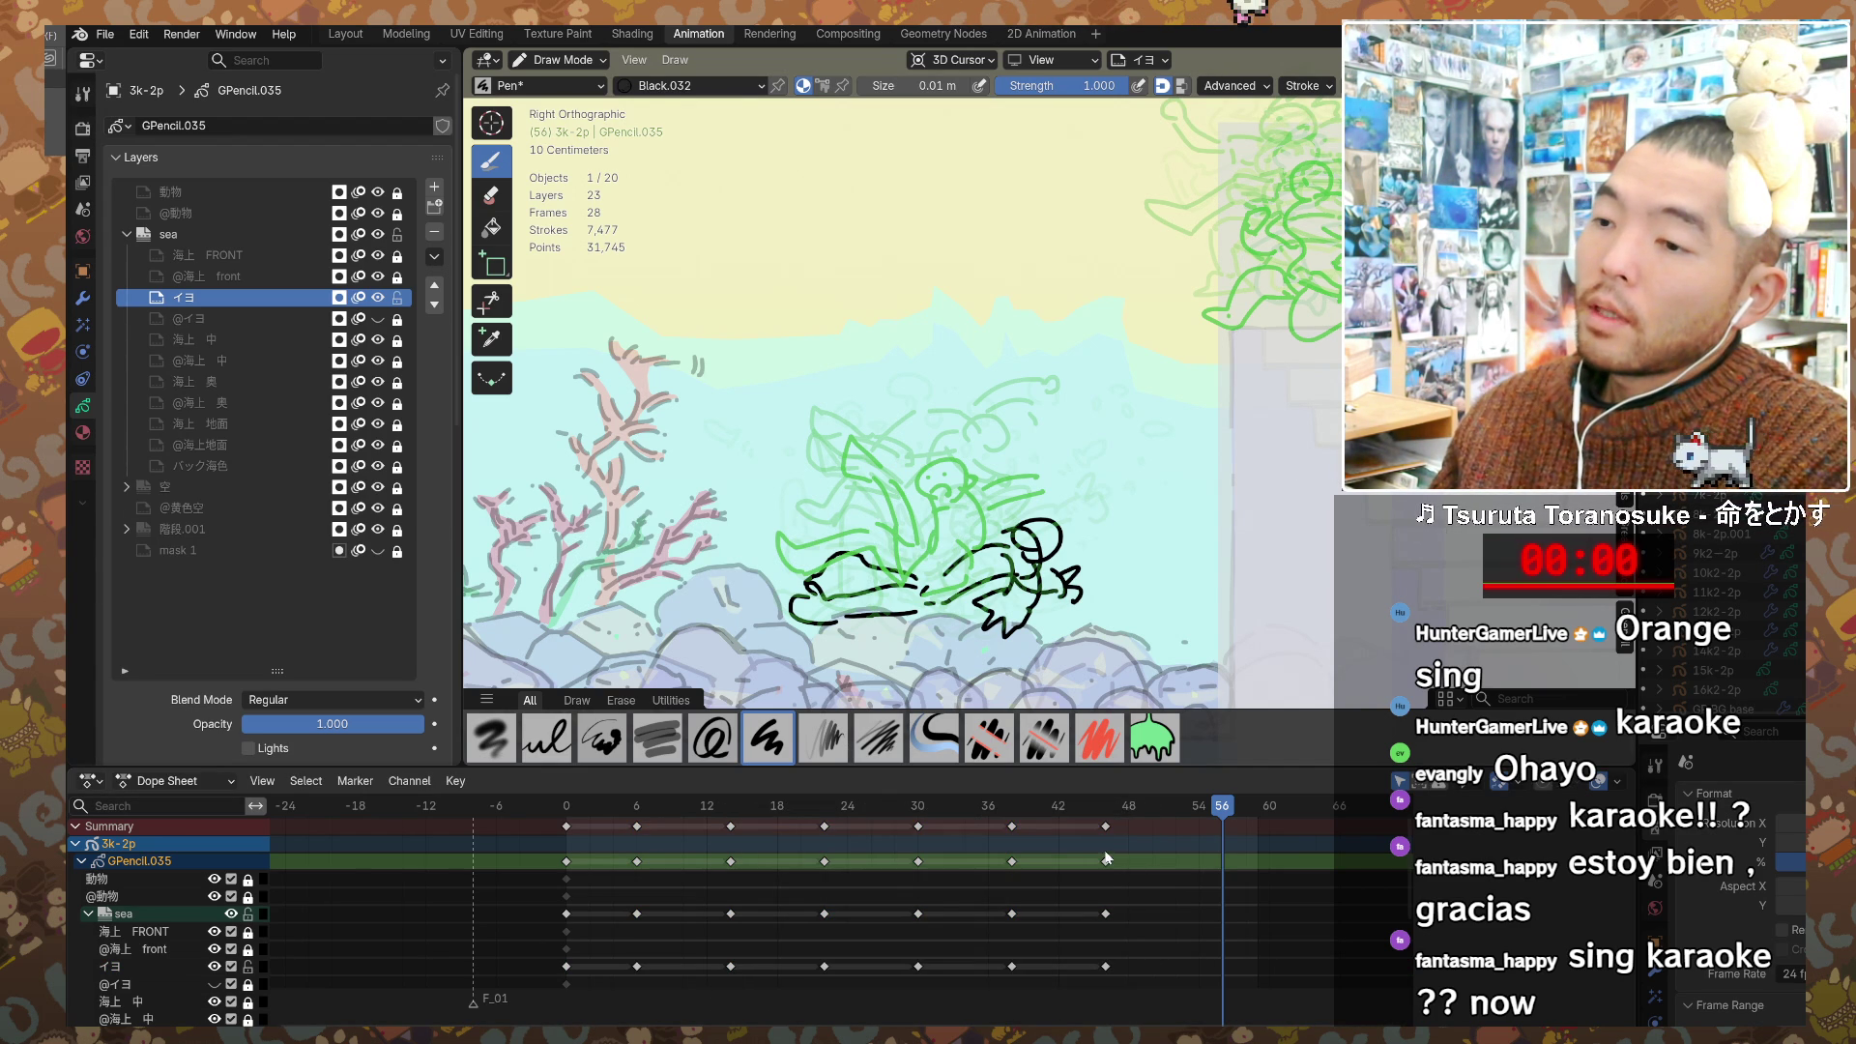
{"action": "left_click_drag", "start_coordinate": [1116, 990], "coordinate": [725, 825]}
{"action": "key", "text": "g"}
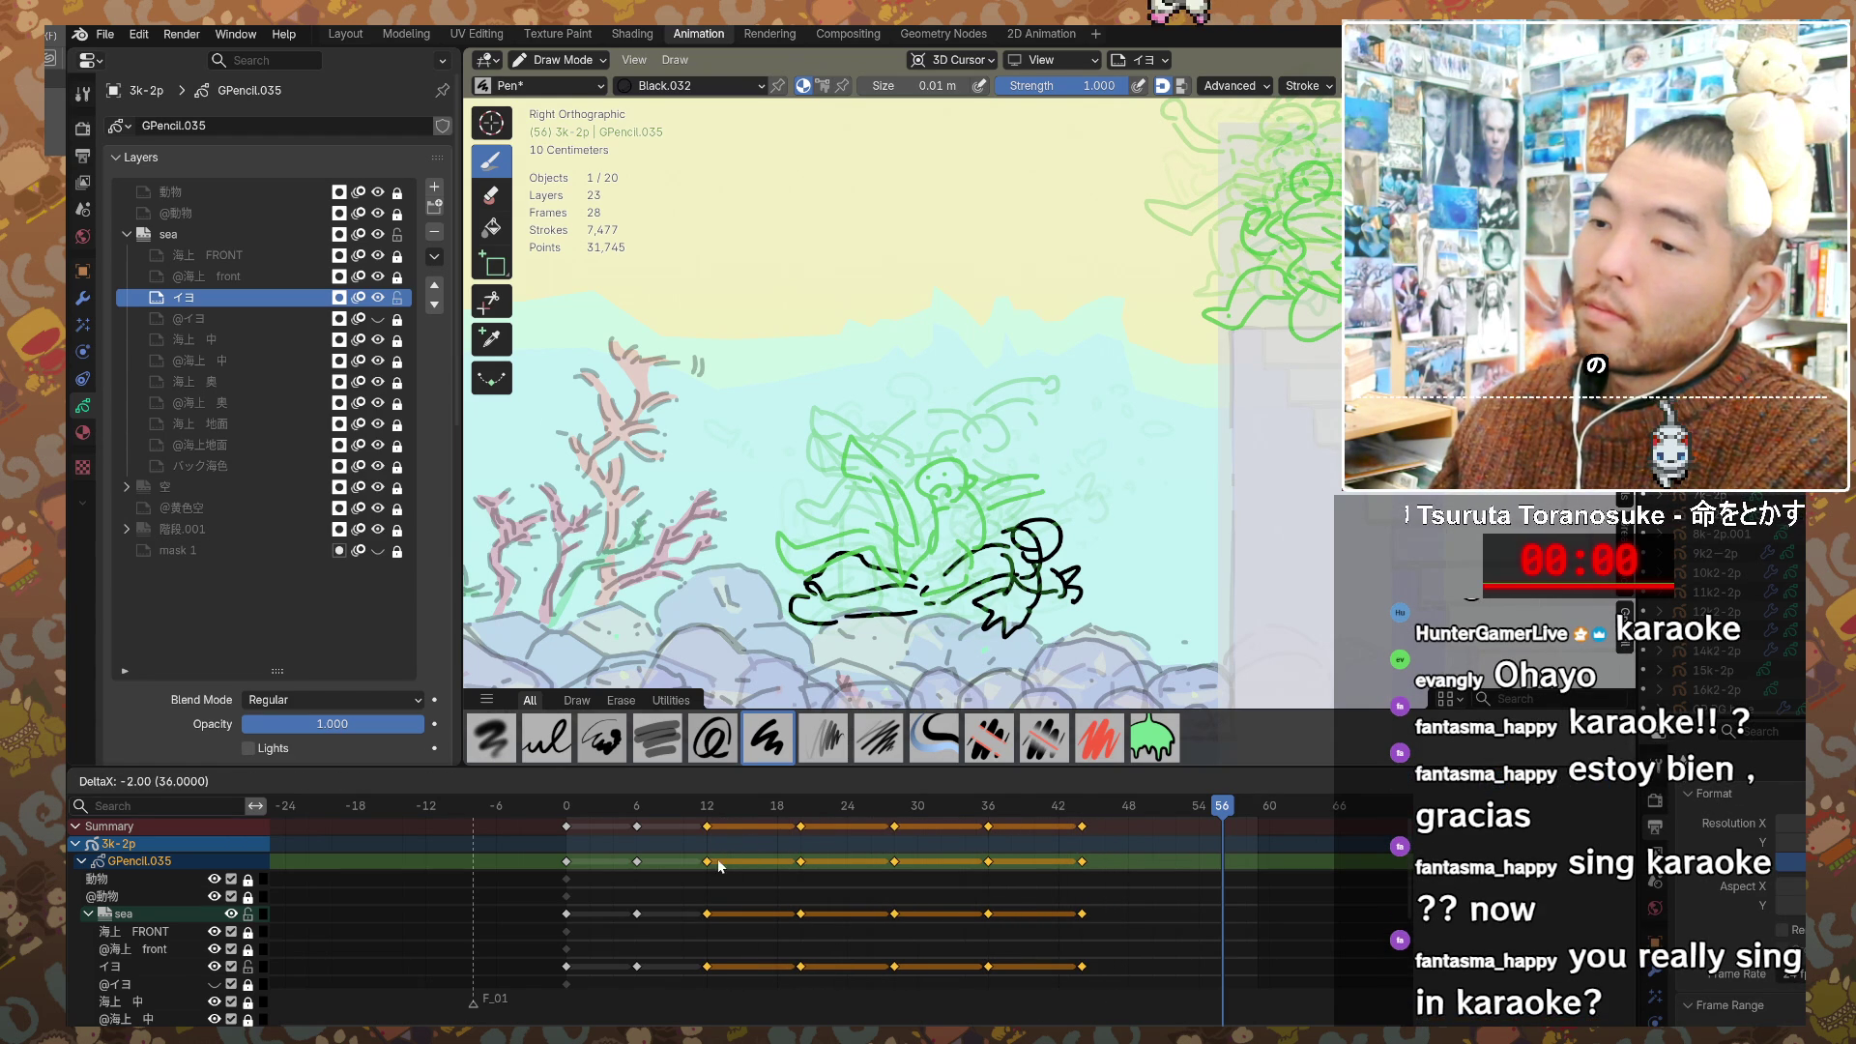
{"action": "left_click", "coordinate": [718, 866]}
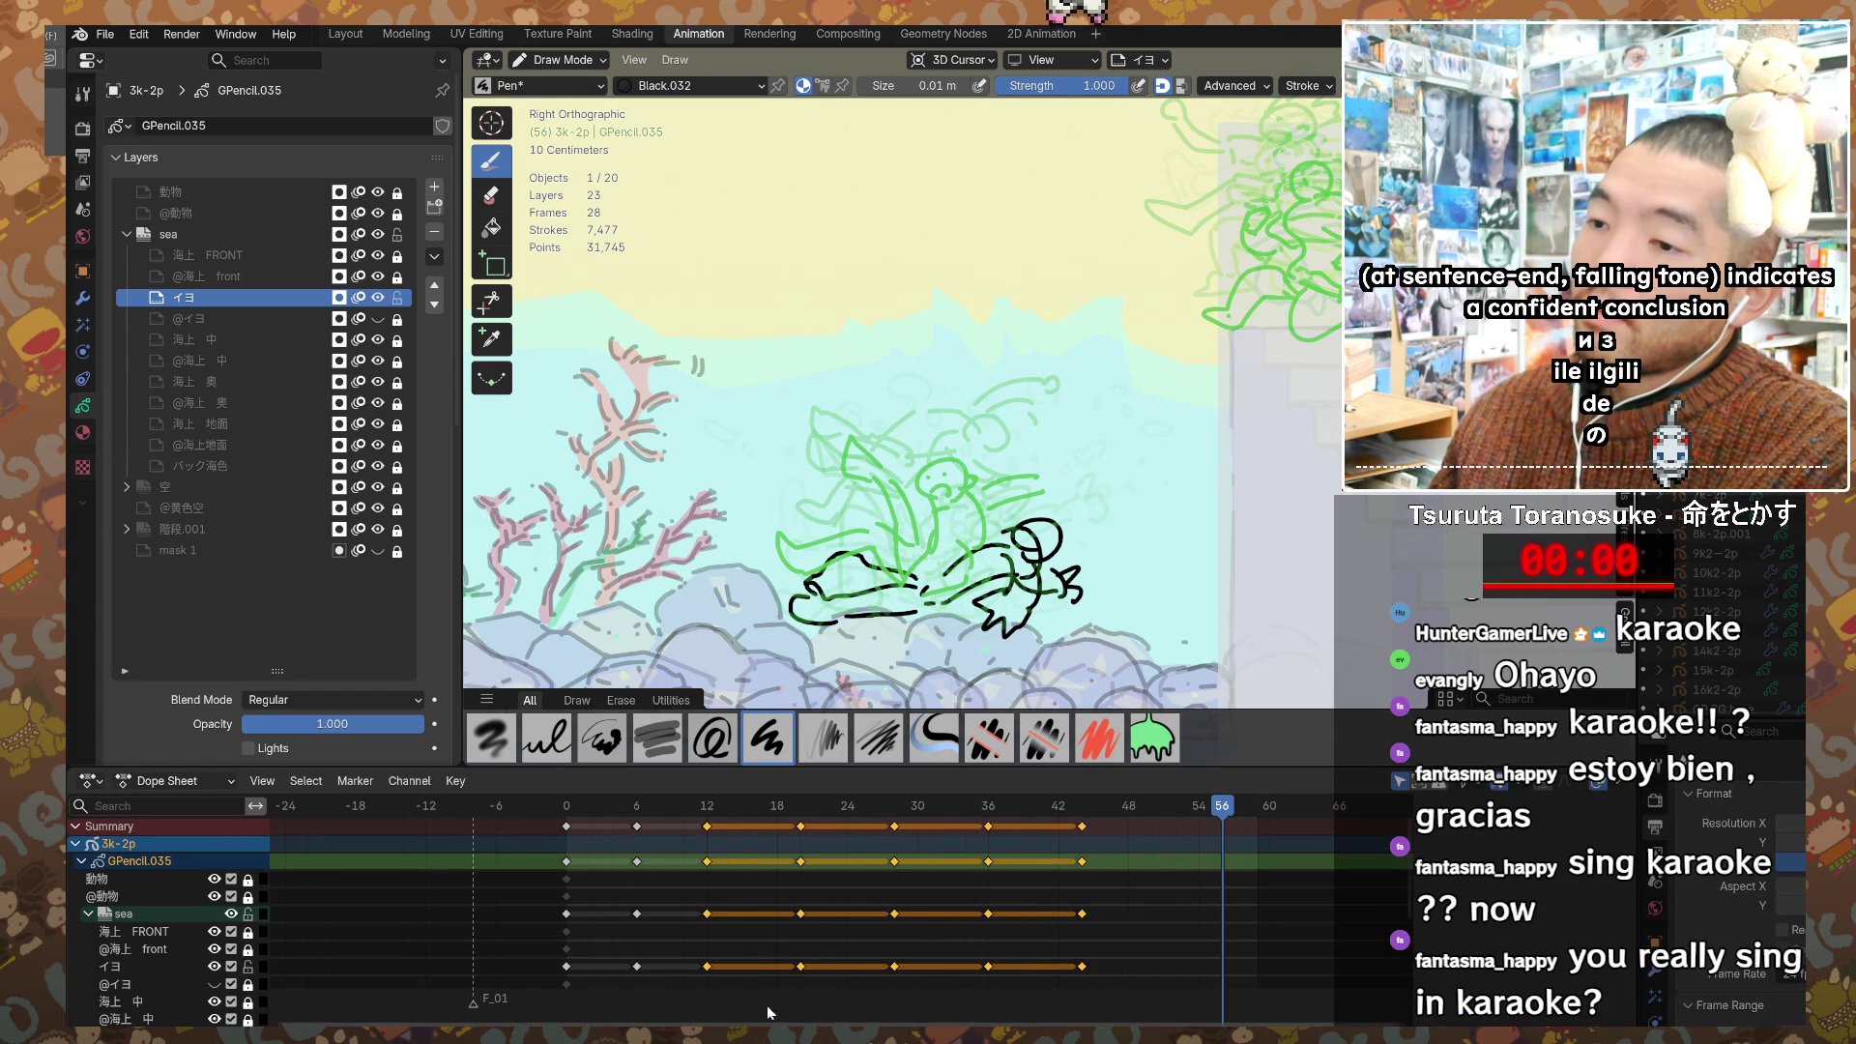
Step: Move keys from frame 20 onward two frames earlier, then the frame 24–40 keys one more frame left
{"action": "left_click", "coordinate": [783, 981]}
{"action": "mouse_move", "coordinate": [802, 967]}
{"action": "left_mouse_down"}
{"action": "mouse_move", "coordinate": [1122, 870]}
{"action": "mouse_move", "coordinate": [1155, 822]}
{"action": "left_mouse_up"}
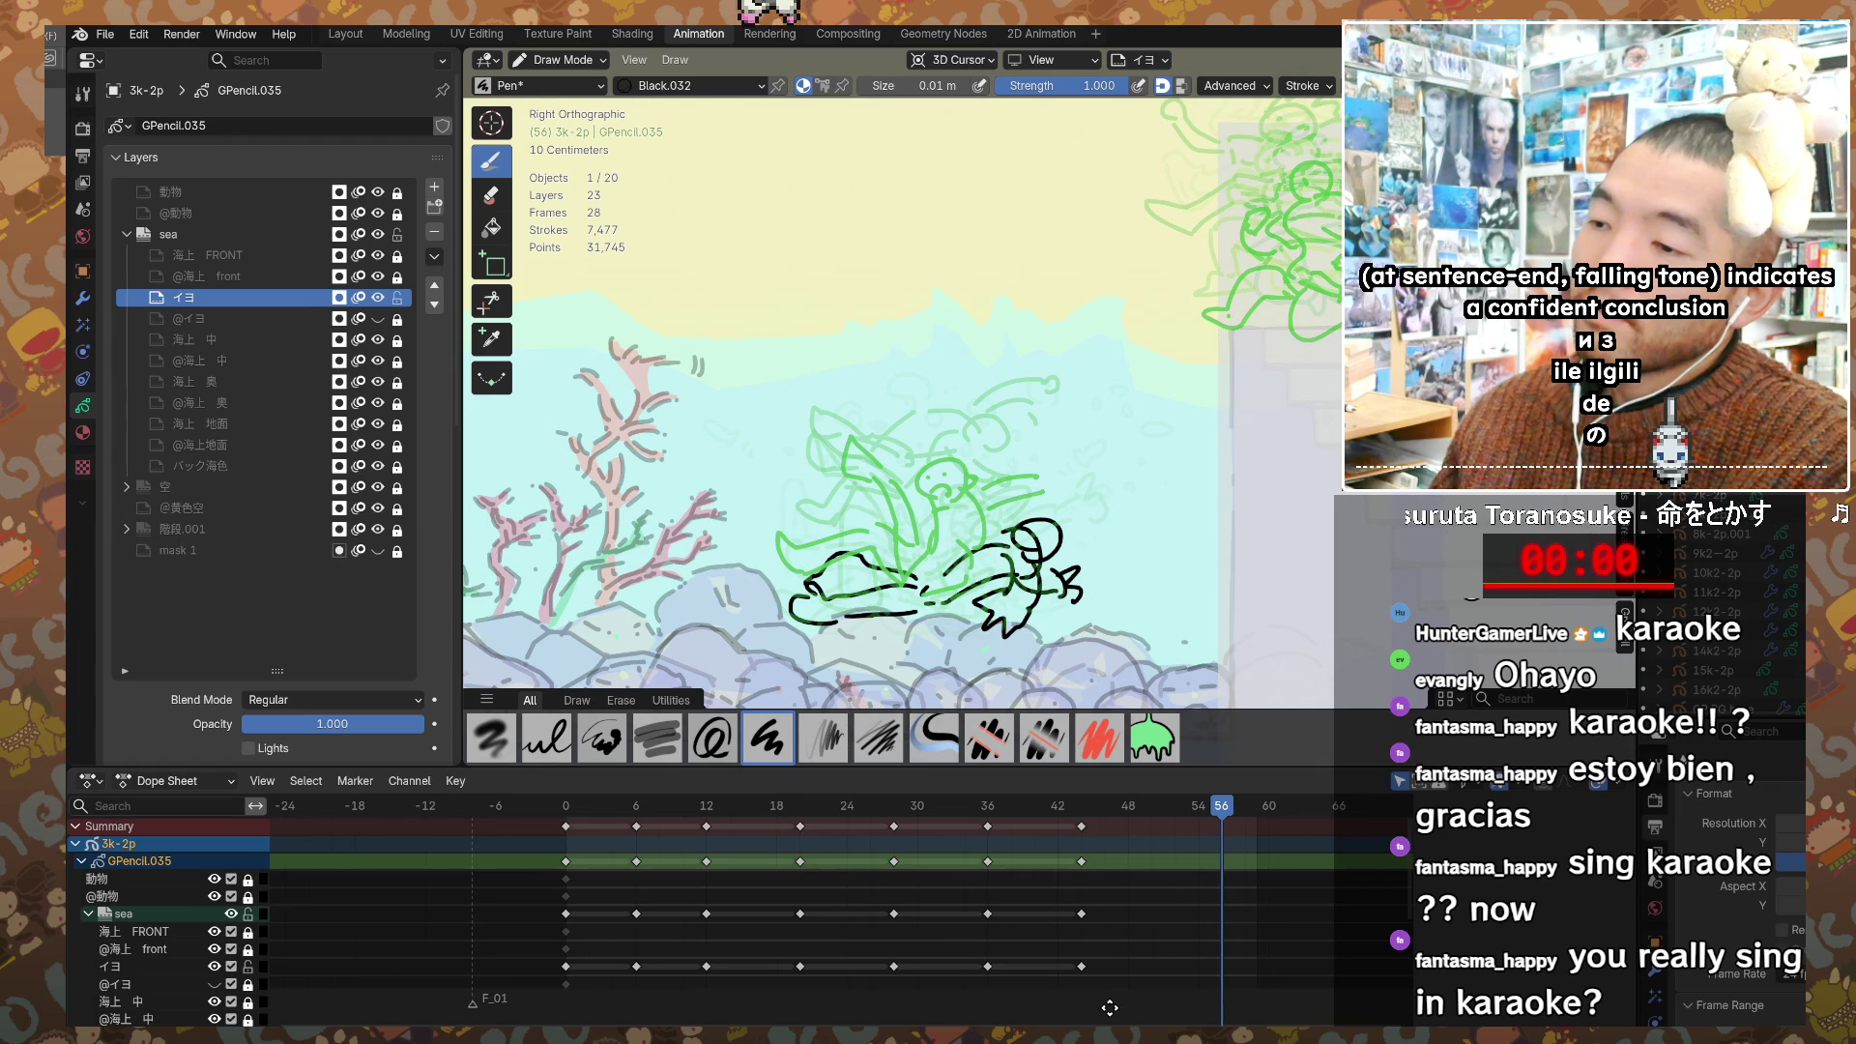
{"action": "mouse_move", "coordinate": [1098, 996]}
{"action": "left_mouse_down"}
{"action": "mouse_move", "coordinate": [886, 838]}
{"action": "mouse_move", "coordinate": [789, 837]}
{"action": "left_mouse_up"}
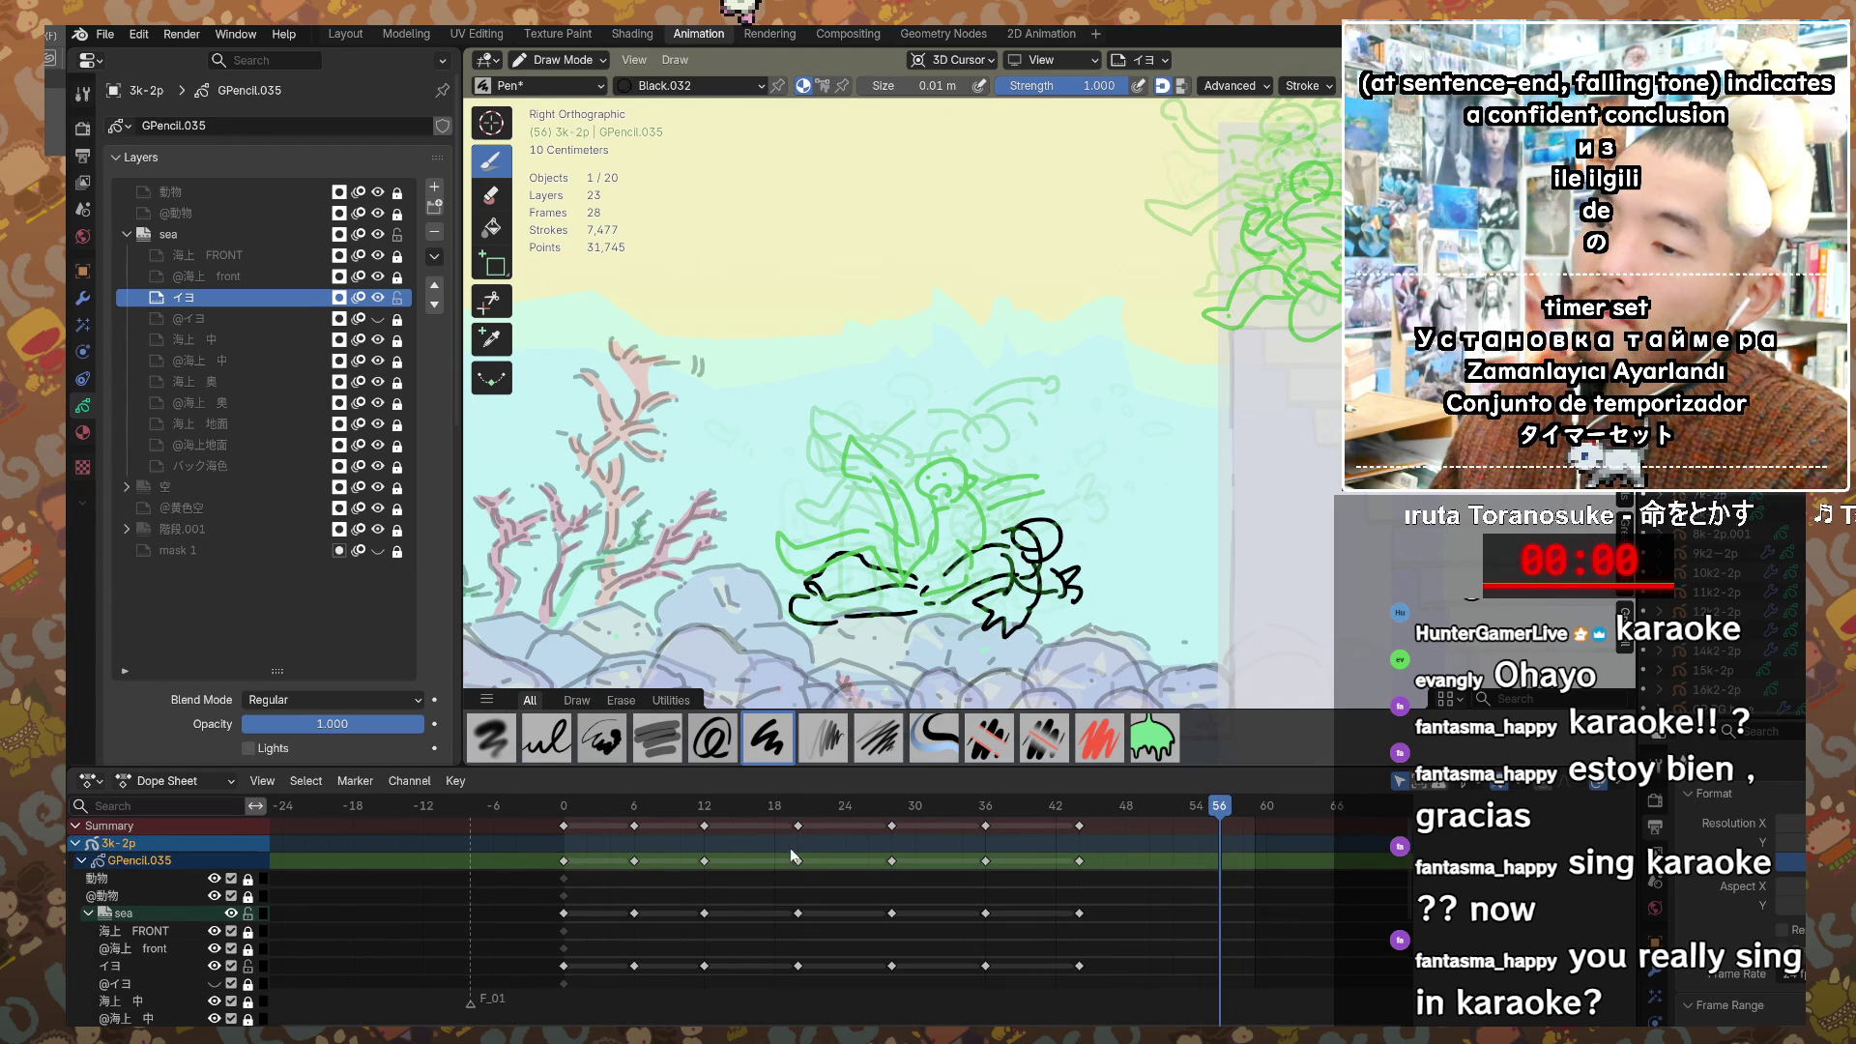
{"action": "key", "text": "g"}
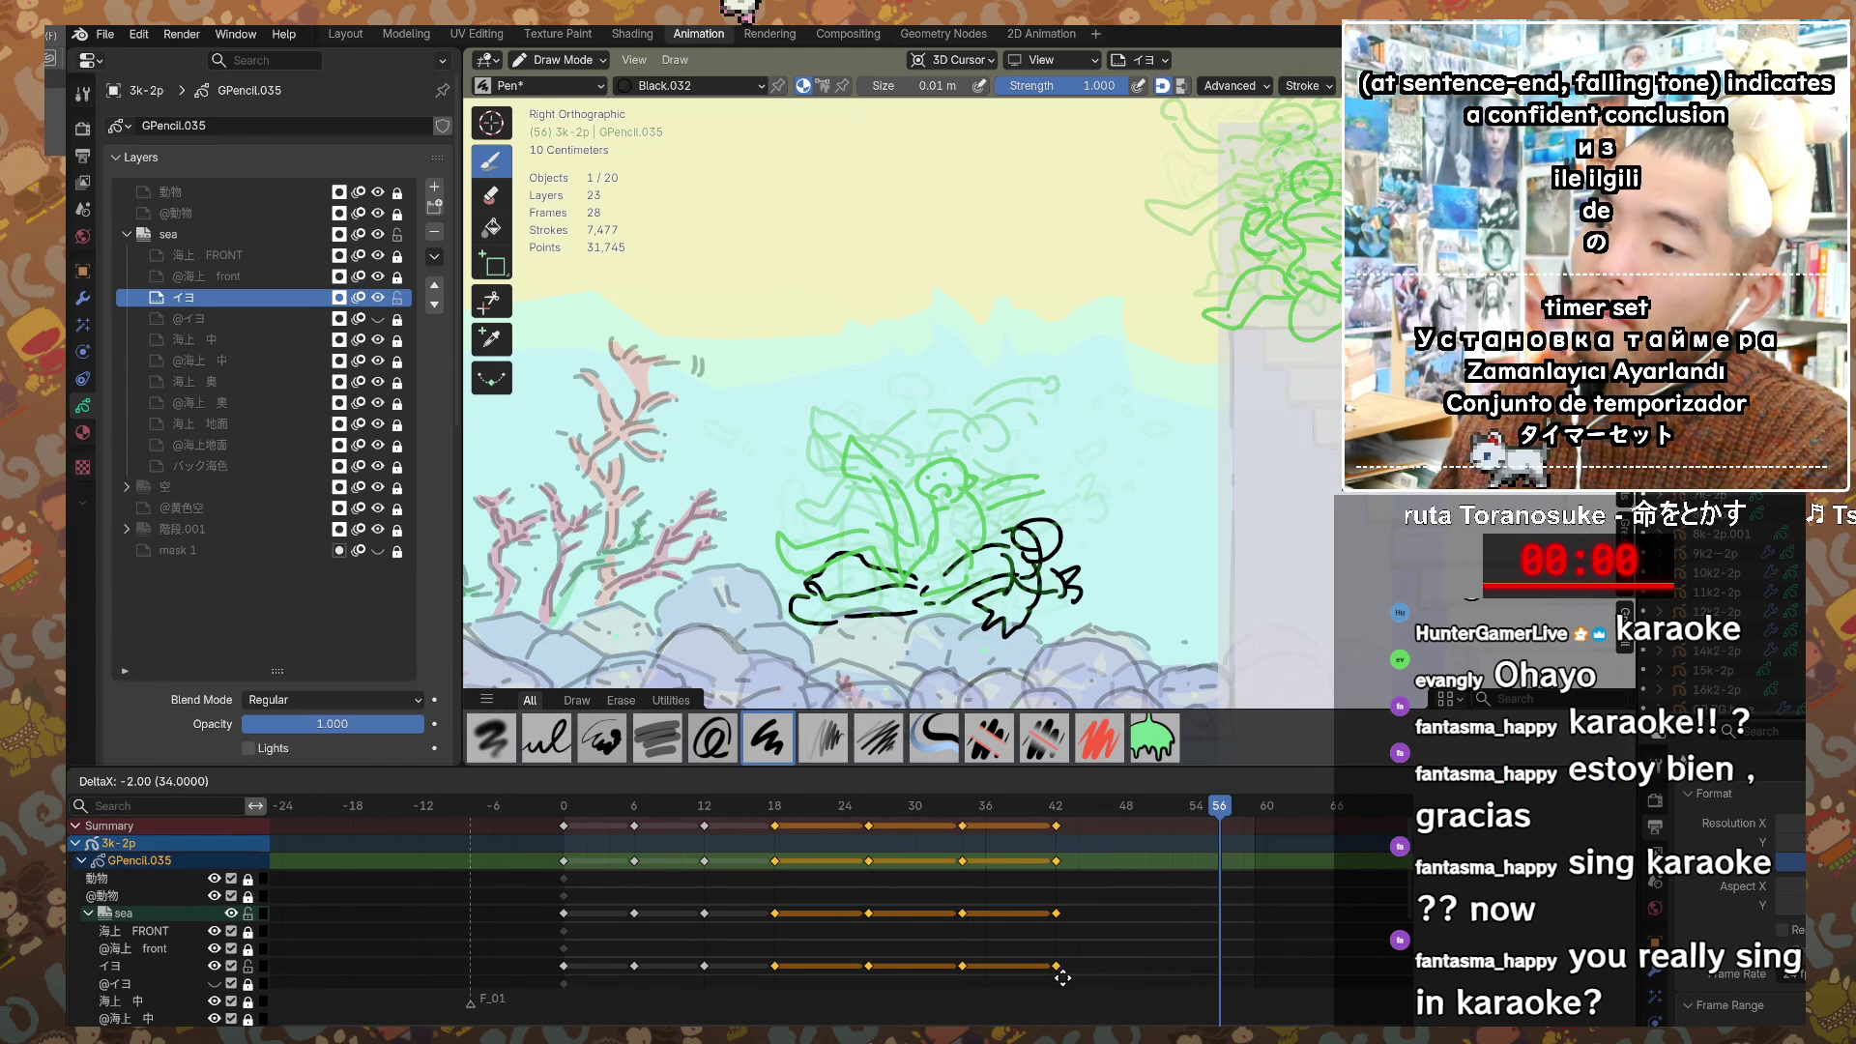
{"action": "left_click", "coordinate": [1072, 975]}
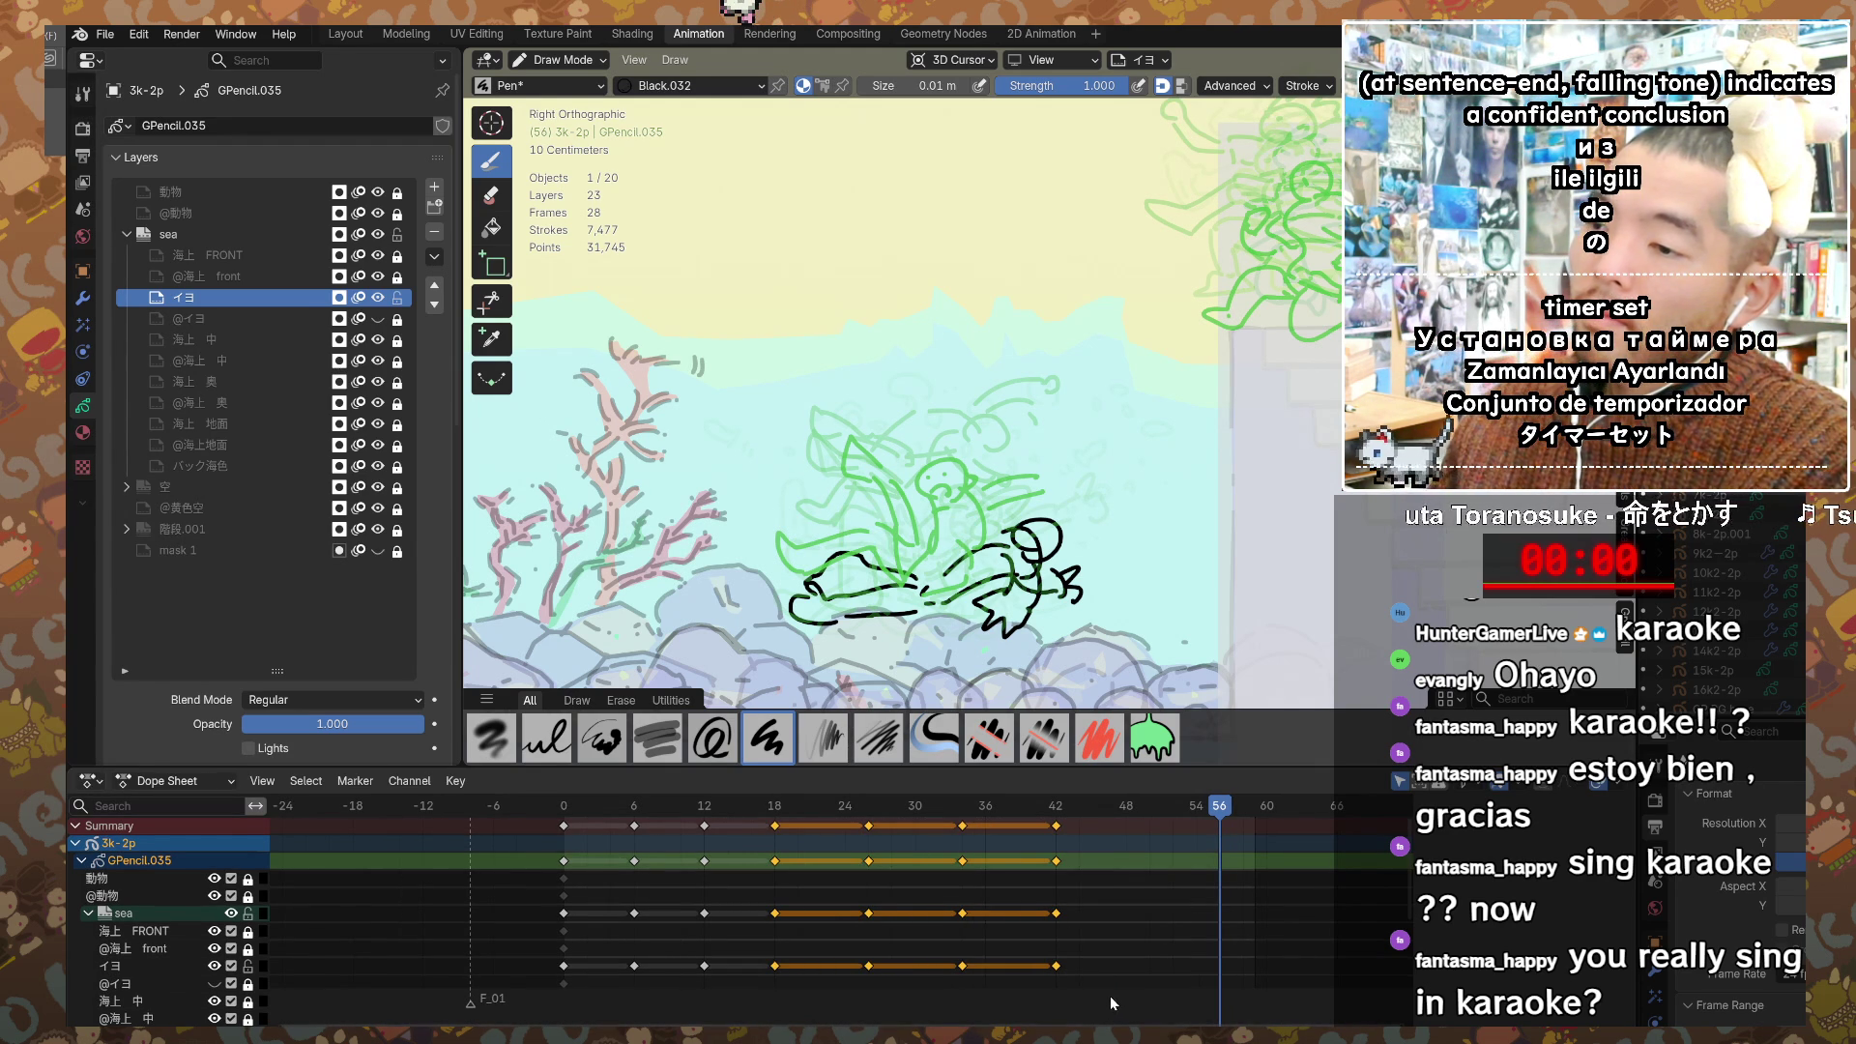
{"action": "left_click", "coordinate": [1114, 995]}
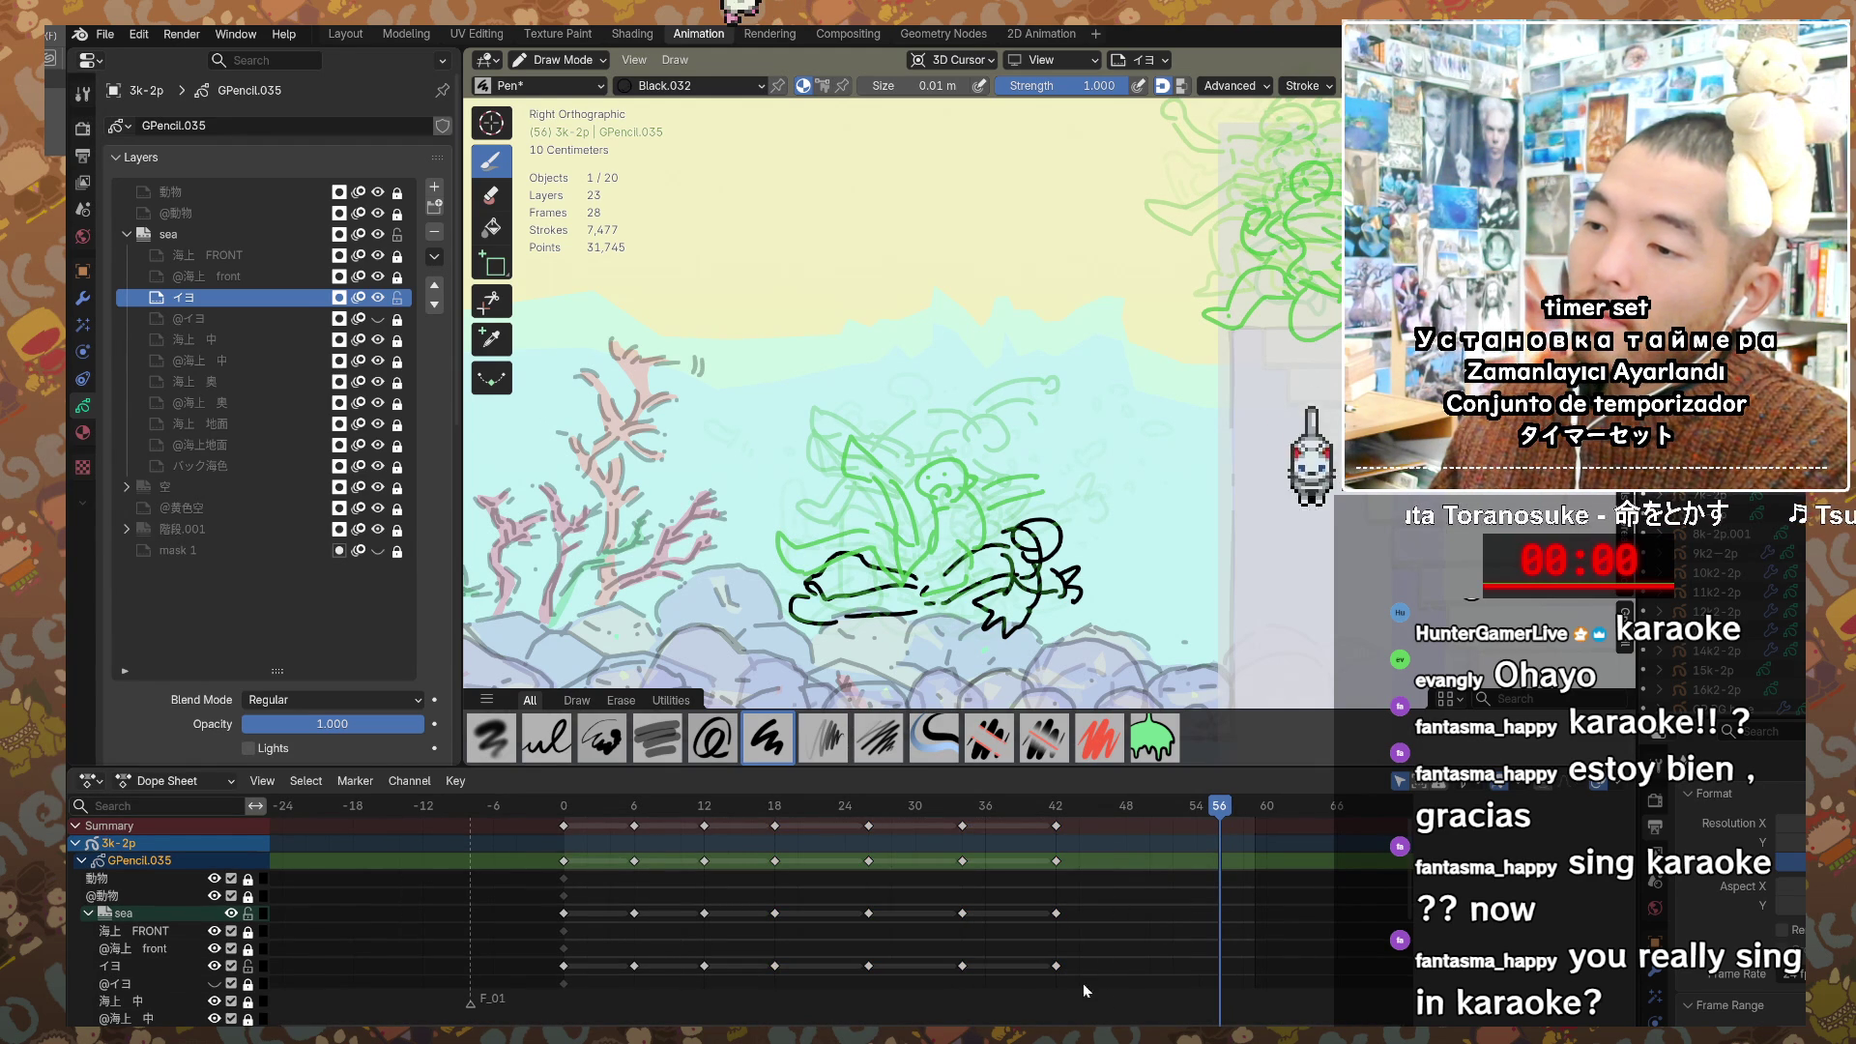
{"action": "left_click_drag", "start_coordinate": [852, 847], "coordinate": [1139, 1027]}
{"action": "key", "text": "g"}
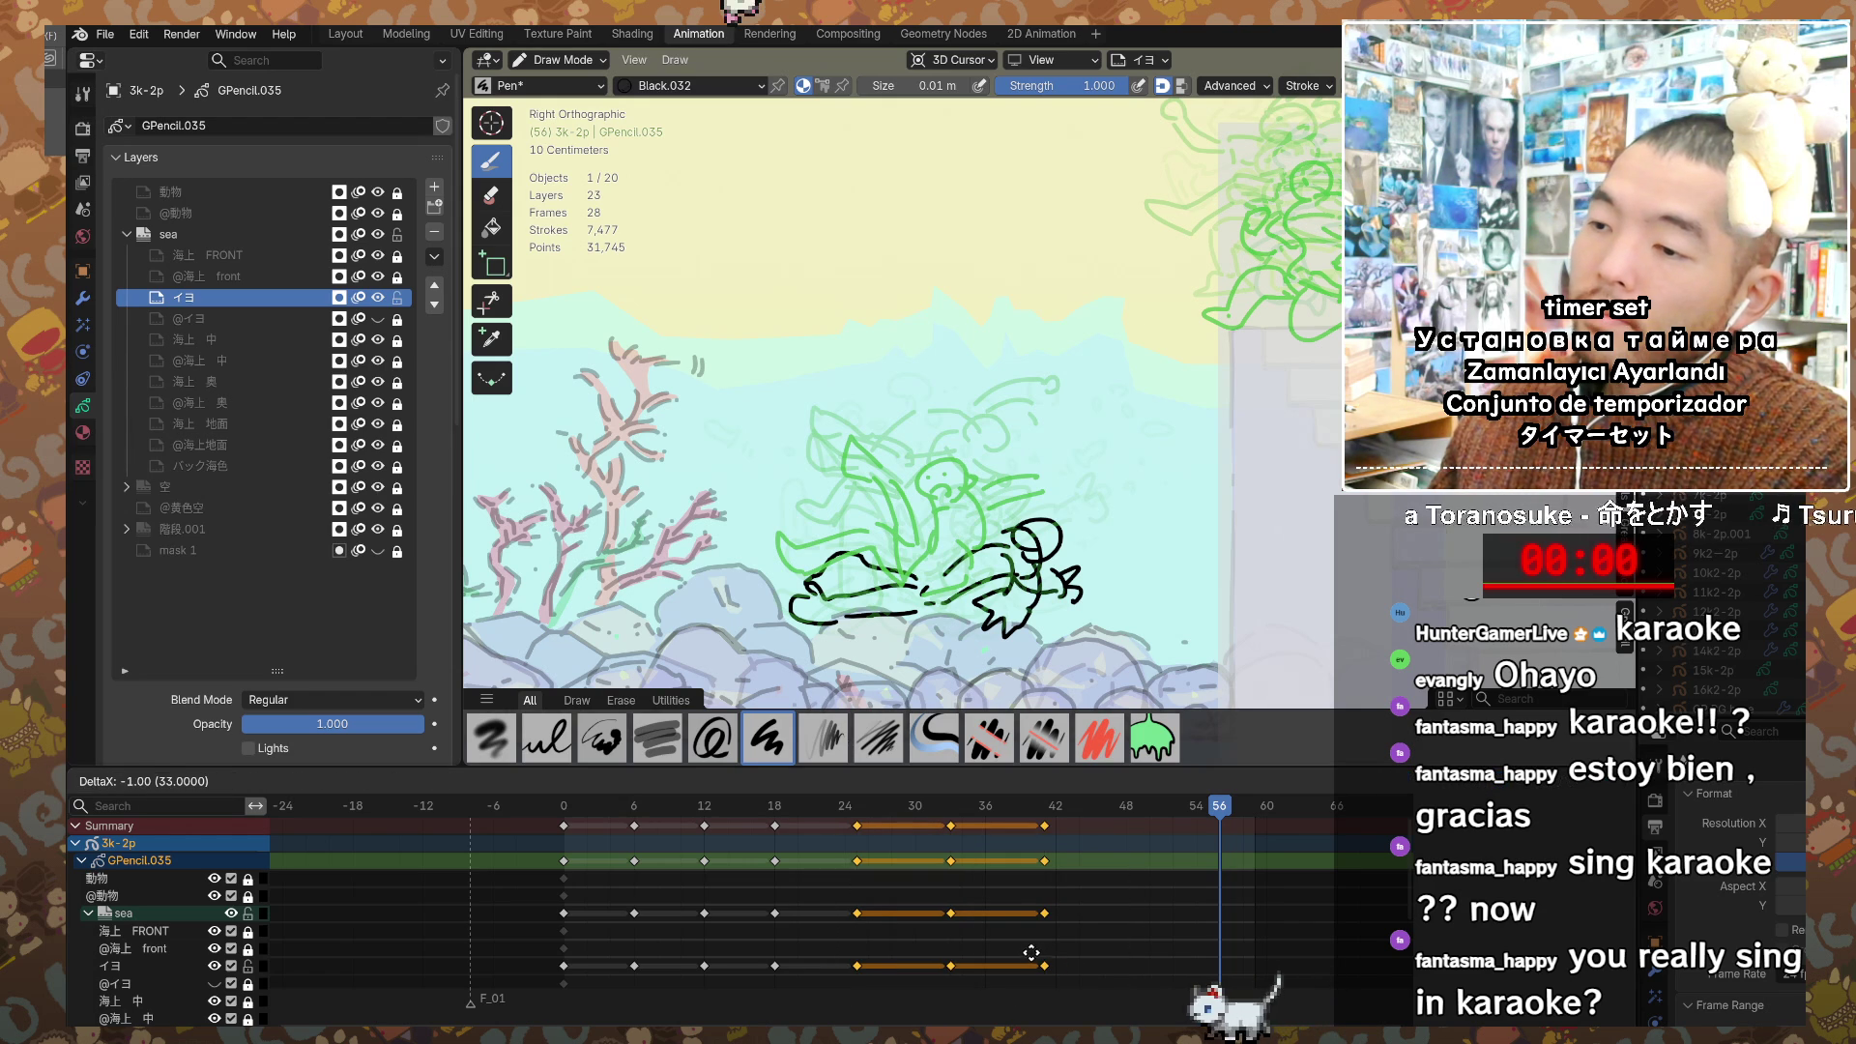
{"action": "left_click", "coordinate": [1020, 959]}
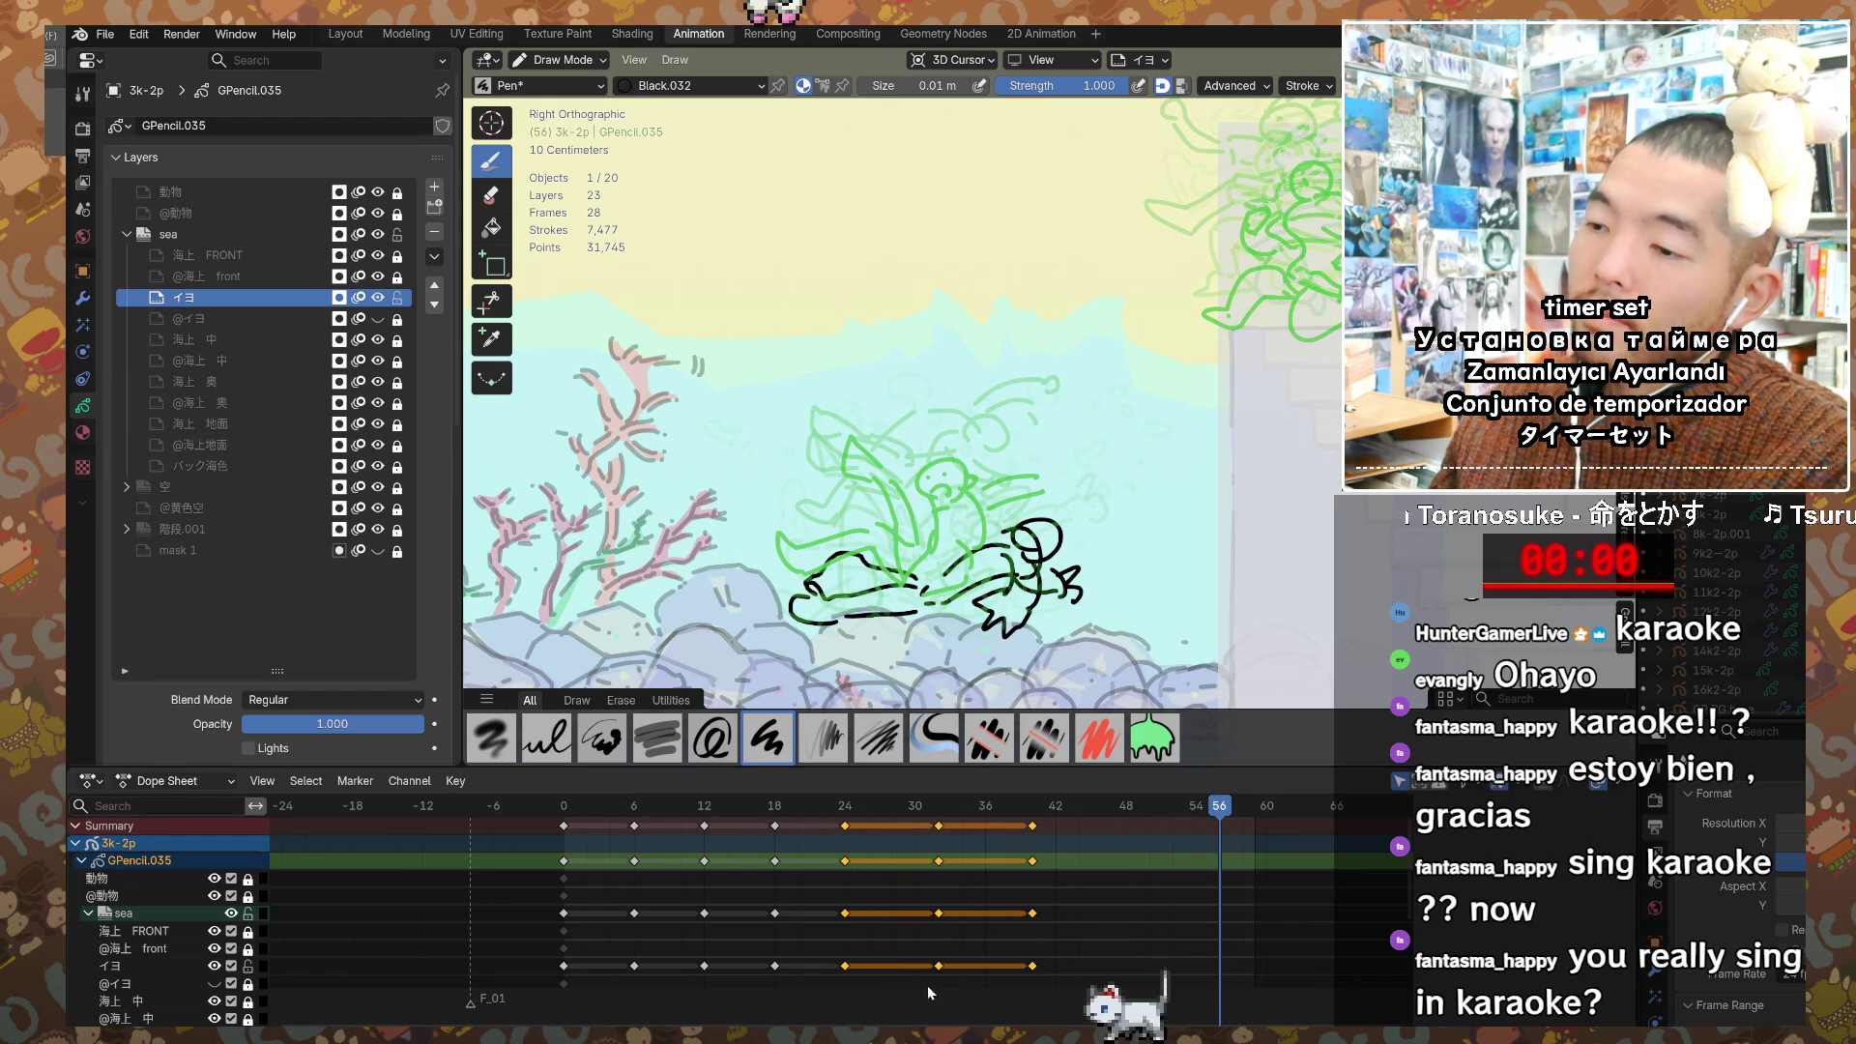
Step: Move the frame 32 and 40 keys to 30 and 38, then the last key from 38 to 36
{"action": "left_click_drag", "start_coordinate": [926, 983], "coordinate": [1062, 851]}
{"action": "key", "text": "g"}
{"action": "left_click", "coordinate": [991, 930]}
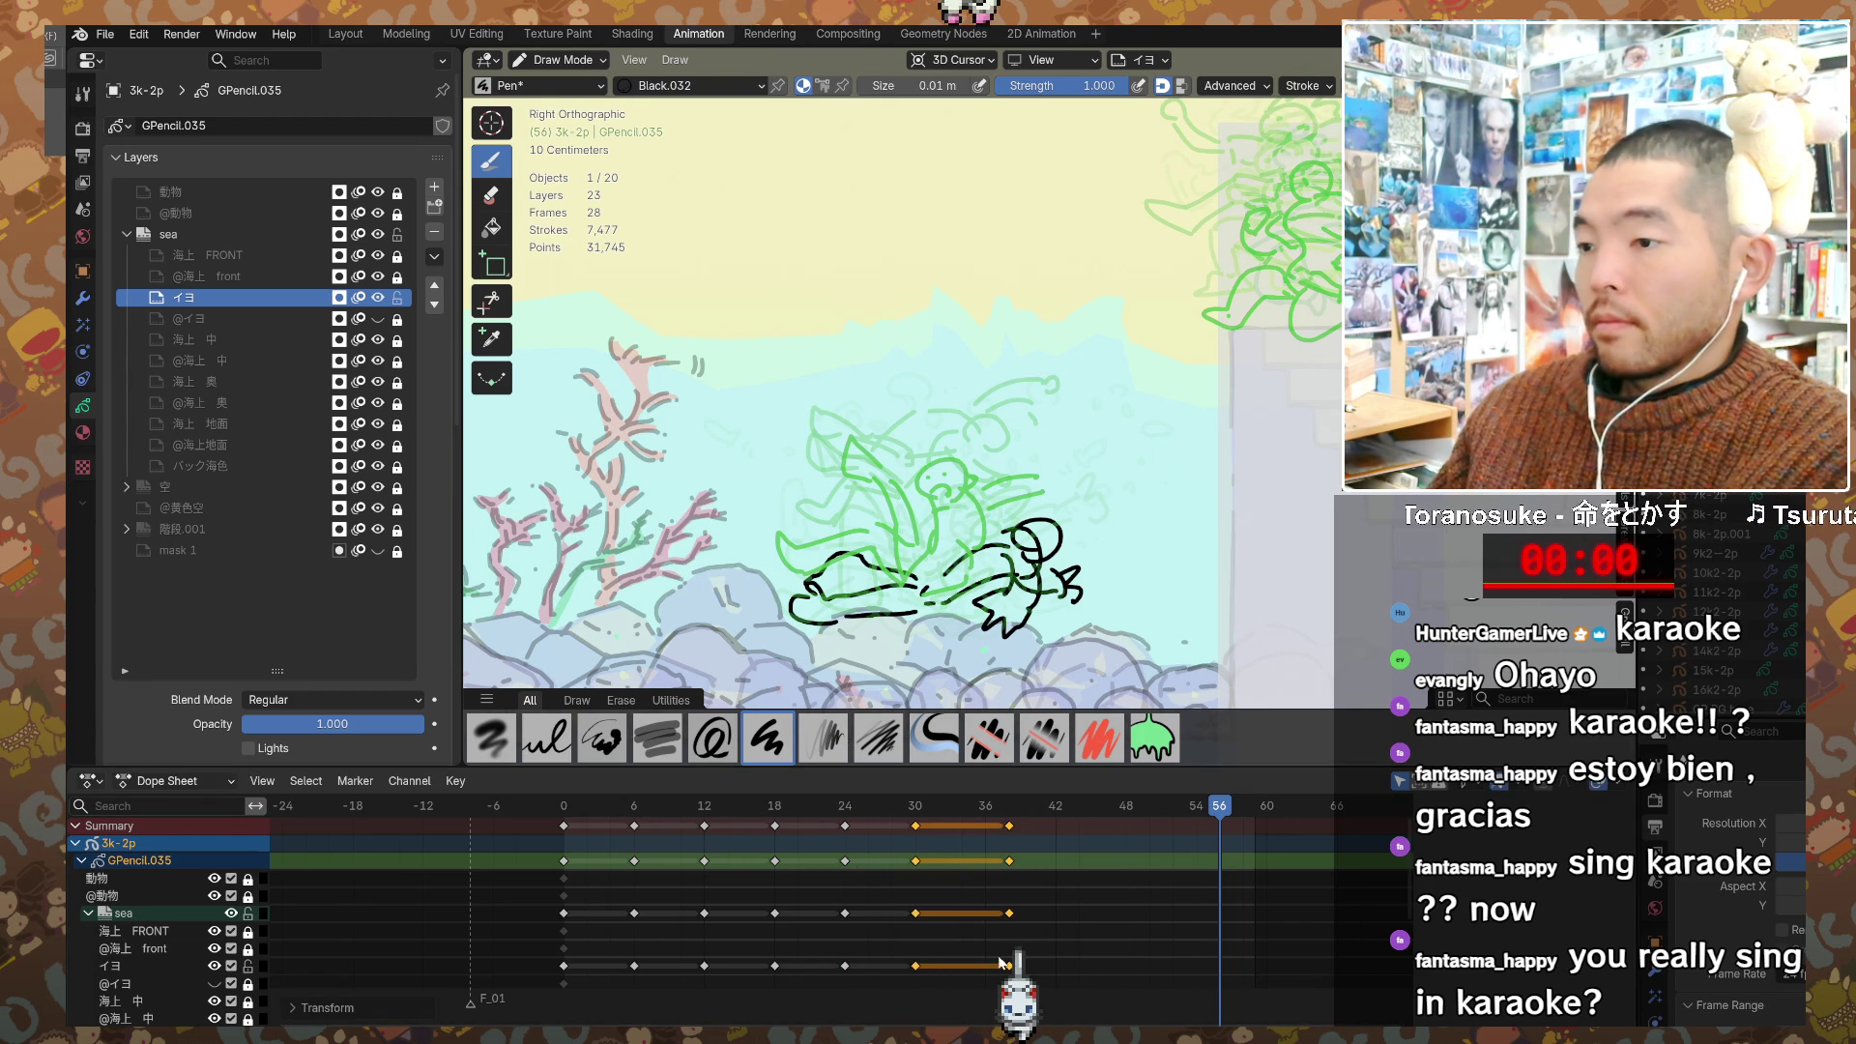
{"action": "left_click", "coordinate": [1039, 999]}
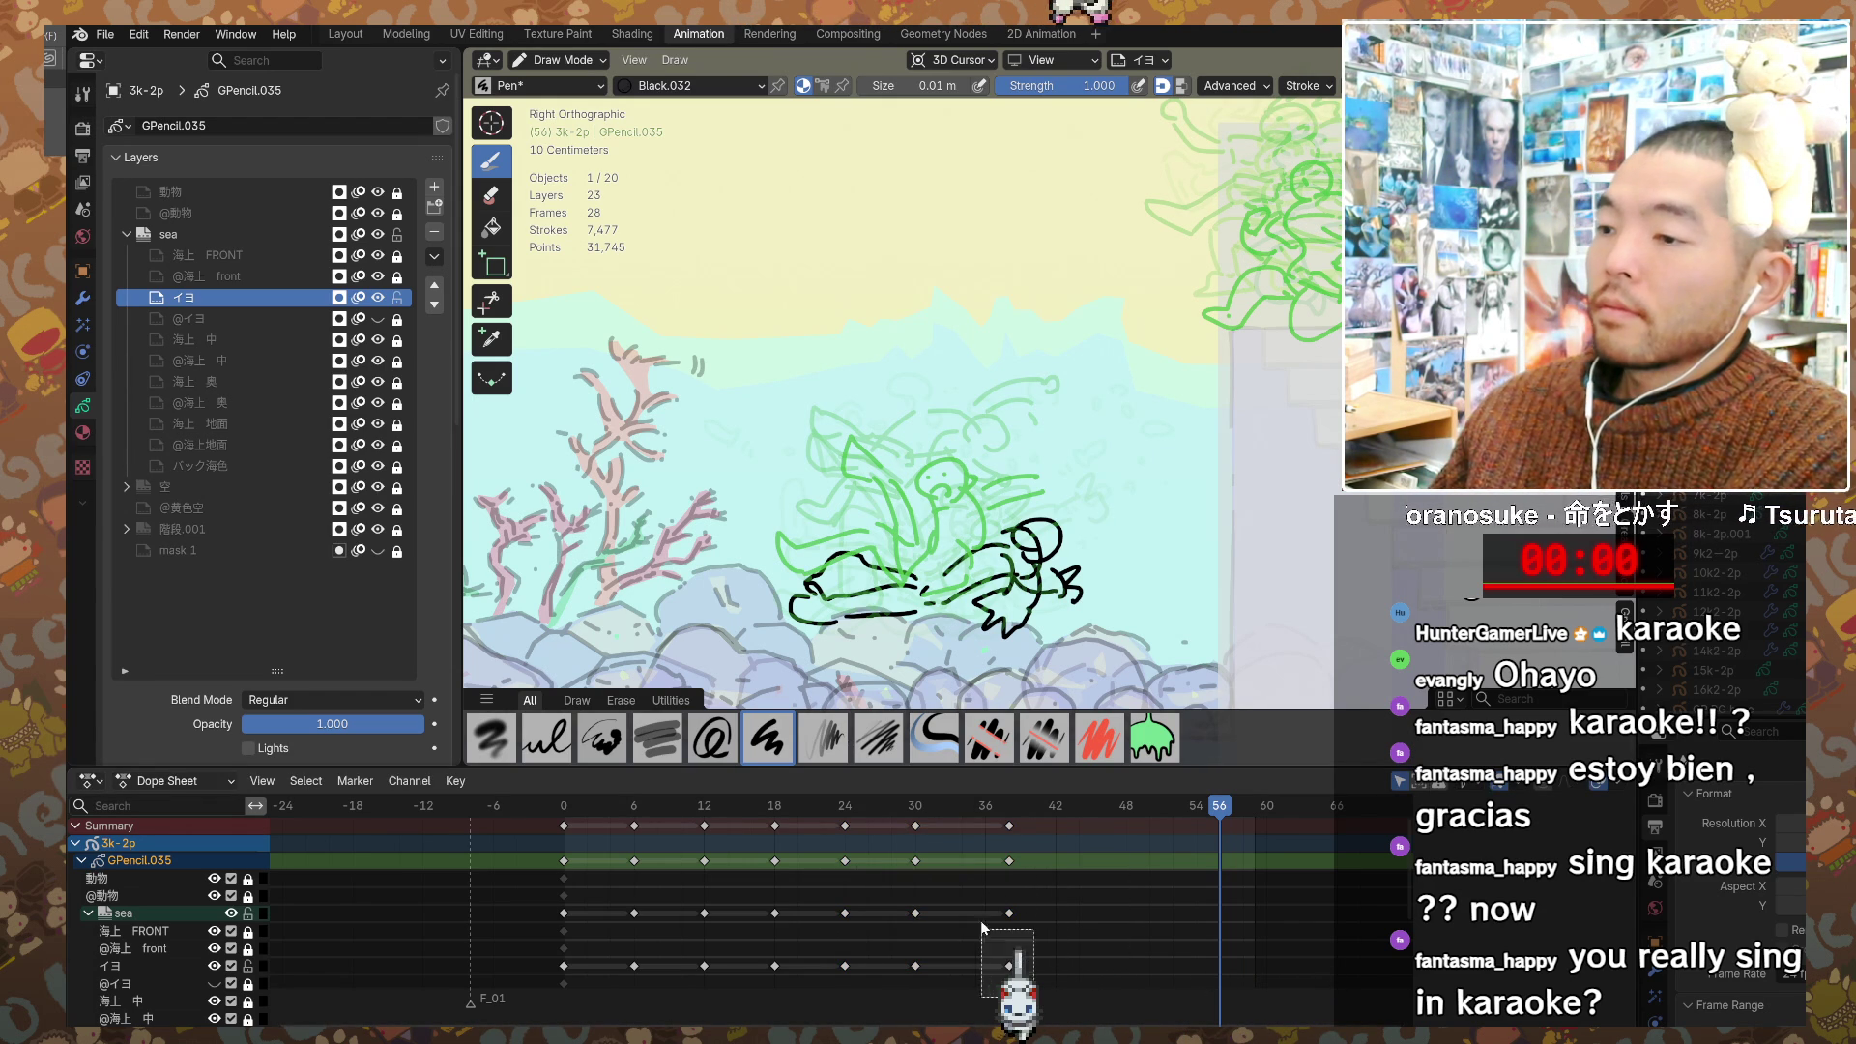
{"action": "left_click", "coordinate": [1008, 860]}
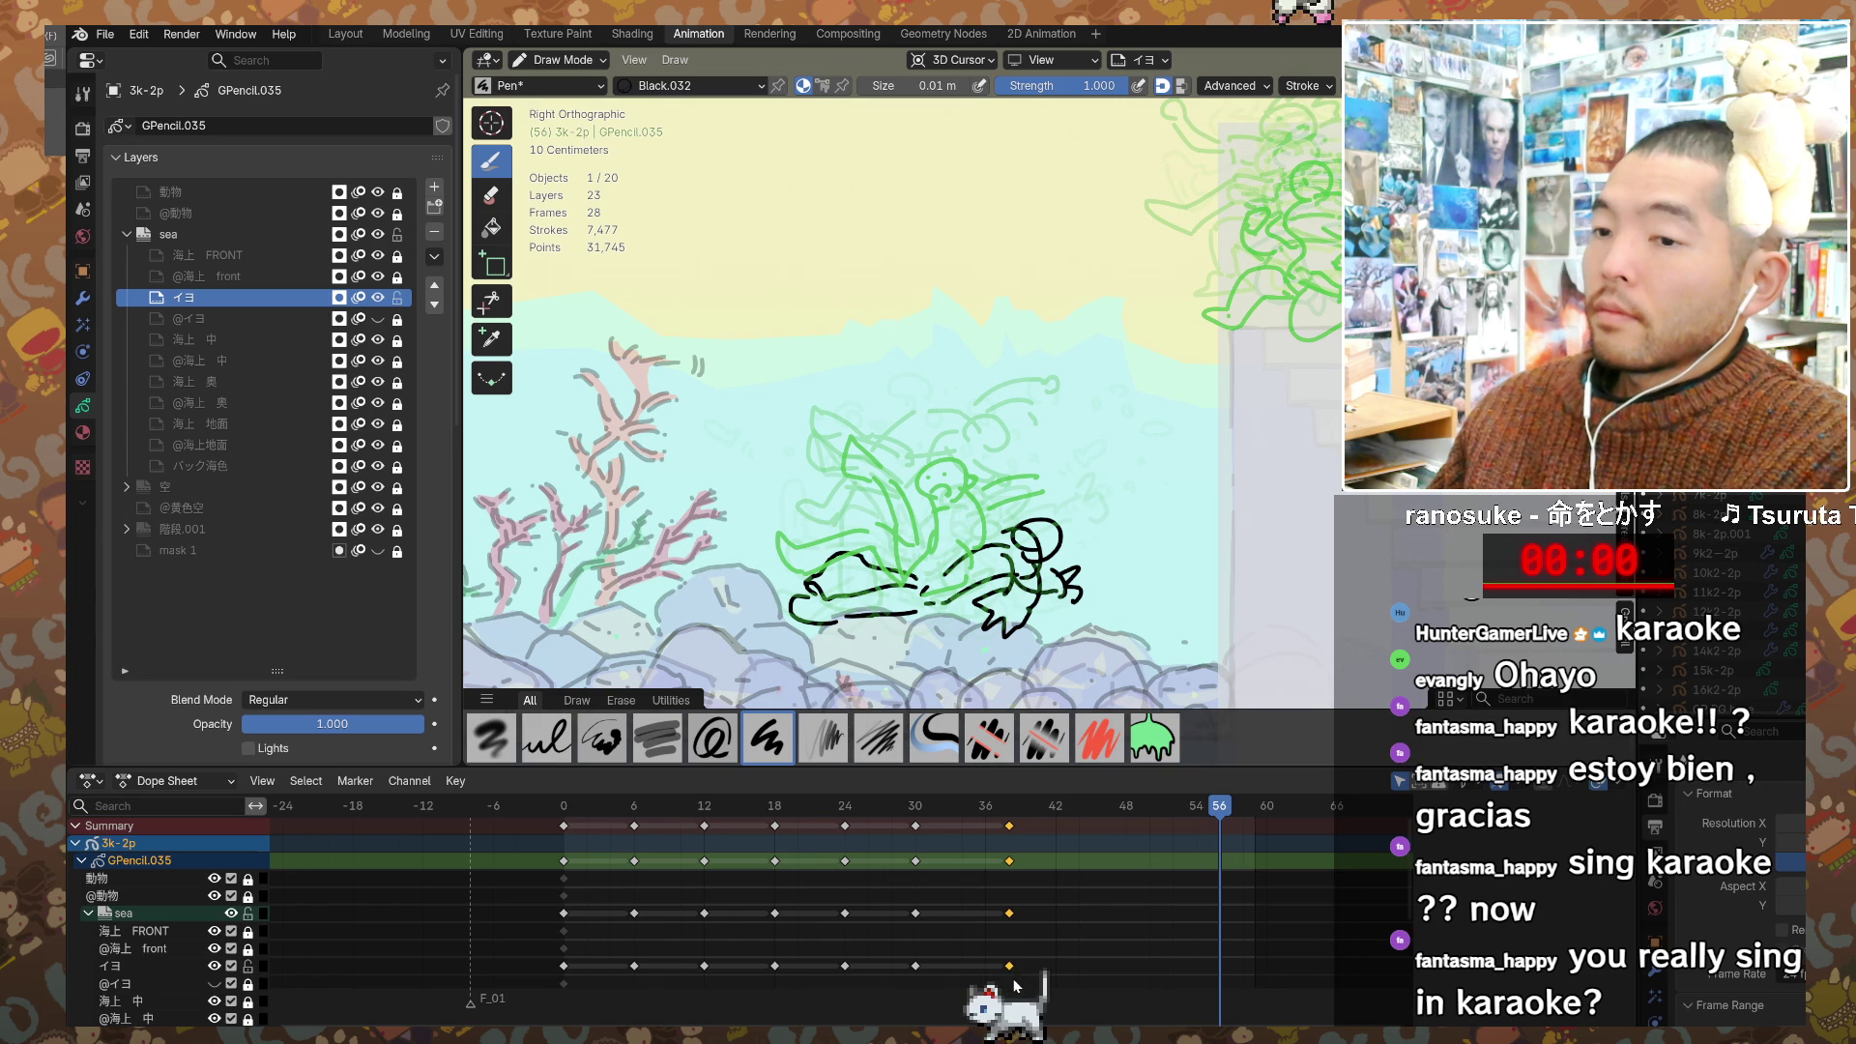
{"action": "left_click_drag", "start_coordinate": [1010, 966], "coordinate": [990, 970]}
Step: Play the retimed animation from frame 1, then scrub to frame 34 to check the dive poses
{"action": "scroll", "coordinate": [941, 944], "scroll_direction": "up", "scroll_amount": 3}
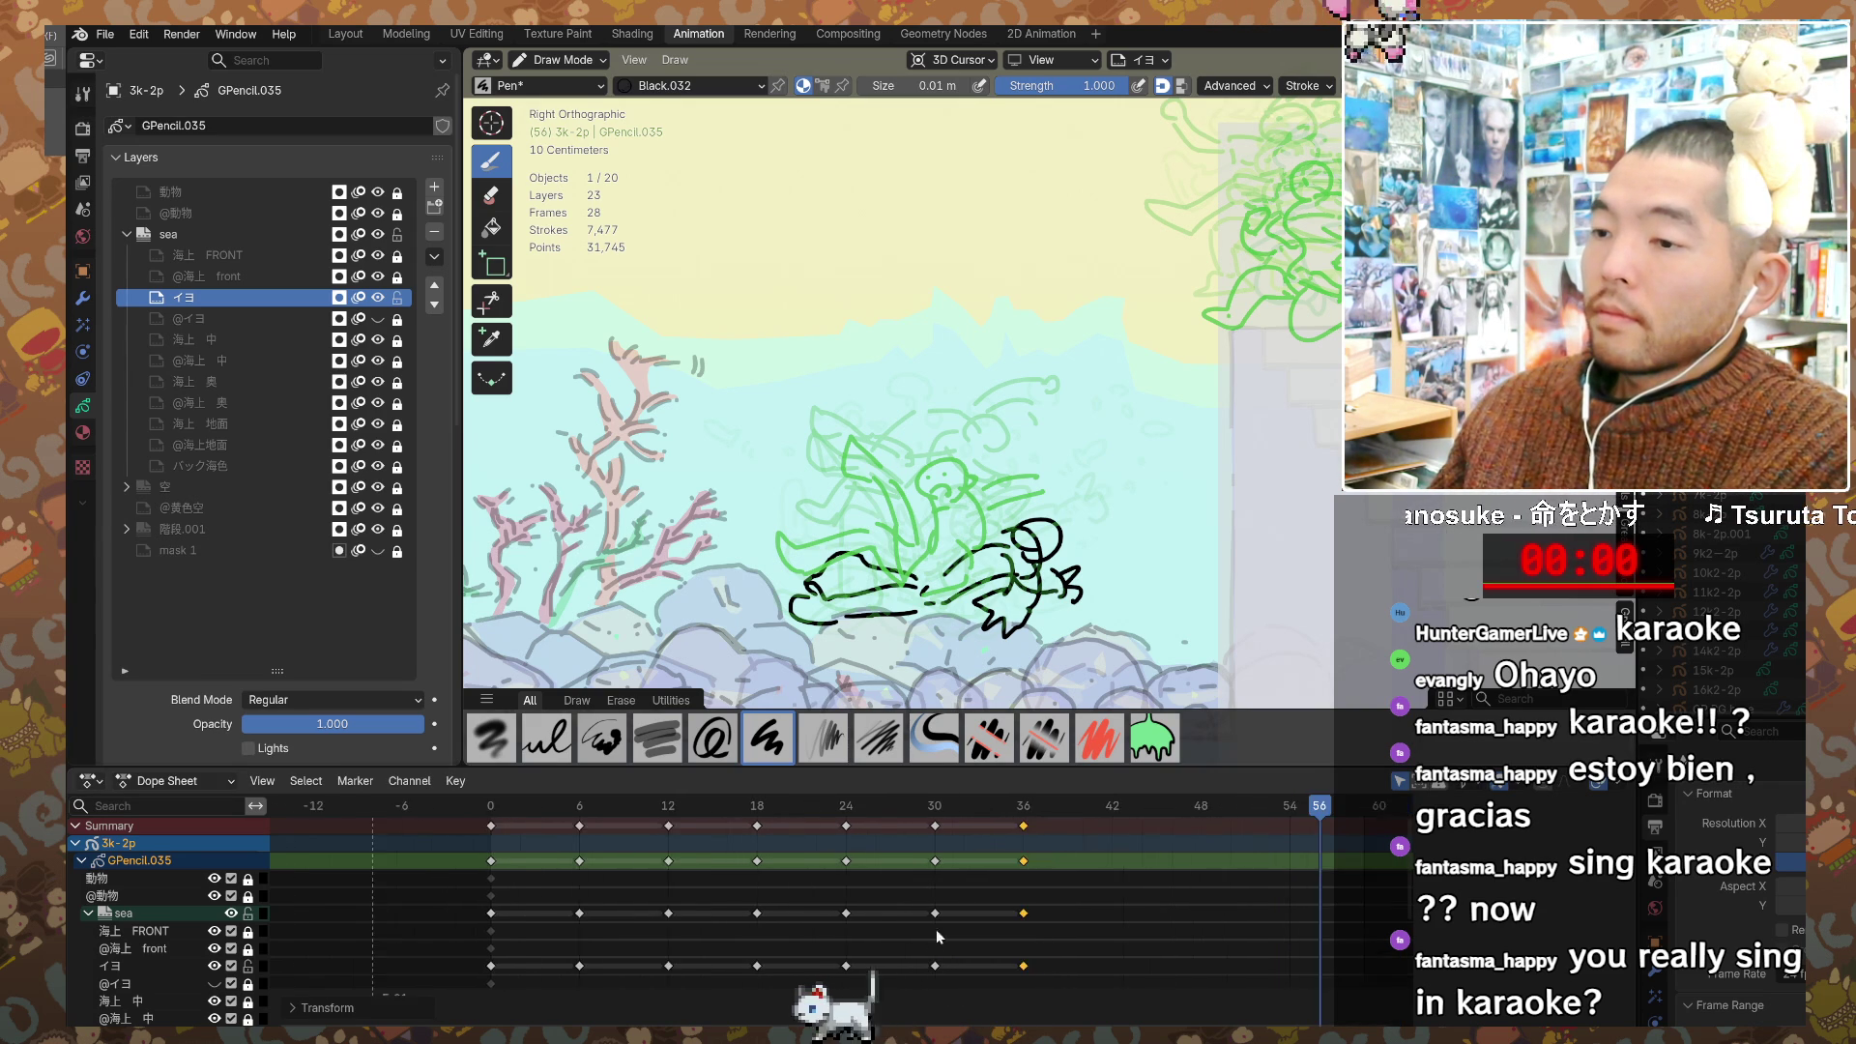
{"action": "scroll", "coordinate": [564, 803], "scroll_direction": "down", "scroll_amount": 1}
{"action": "left_click", "coordinate": [530, 808]}
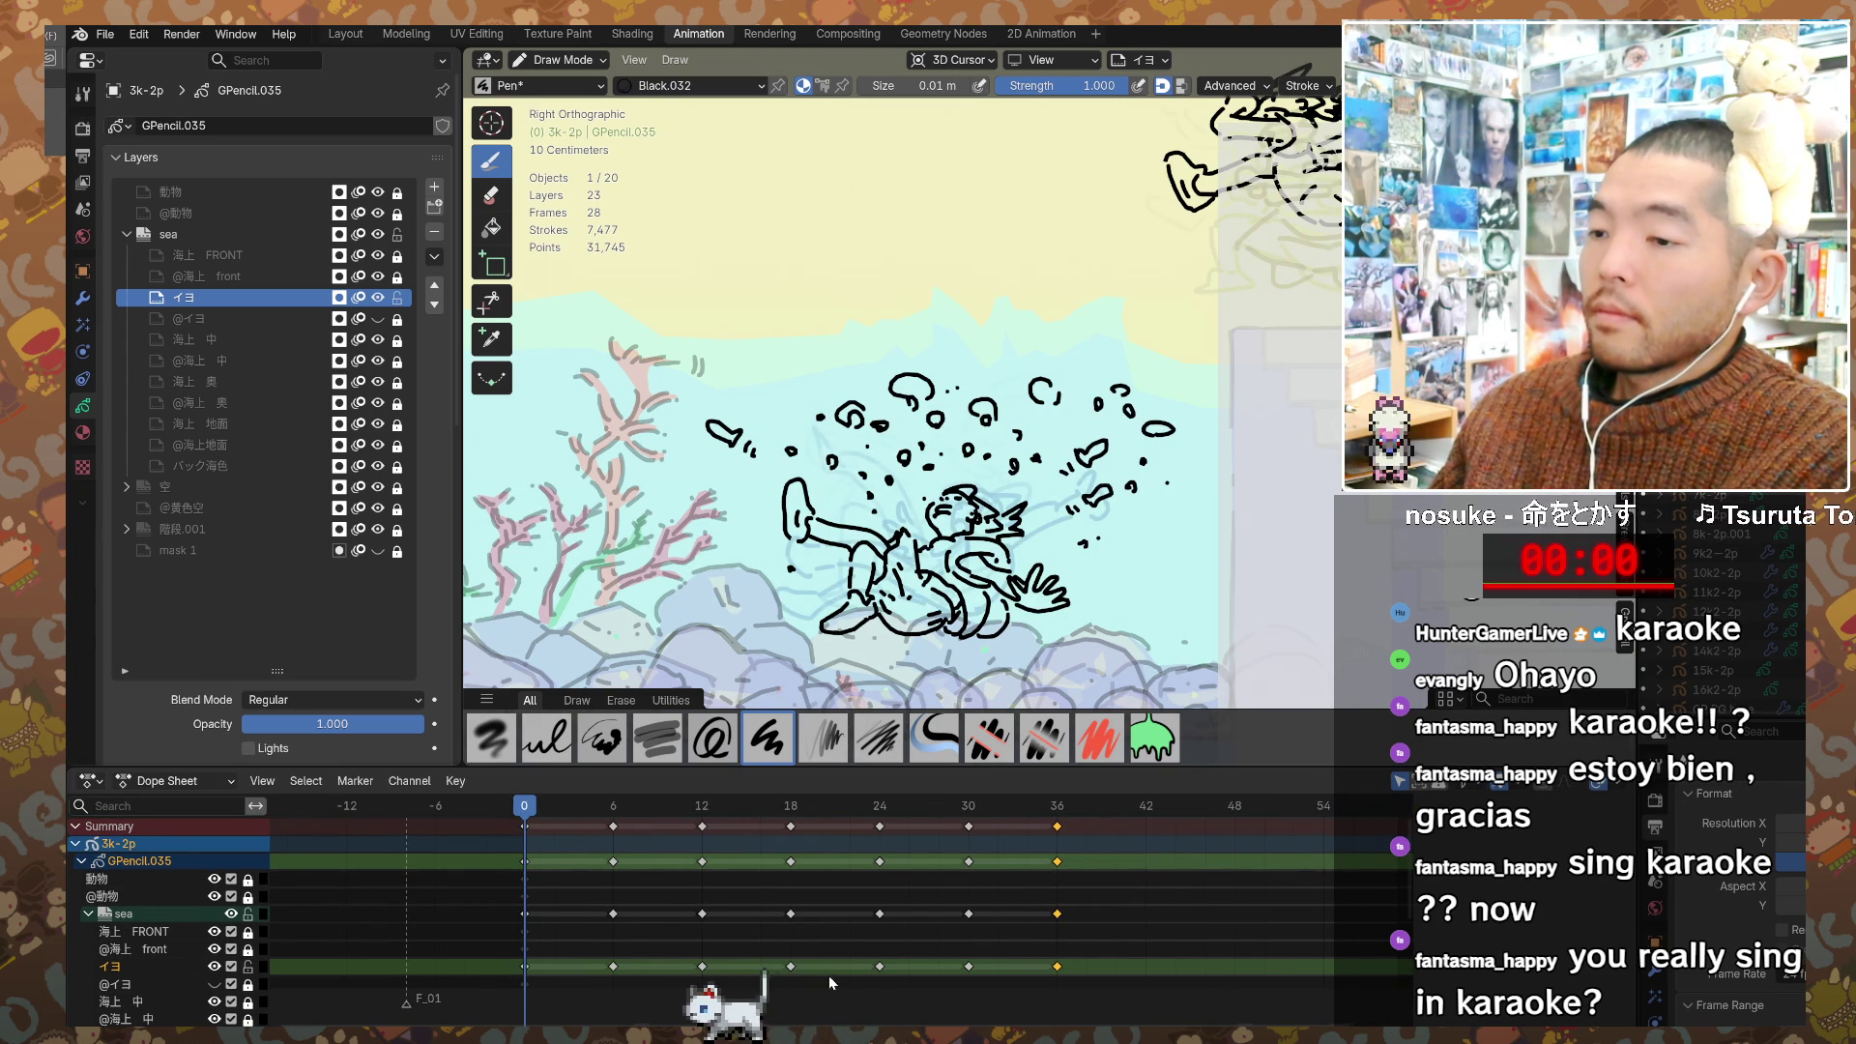
{"action": "key", "text": "space"}
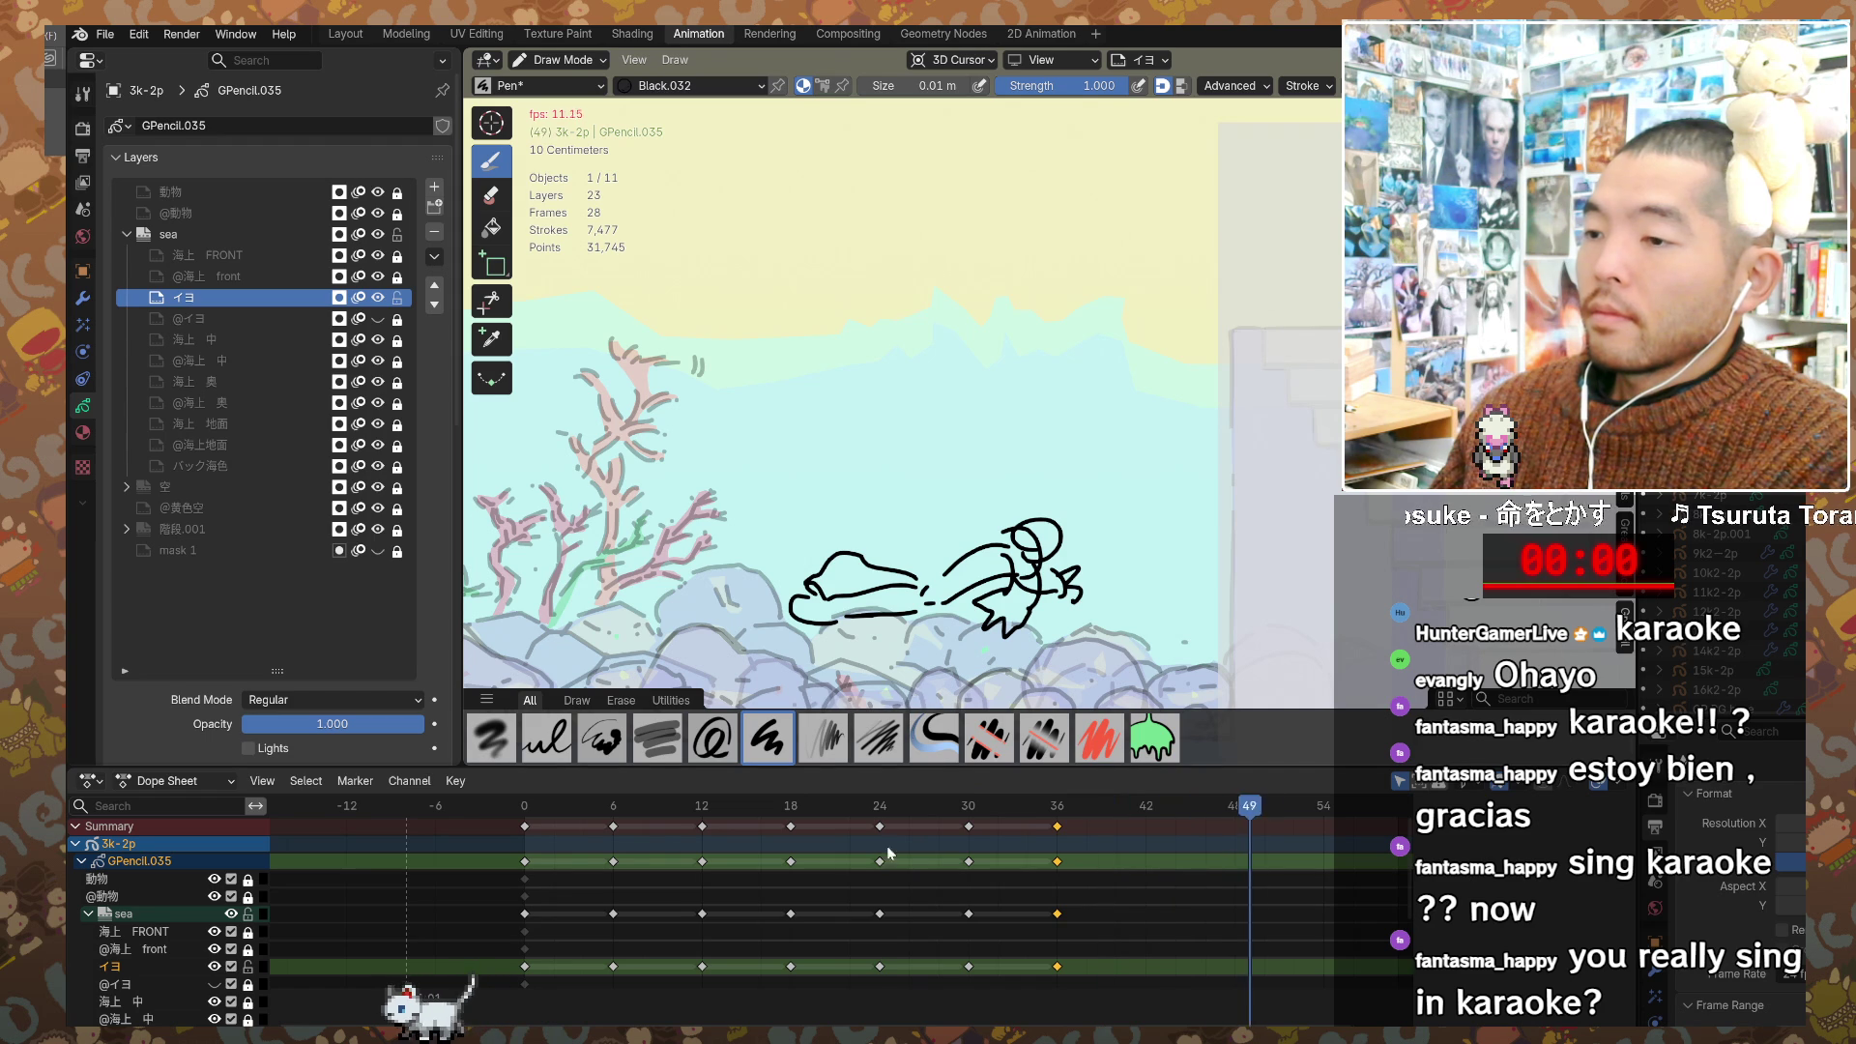
{"action": "key", "text": "Escape"}
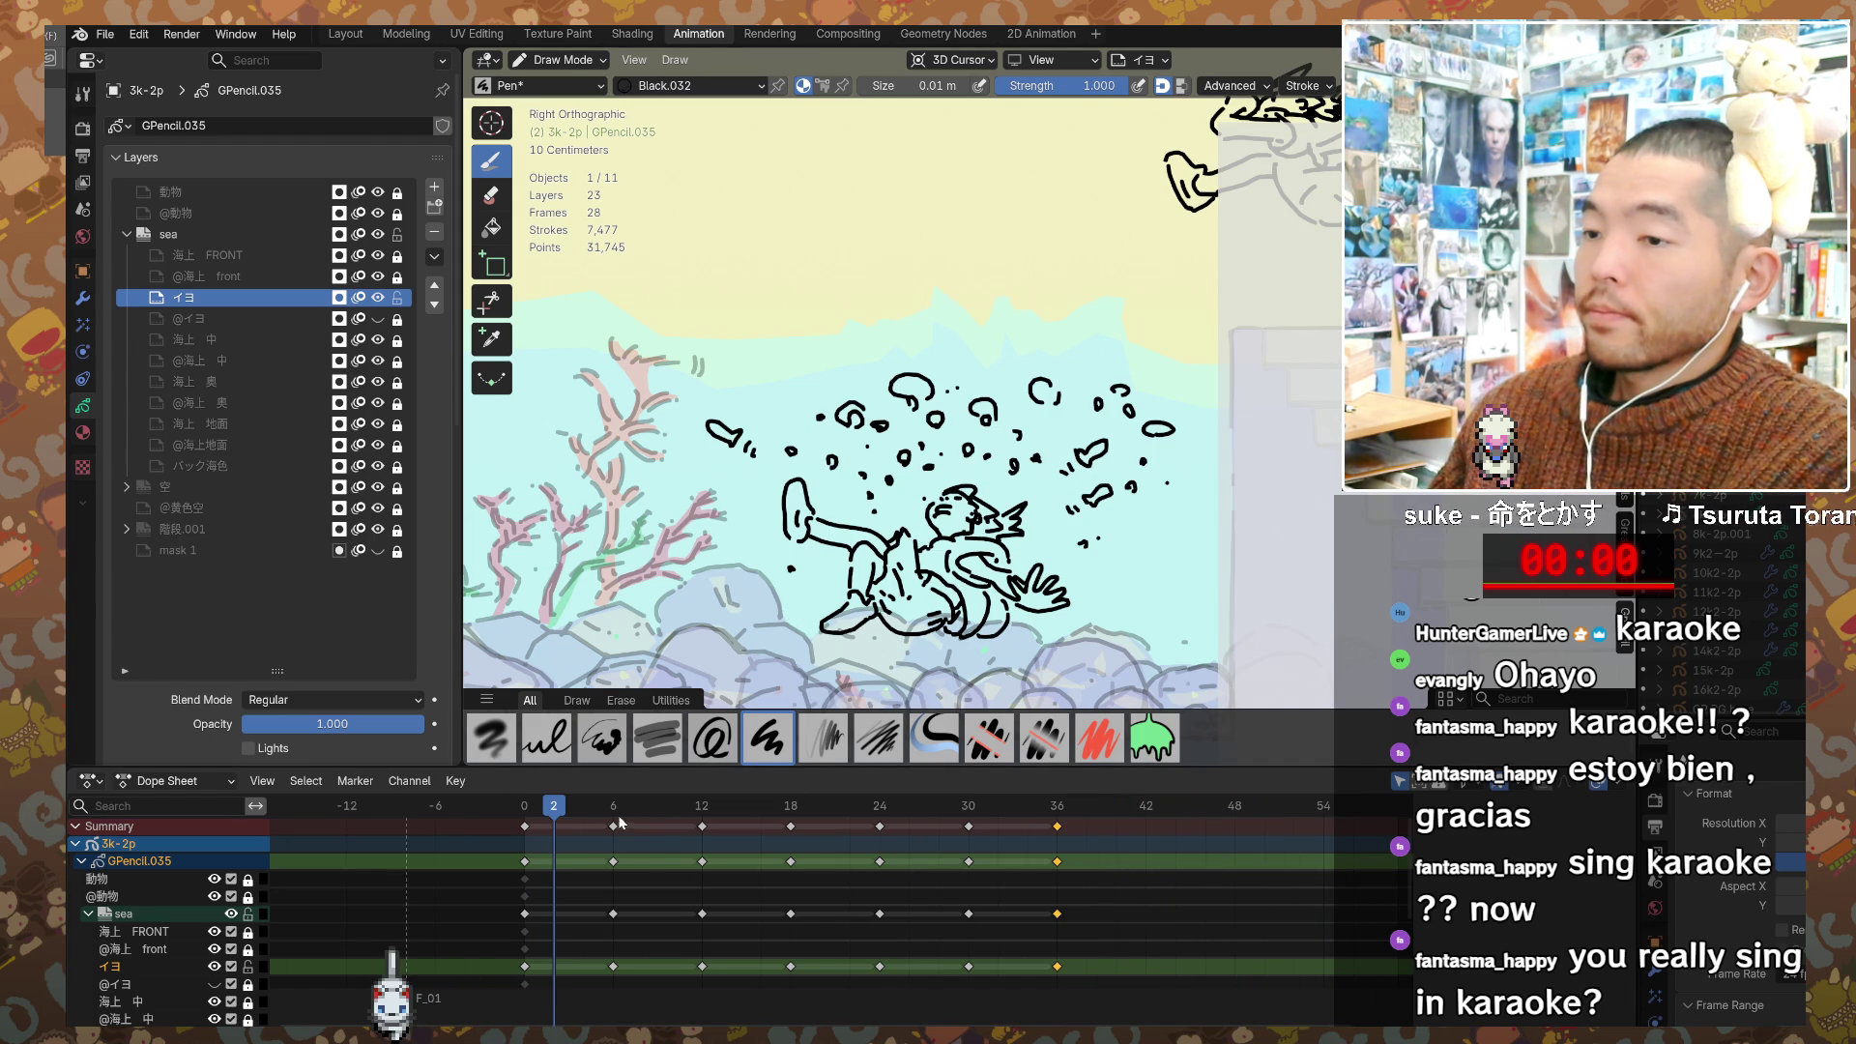
{"action": "left_click_drag", "start_coordinate": [607, 820], "coordinate": [1040, 822]}
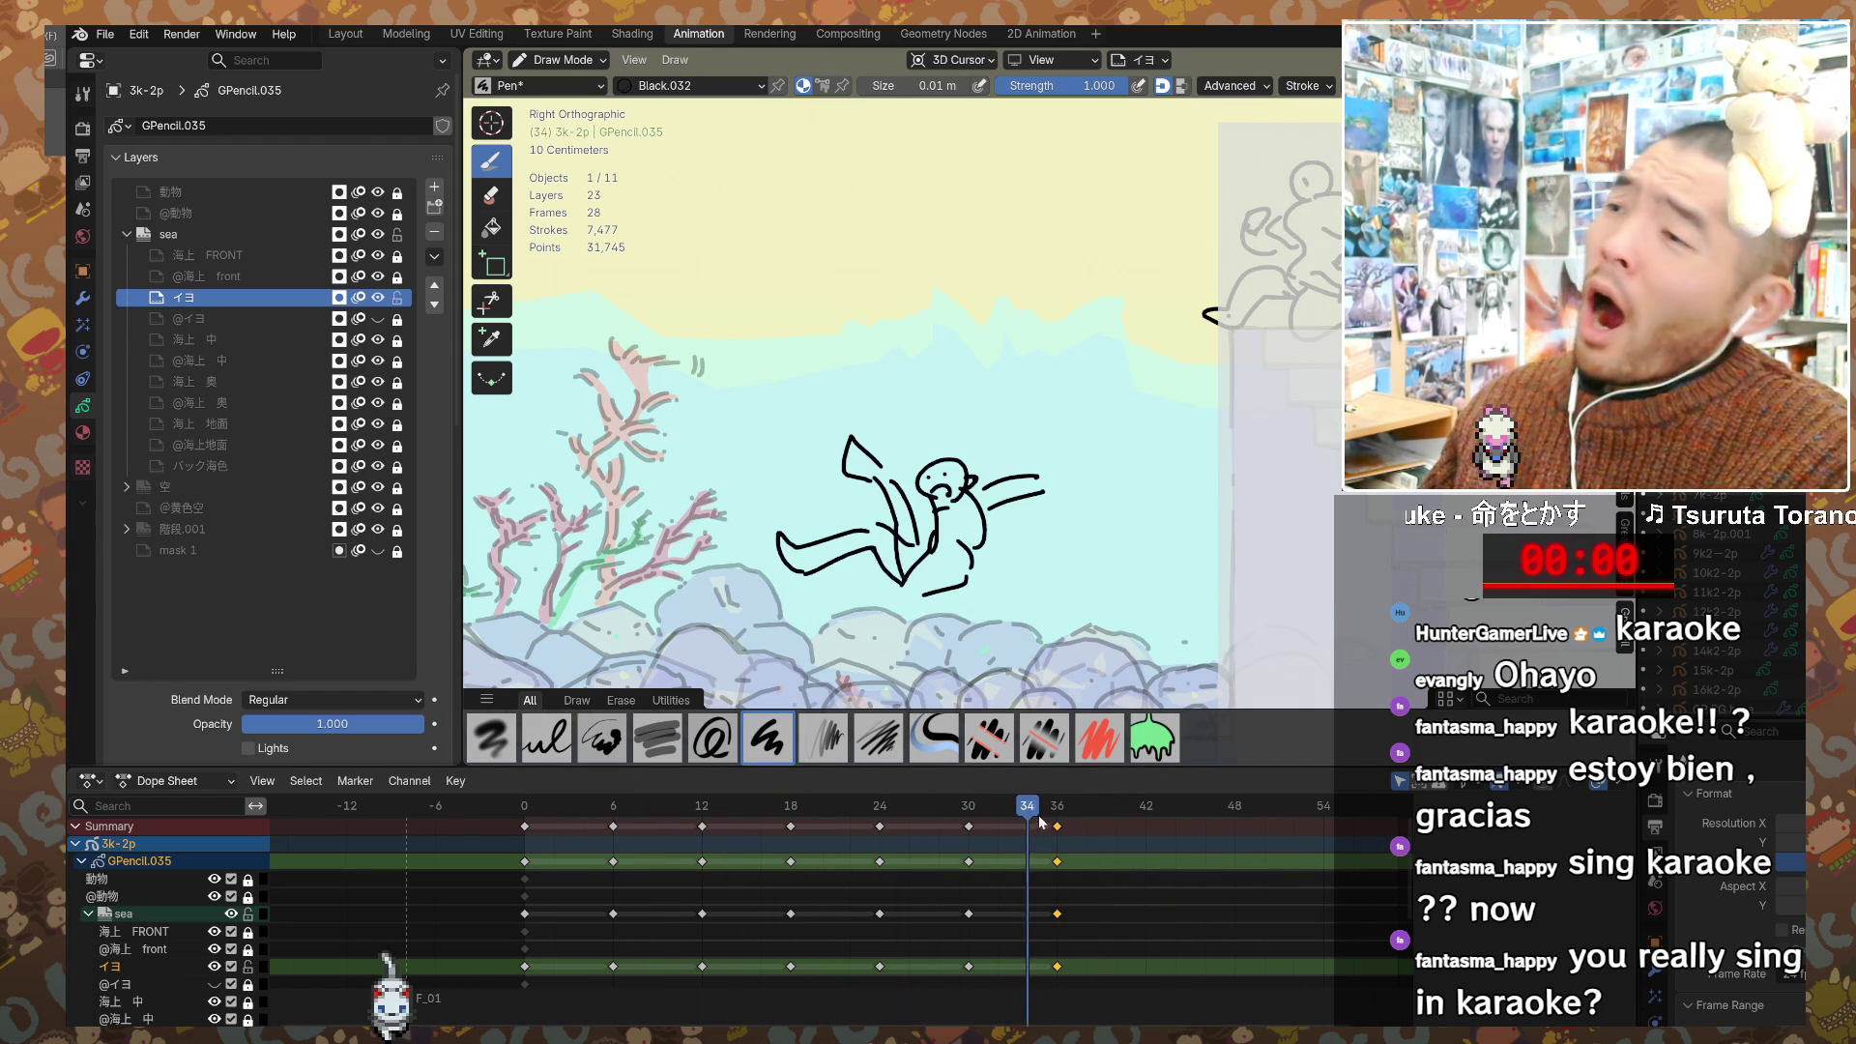